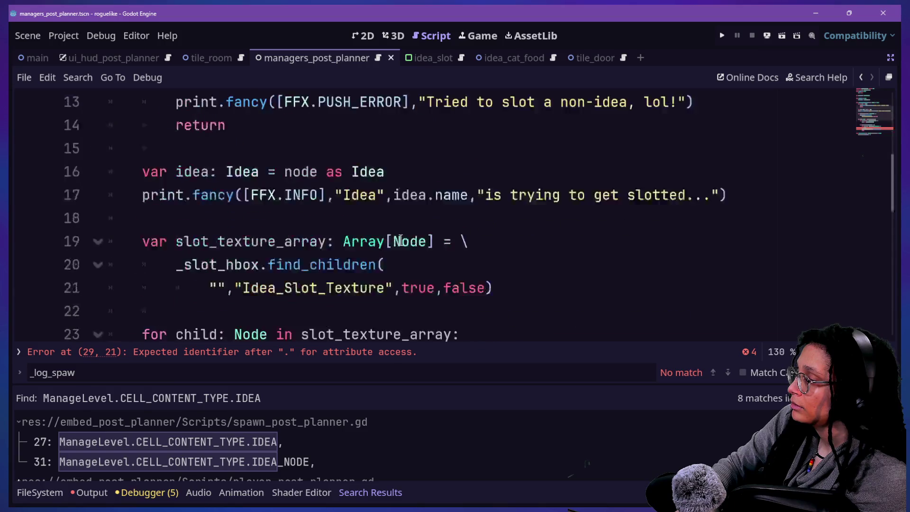
# Step: Enlarge Search Results, open the manage_spawns_post_planner.gd match, and scroll to its top variables
pyautogui.scroll(5, 401, 241)
pyautogui.scroll(-1, 401, 239)
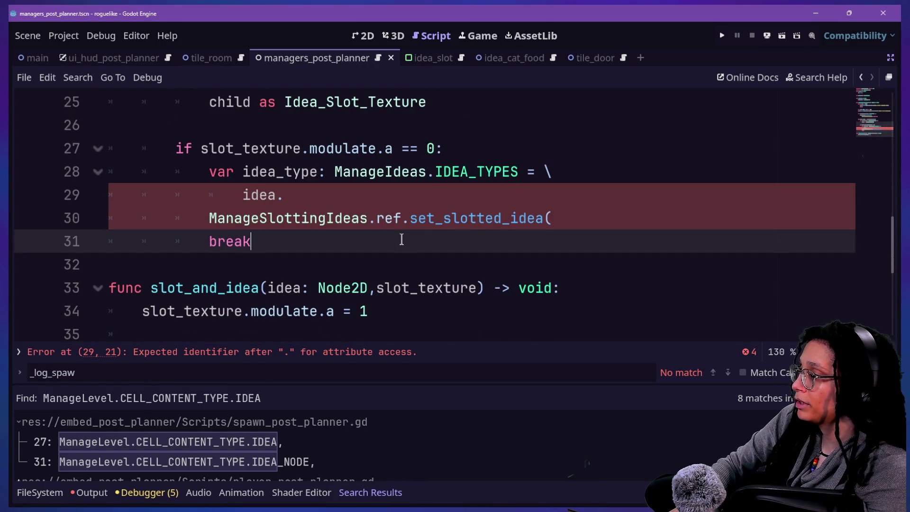
pyautogui.moveTo(338, 385); pyautogui.dragTo(338, 339)
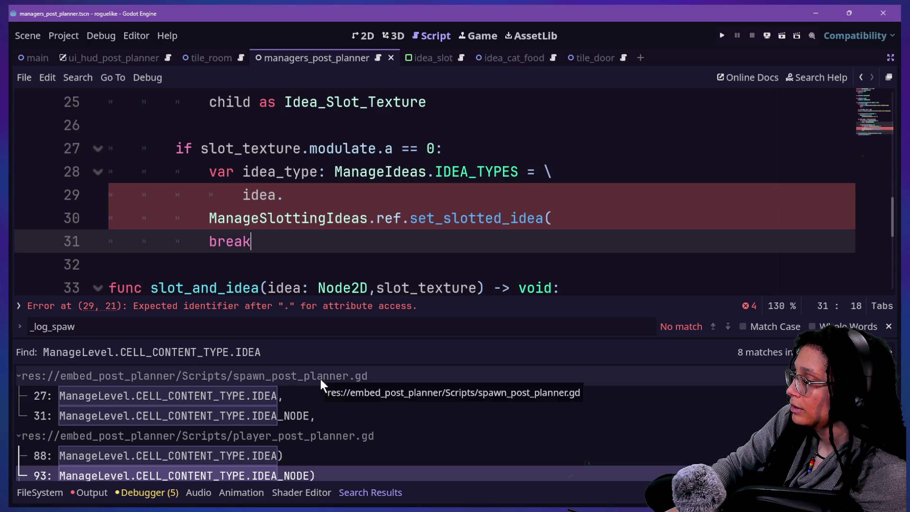
pyautogui.scroll(-5, 341, 409)
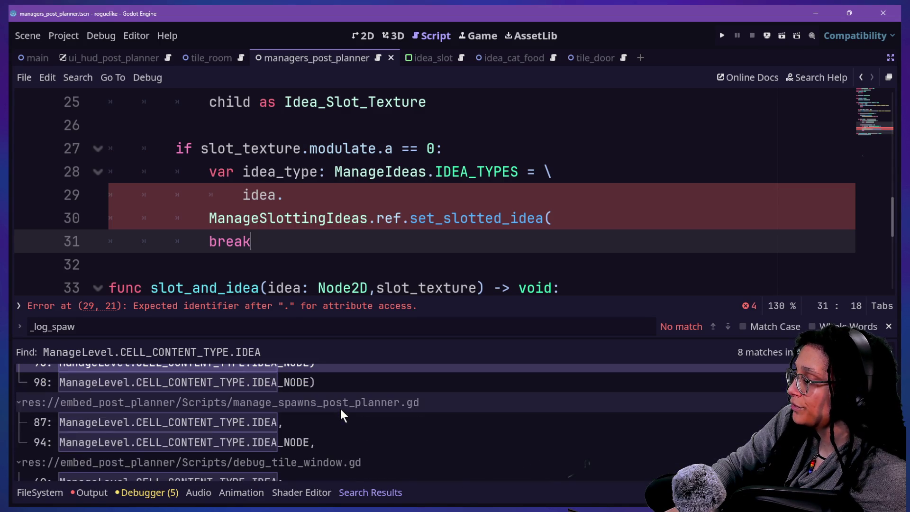
pyautogui.click(342, 417)
pyautogui.click(340, 209)
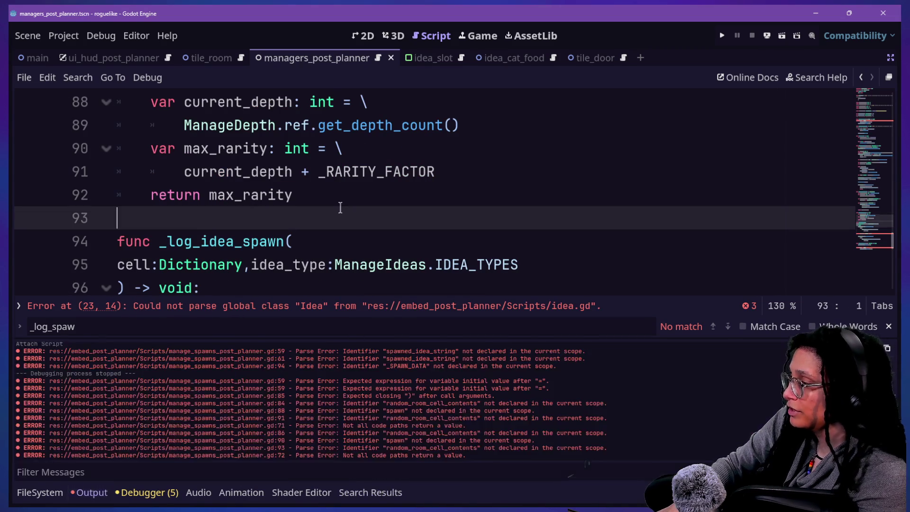
pyautogui.scroll(20, 340, 207)
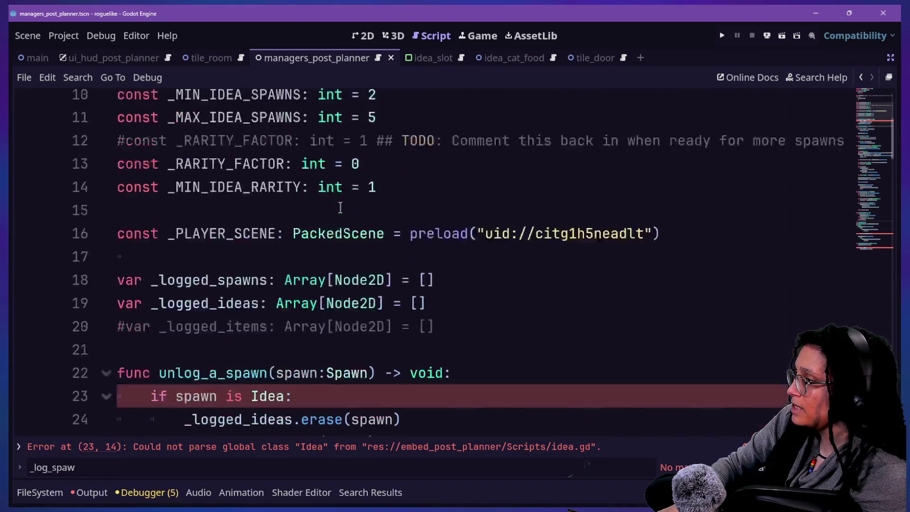
pyautogui.click(730, 171)
# Step: Declare var _last_spawned_idea_type: ManageIdeas.IDEA_TYPES on a new line after _PLAYER_SCENE
pyautogui.click(722, 185)
pyautogui.press('Return')
pyautogui.press('Return')
pyautogui.write('VAR')
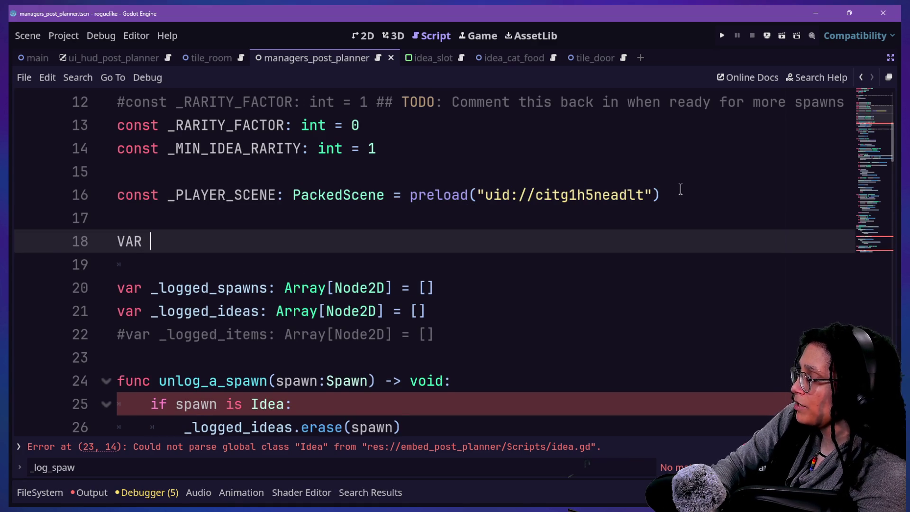
pyautogui.press('BackSpace')
pyautogui.press('BackSpace')
pyautogui.write('var _last_lo')
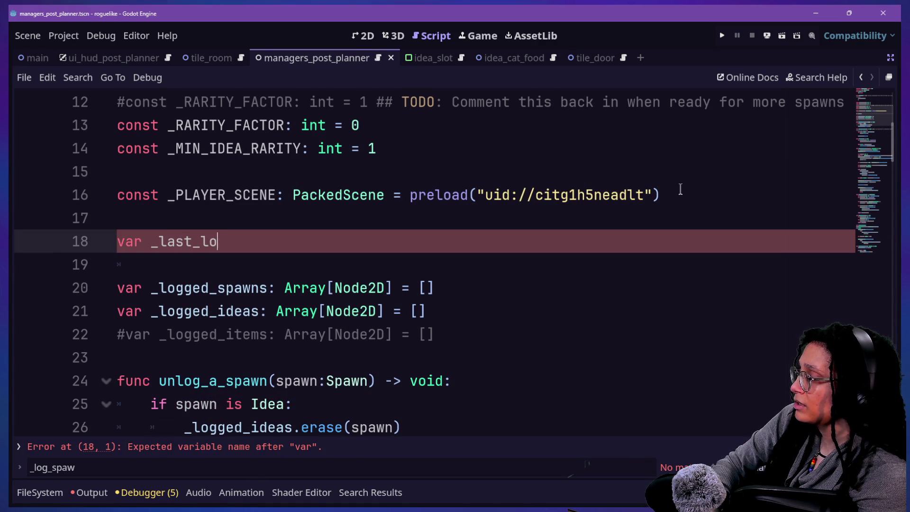
pyautogui.press('BackSpace')
pyautogui.press('BackSpace')
pyautogui.write('spa')
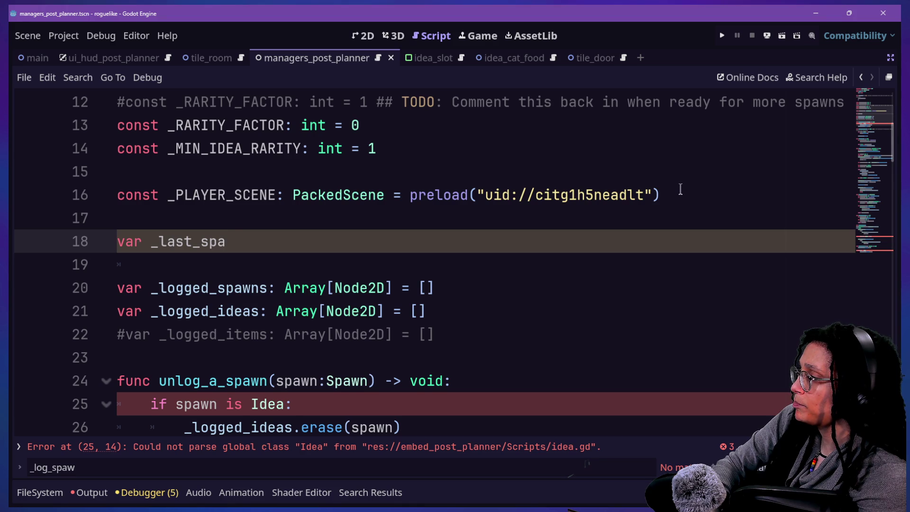
pyautogui.write('wned_ide')
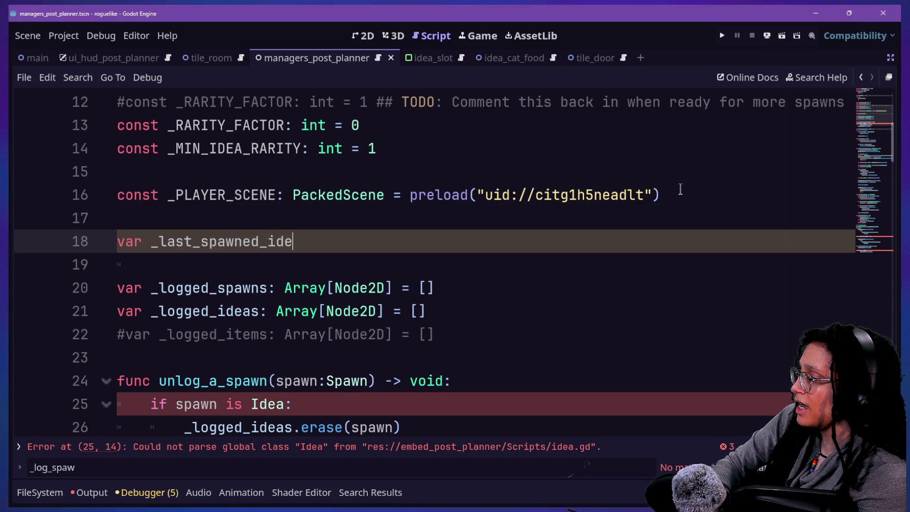
pyautogui.write('a_type:')
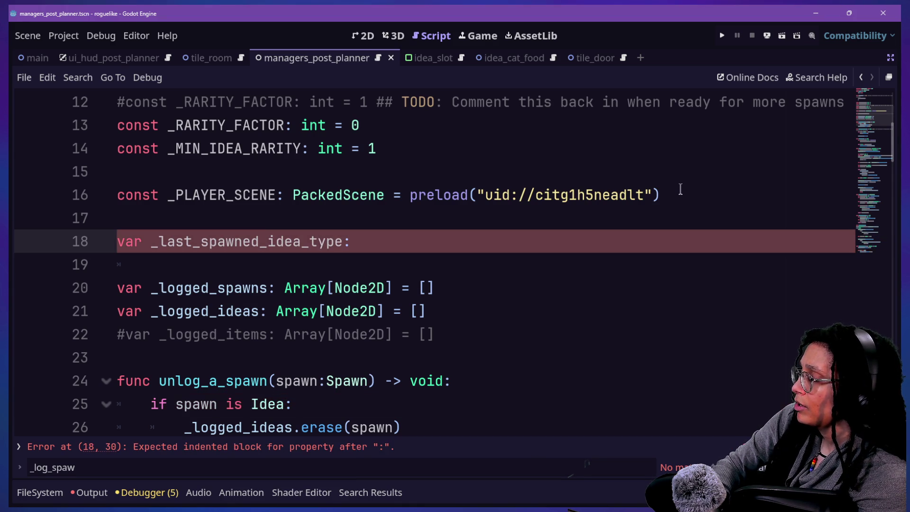
pyautogui.write(' ManageIdeas.')
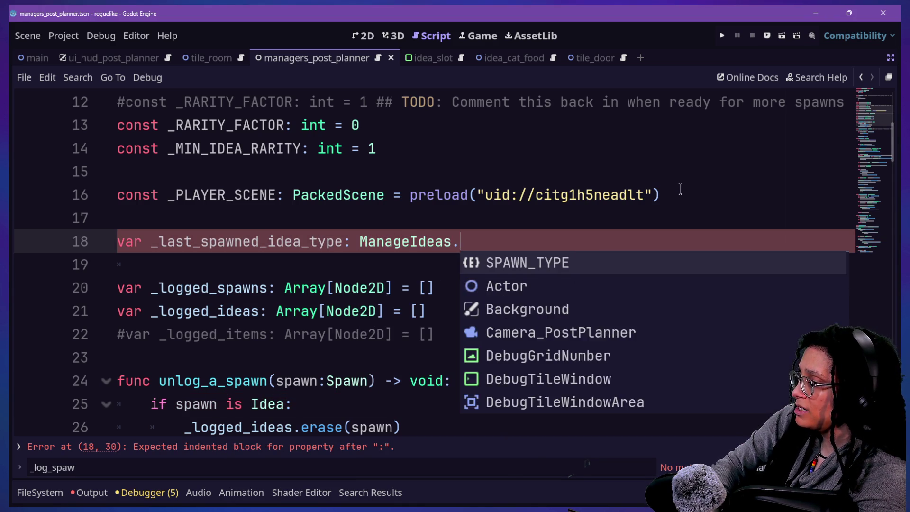
pyautogui.press('Up')
pyautogui.press('Down')
pyautogui.press('Down')
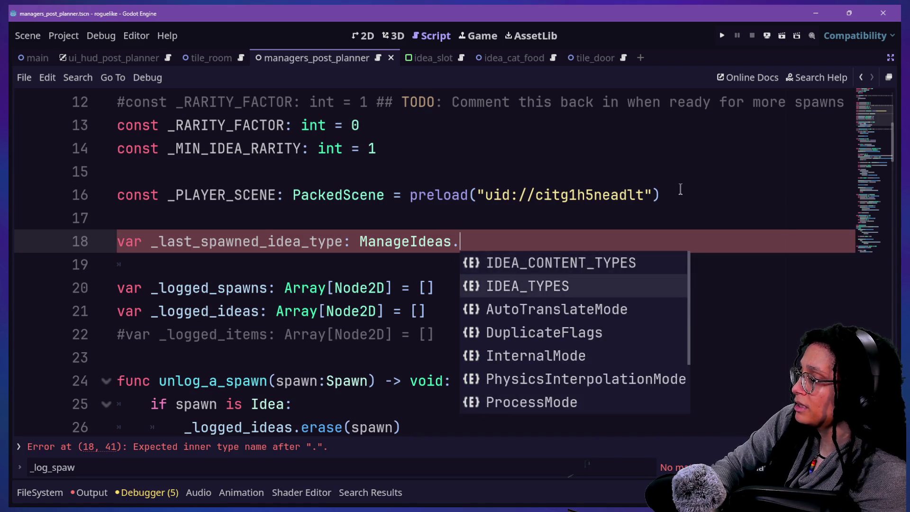
pyautogui.press('Return')
pyautogui.press('Return')
pyautogui.write('var _last_s')
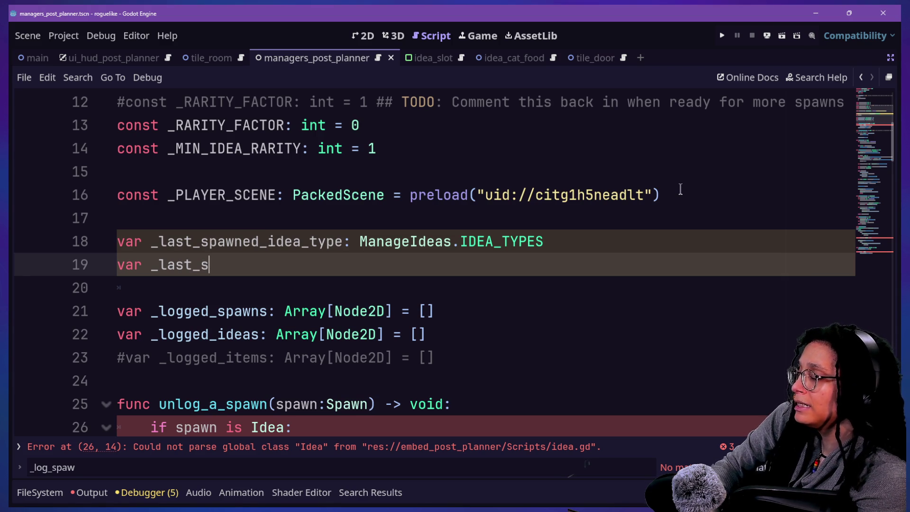
# Step: Declare var _last_spawned_spawn typed as Node2D on line 19
pyautogui.write('p')
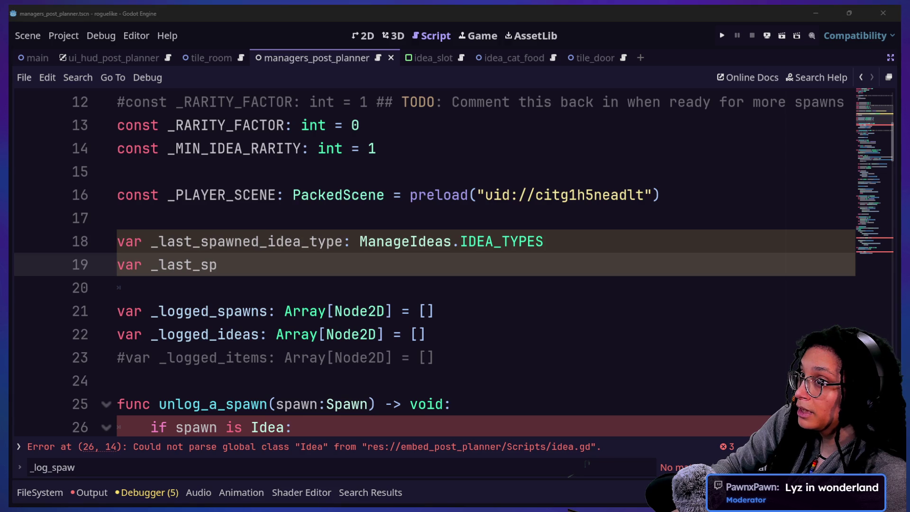
pyautogui.click(245, 281)
pyautogui.click(457, 270)
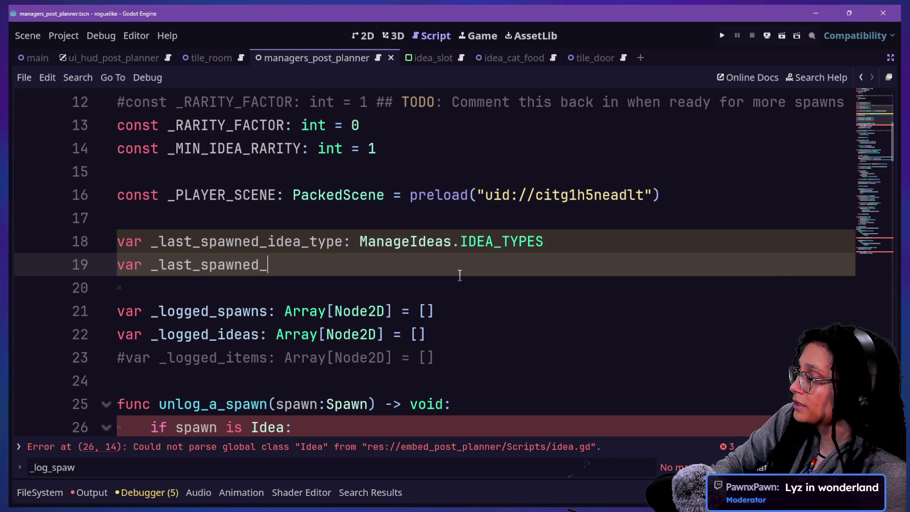
pyautogui.write('spawn: V')
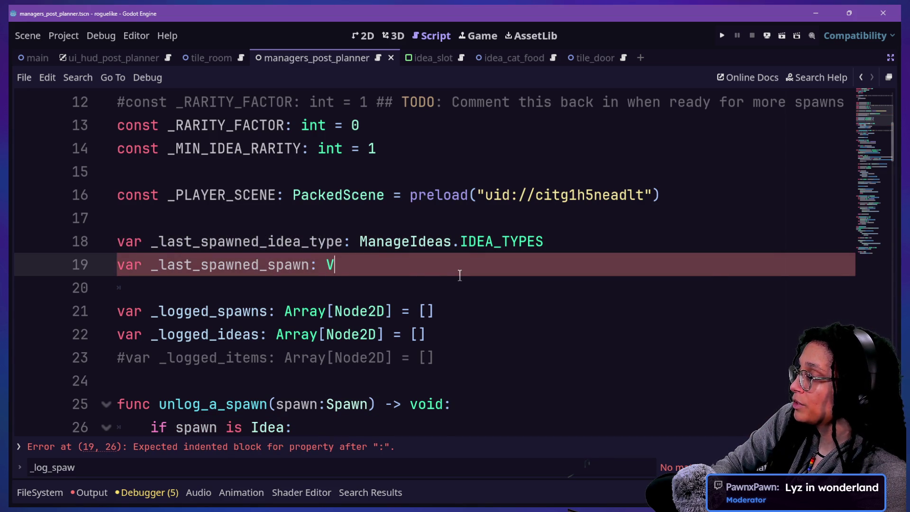
pyautogui.write('arin')
pyautogui.press('BackSpace')
pyautogui.press('BackSpace')
pyautogui.press('BackSpace')
pyautogui.write('Node2D')
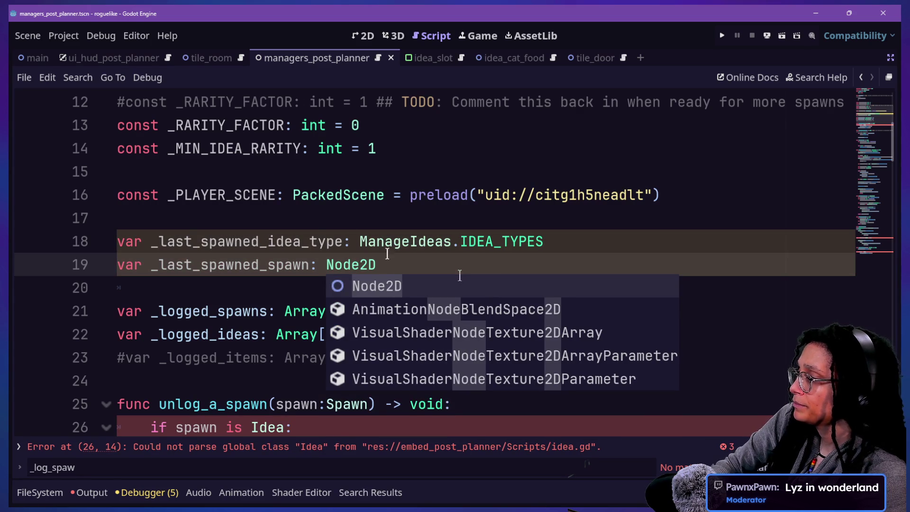
pyautogui.click(283, 218)
pyautogui.click(406, 265)
pyautogui.moveTo(294, 284)
pyautogui.mouseDown()
pyautogui.moveTo(281, 269)
pyautogui.moveTo(358, 242)
pyautogui.moveTo(399, 255)
pyautogui.mouseUp()
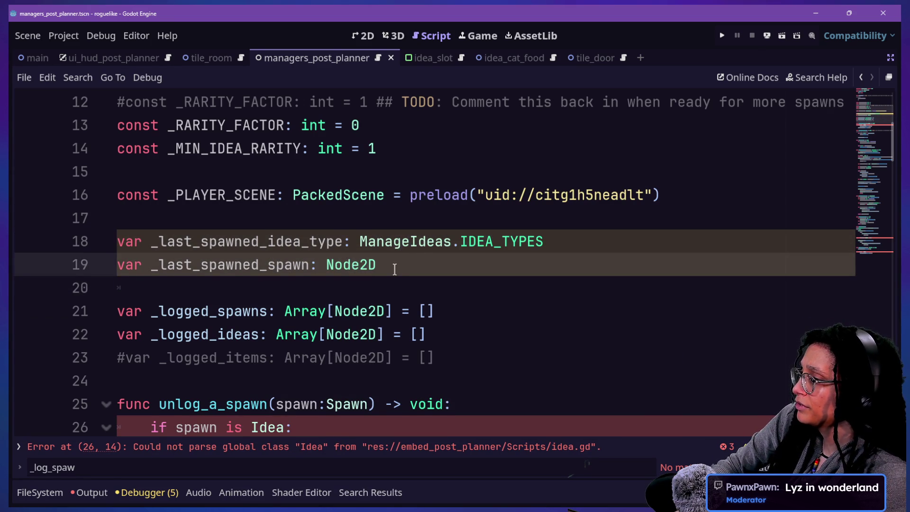
pyautogui.scroll(-1, 395, 269)
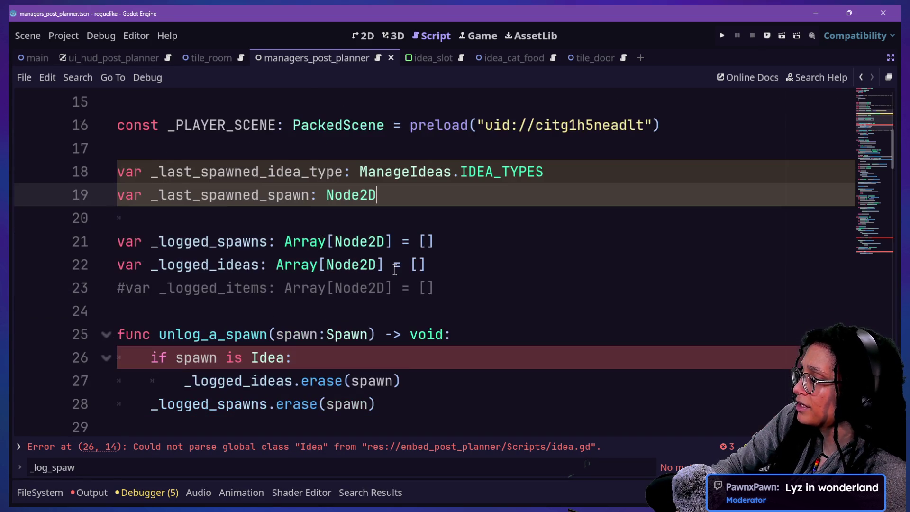
pyautogui.click(334, 242)
# Step: Default _last_spawned_spawn to null and give _last_spawned_idea_type a default of 0
pyautogui.click(293, 174)
pyautogui.click(387, 194)
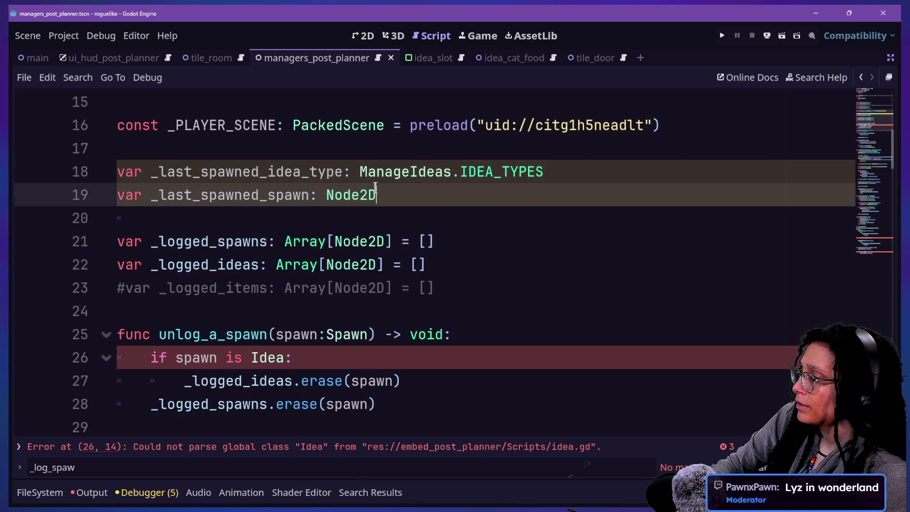
pyautogui.write(' = null')
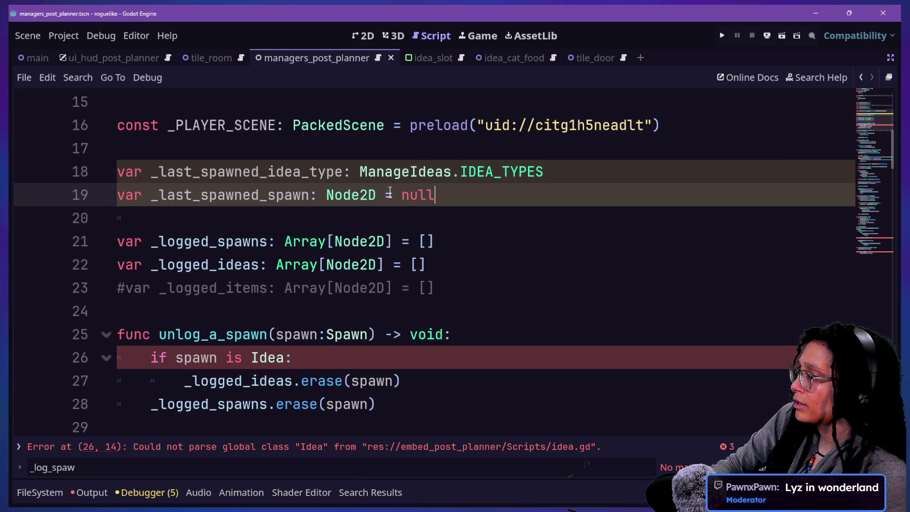
pyautogui.click(631, 171)
pyautogui.write('=')
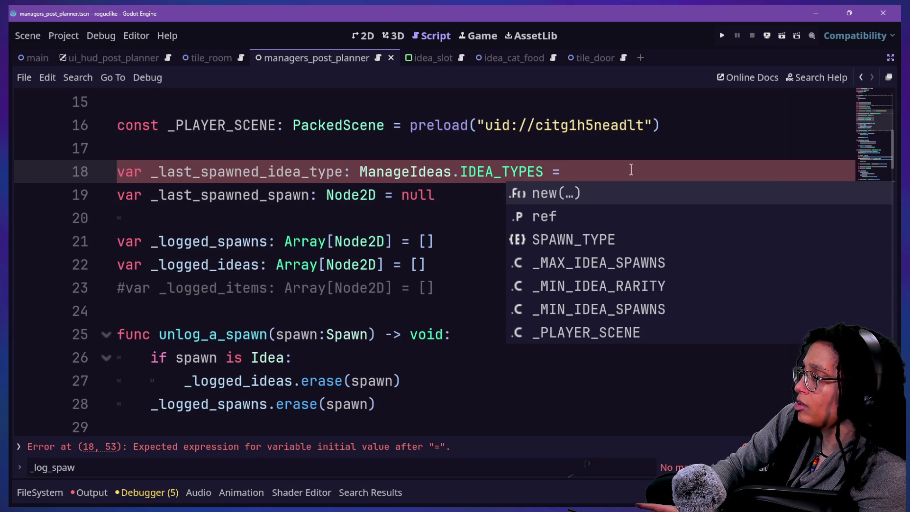
pyautogui.press('Escape')
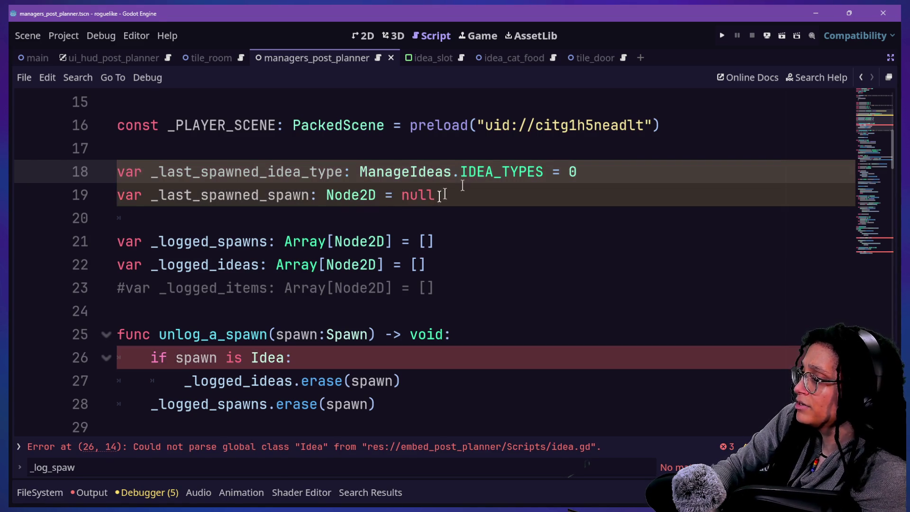
pyautogui.moveTo(365, 172)
pyautogui.mouseDown()
pyautogui.moveTo(520, 173)
pyautogui.moveTo(478, 172)
pyautogui.mouseUp()
pyautogui.click(575, 171)
pyautogui.click(476, 171)
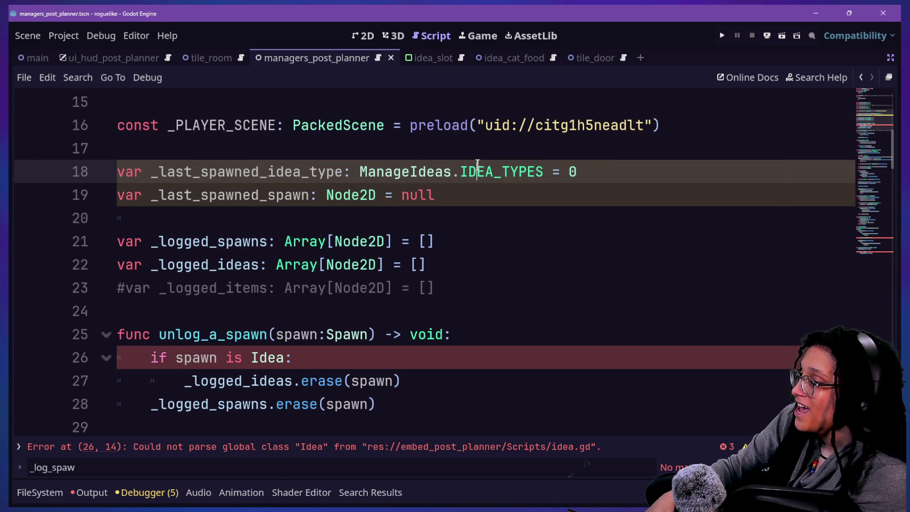
pyautogui.scroll(-3, 422, 172)
pyautogui.scroll(1, 422, 172)
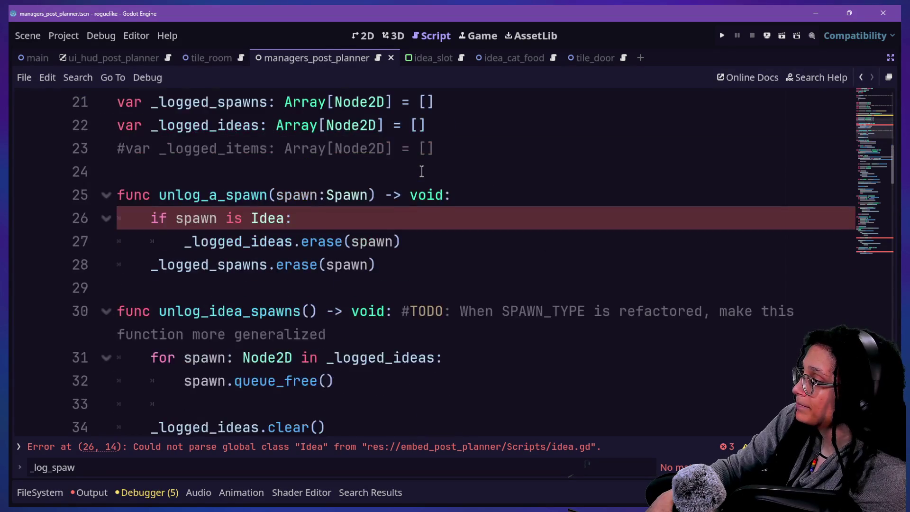
pyautogui.scroll(-2, 422, 171)
pyautogui.scroll(1, 247, 177)
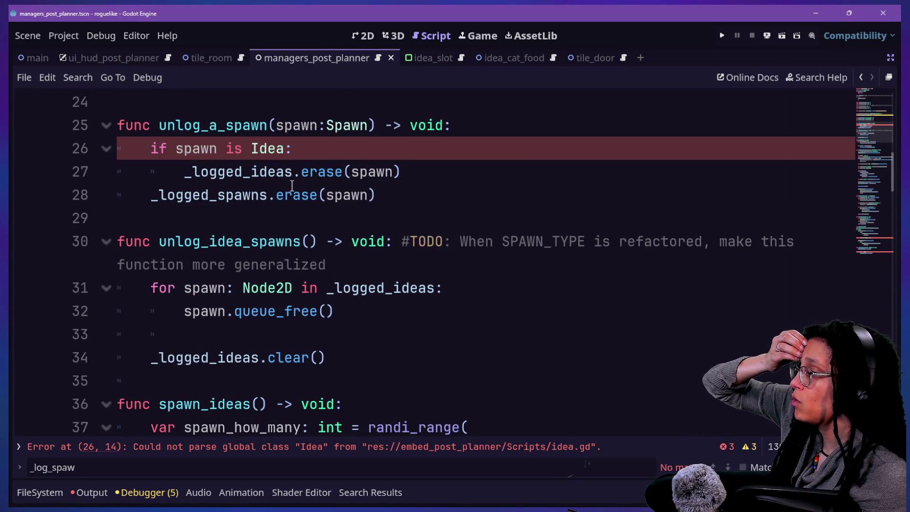
pyautogui.scroll(-7, 292, 185)
pyautogui.scroll(-18, 292, 185)
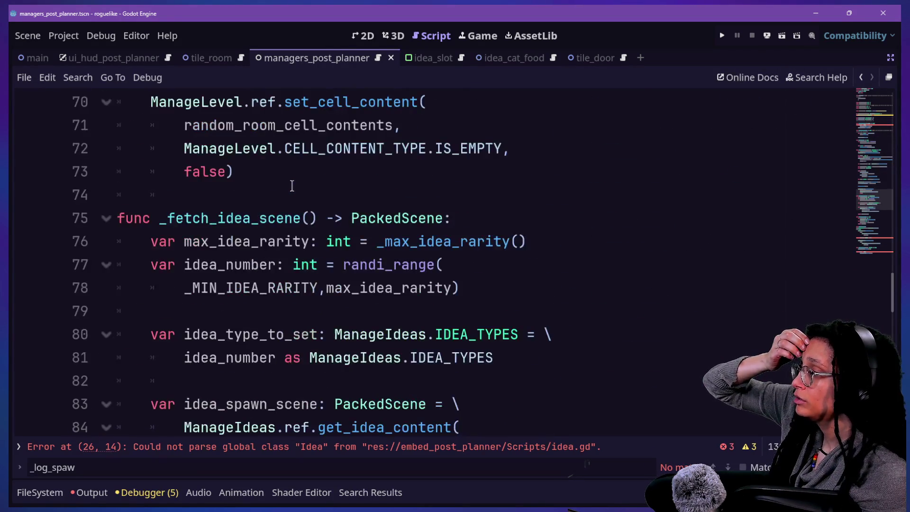
pyautogui.click(445, 216)
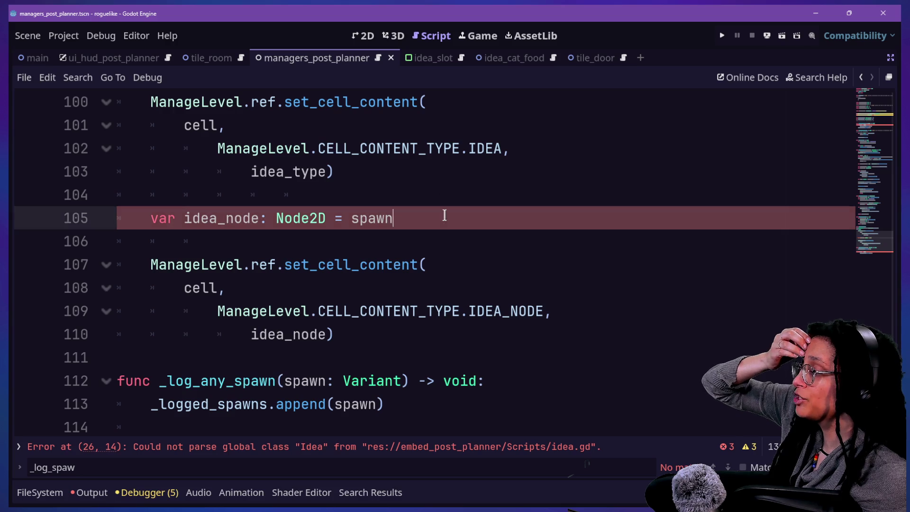
pyautogui.scroll(4, 445, 215)
pyautogui.scroll(2, 445, 215)
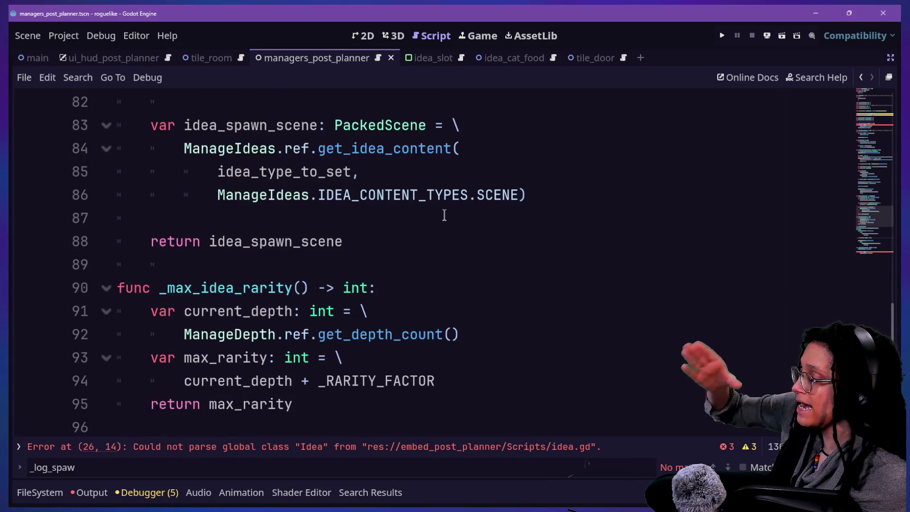
pyautogui.scroll(5, 445, 216)
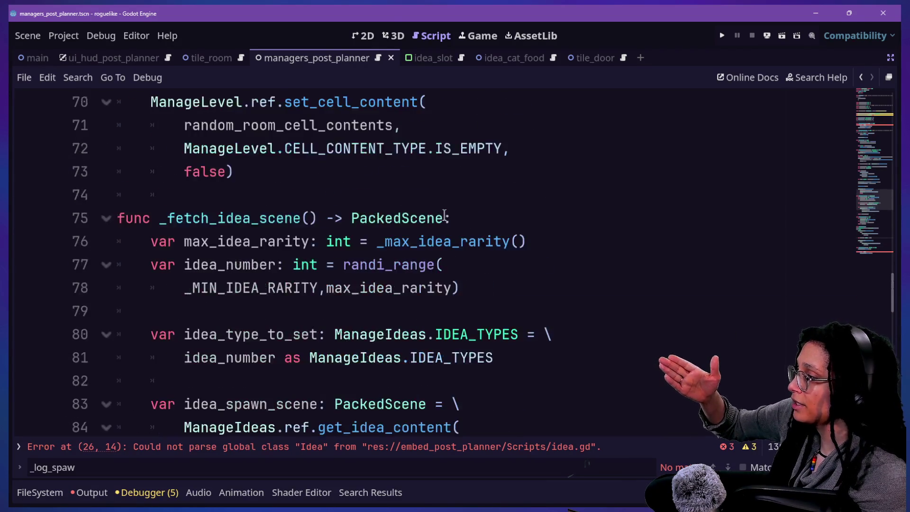
pyautogui.scroll(4, 445, 215)
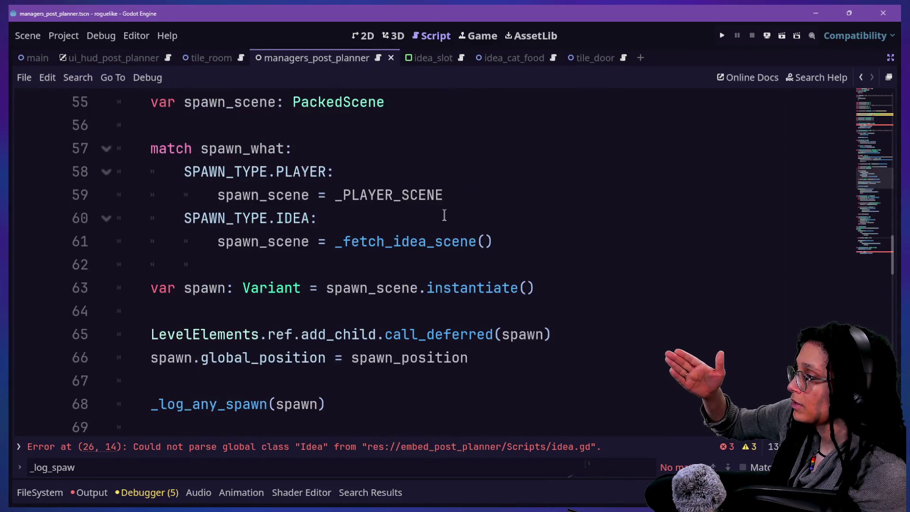
pyautogui.scroll(1, 445, 215)
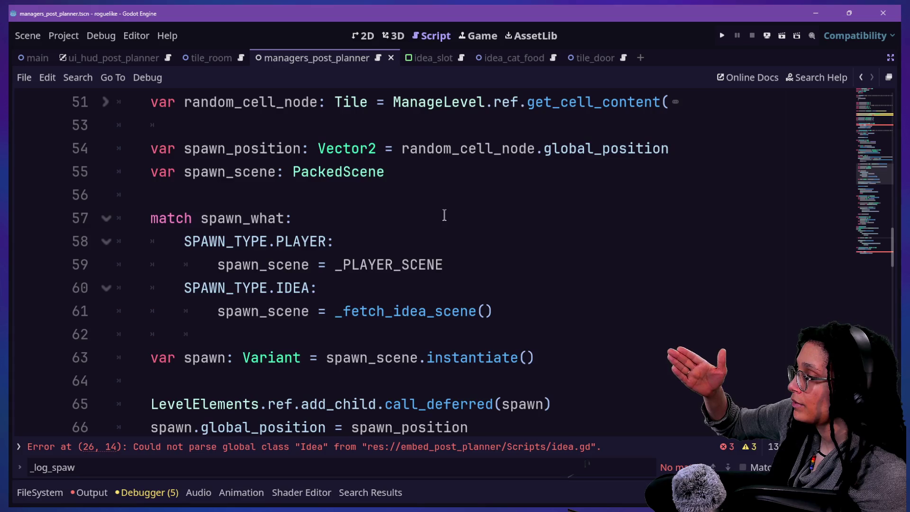
pyautogui.click(522, 312)
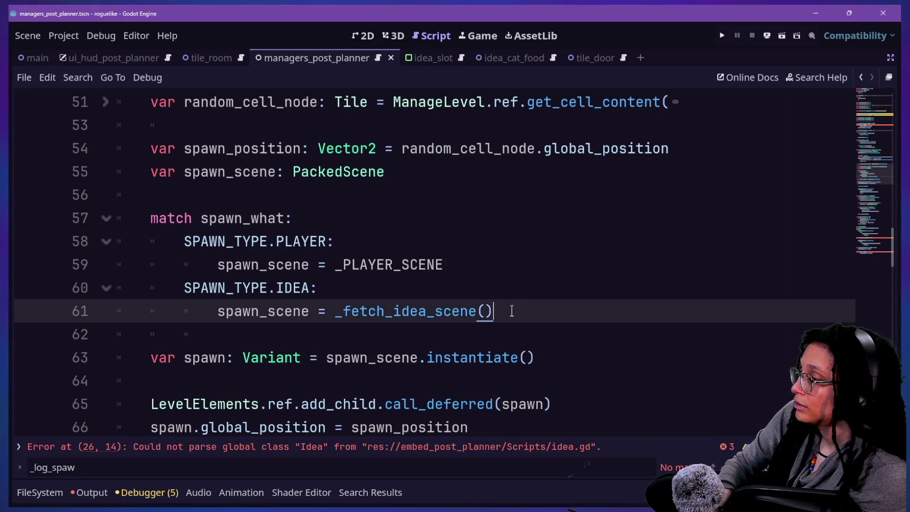
pyautogui.scroll(-2, 512, 312)
pyautogui.click(350, 338)
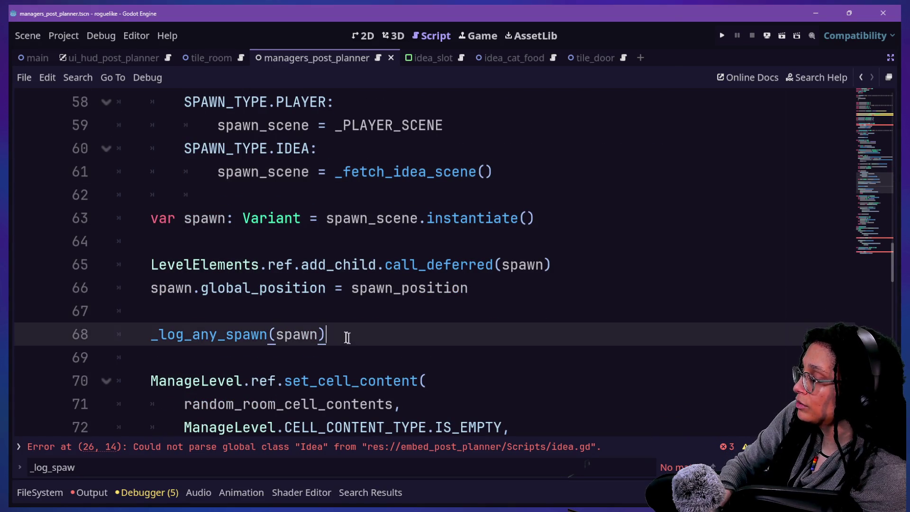
# Step: Start a match spawn_what block below the _log_any_spawn(spawn) call
pyautogui.press('Return')
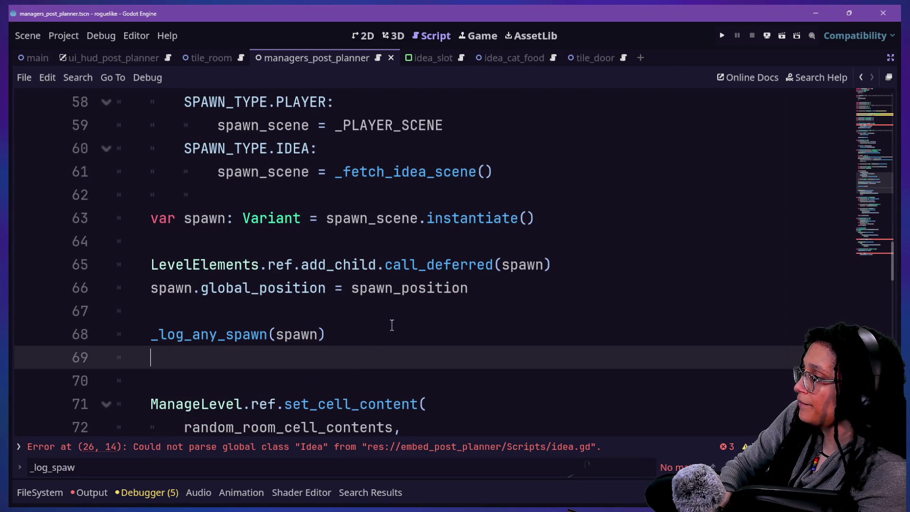
pyautogui.write('i')
pyautogui.press('BackSpace')
pyautogui.press('Return')
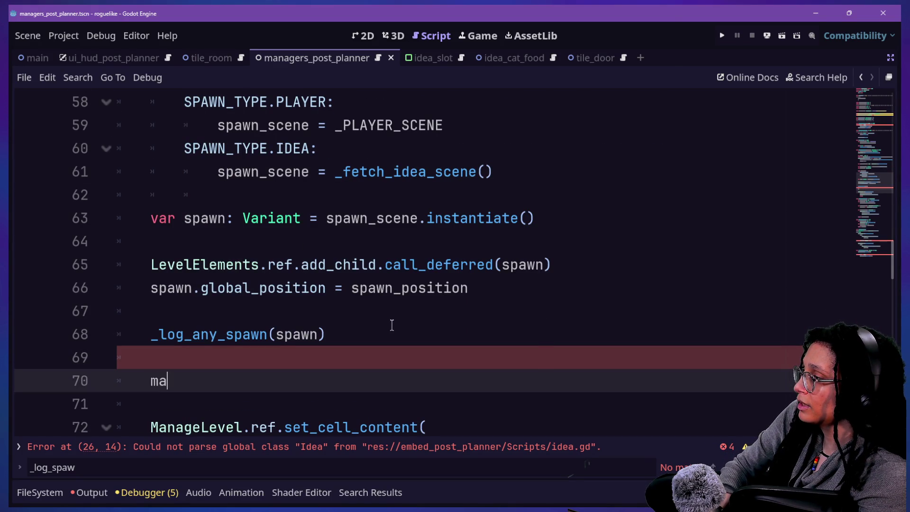
pyautogui.write('tch')
pyautogui.press('Escape')
pyautogui.press('Return')
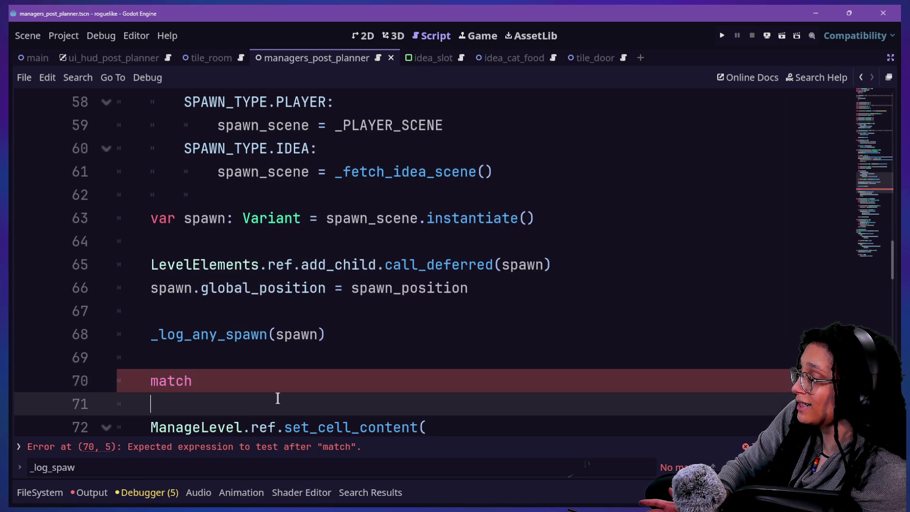
pyautogui.scroll(1, 285, 407)
pyautogui.scroll(-1, 303, 428)
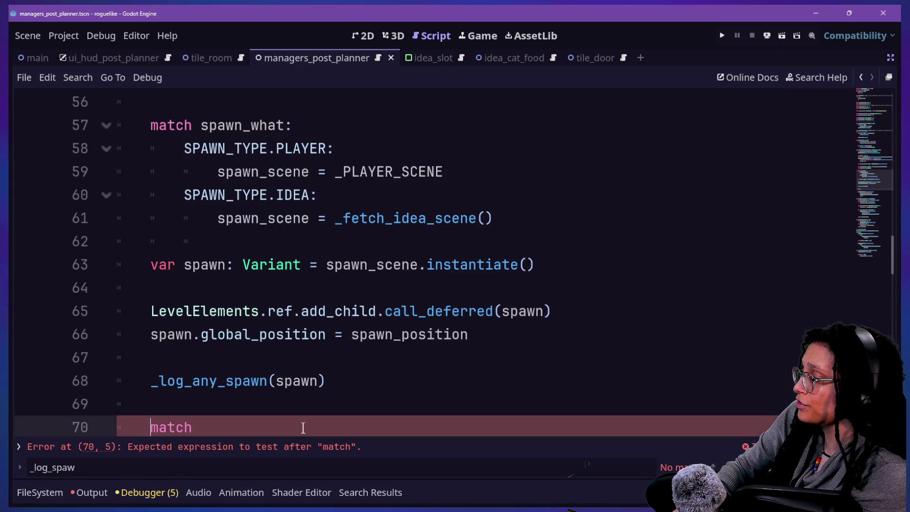
pyautogui.write(' spaw')
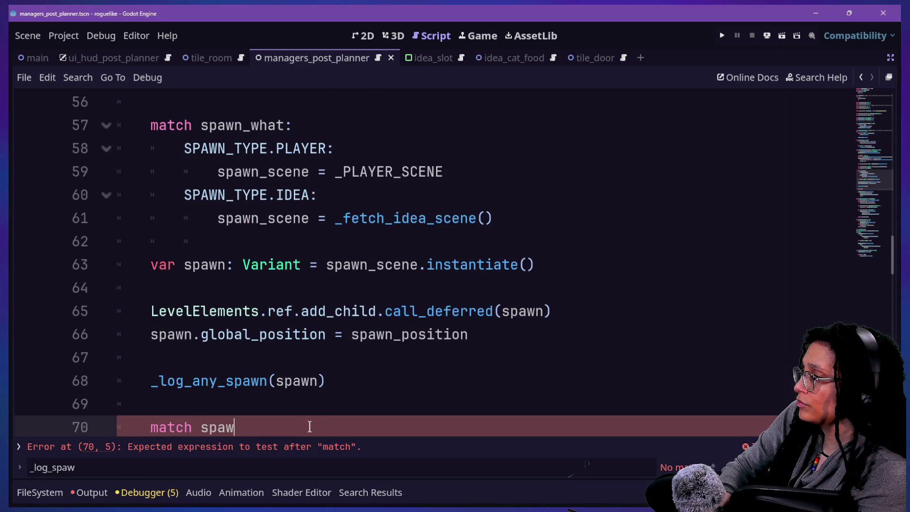
pyautogui.write('n_what:')
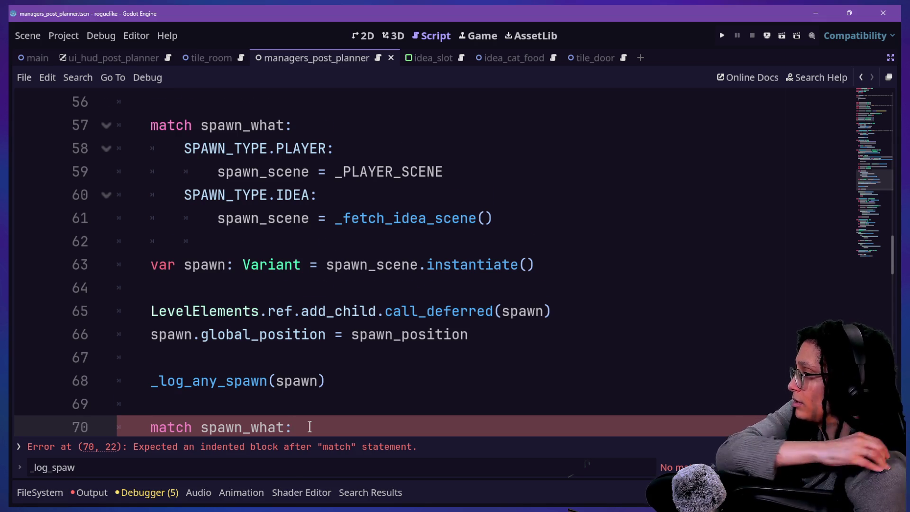
# Step: Add a SPAWN_TYPE.IDEA case to the new match
pyautogui.press('Return')
pyautogui.write('SPA')
pyautogui.press('BackSpace')
pyautogui.press('BackSpace')
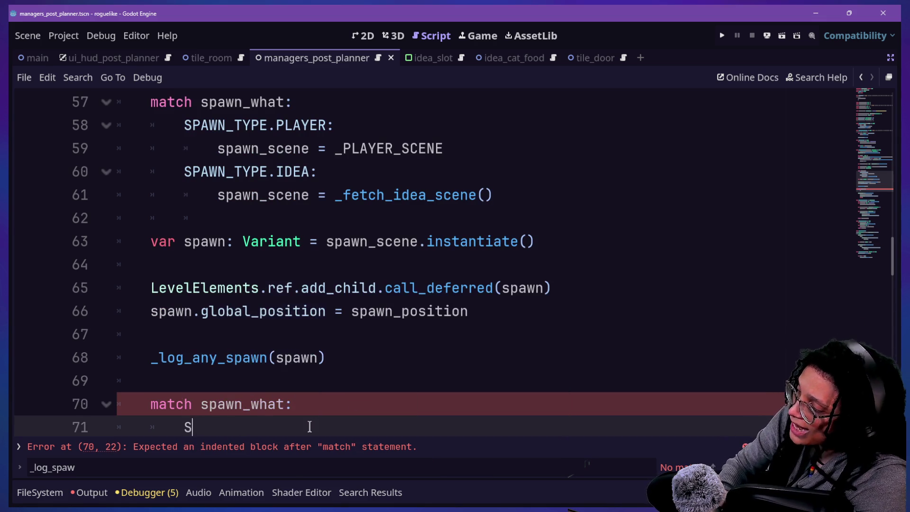
pyautogui.write('PAWN_TYPE.PL')
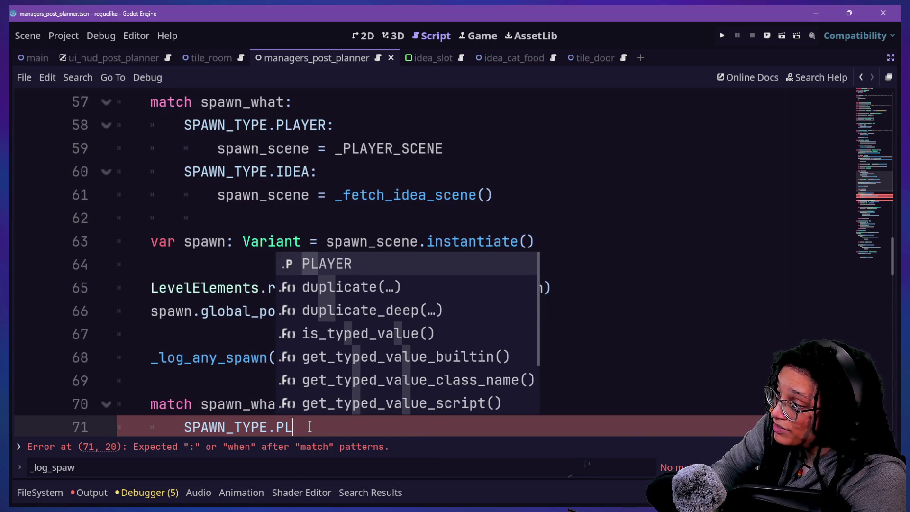
pyautogui.press('BackSpace')
pyautogui.press('BackSpace')
pyautogui.write('IDEA:')
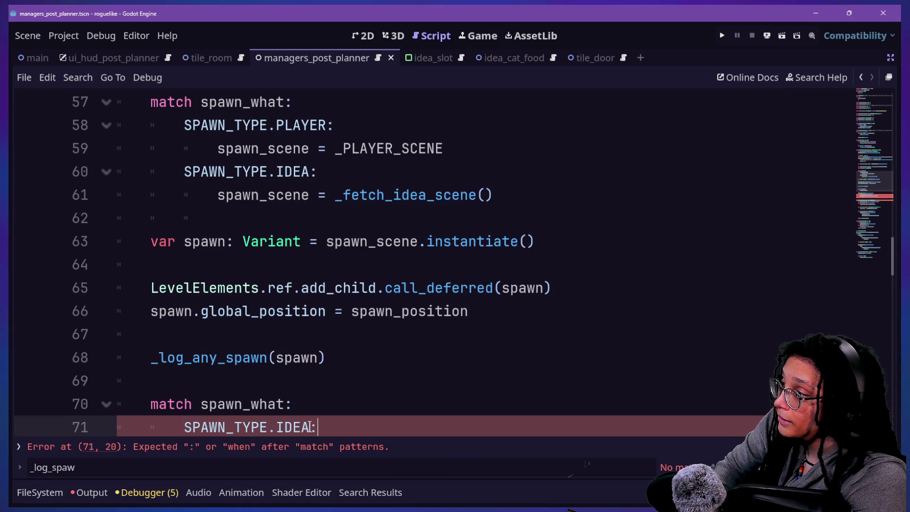
pyautogui.press('Return')
# Step: Add a SPAWN_TYPE.ITEM: pass case to the first match after _fetch_idea_scene()
pyautogui.click(492, 167)
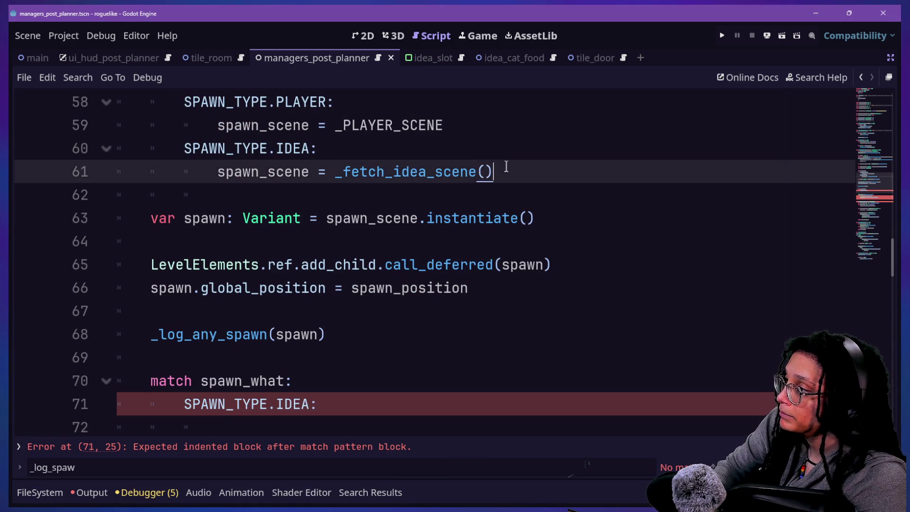
pyautogui.press('Return')
pyautogui.write('SPAWN_TYPE.ITEM:')
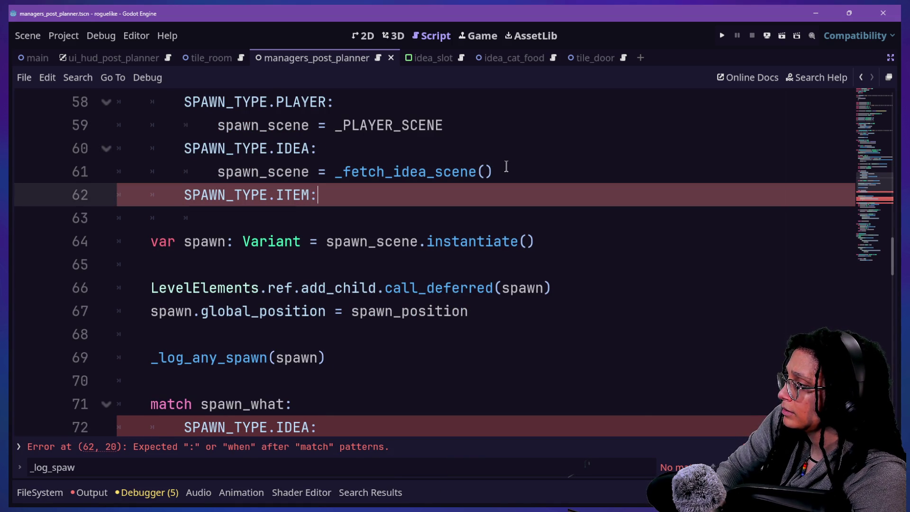
pyautogui.press('Return')
pyautogui.write('pass')
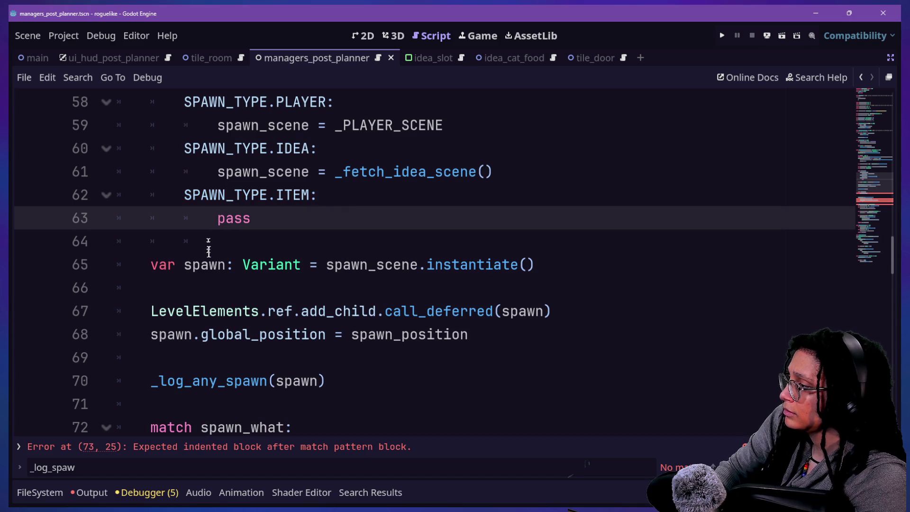
# Step: Call _log_idea_spawn() as the indented body of the IDEA case
pyautogui.scroll(-2, 213, 260)
pyautogui.click(379, 311)
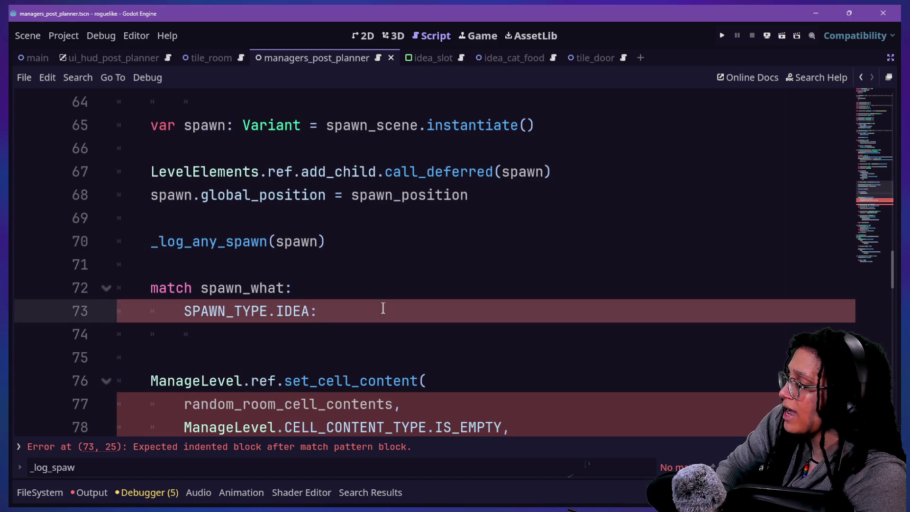
pyautogui.press('Return')
pyautogui.write('_log_idea_spawn()')
pyautogui.click(218, 335)
pyautogui.press('BackSpace')
pyautogui.press('Tab')
pyautogui.click(441, 325)
pyautogui.press('Return')
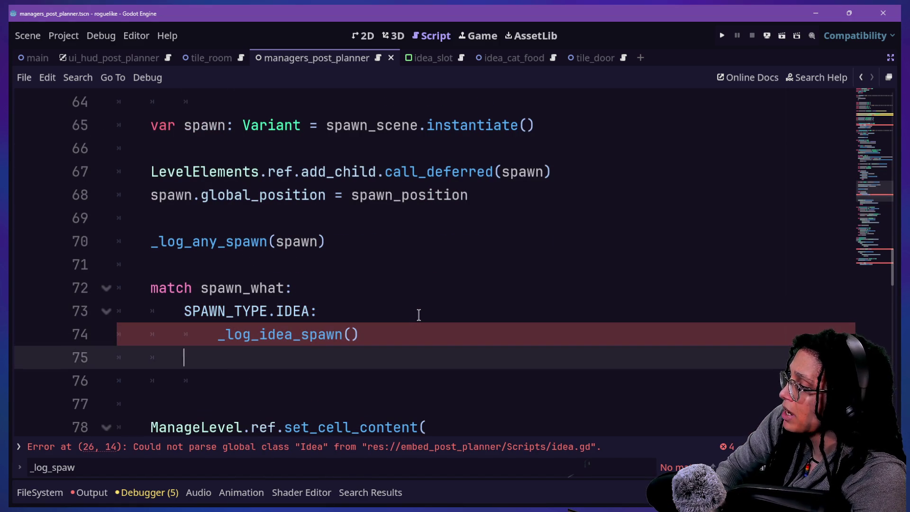
# Step: Add a SPAWN_TYPE.ITEM case with pass to the spawn_what match
pyautogui.write('SPA')
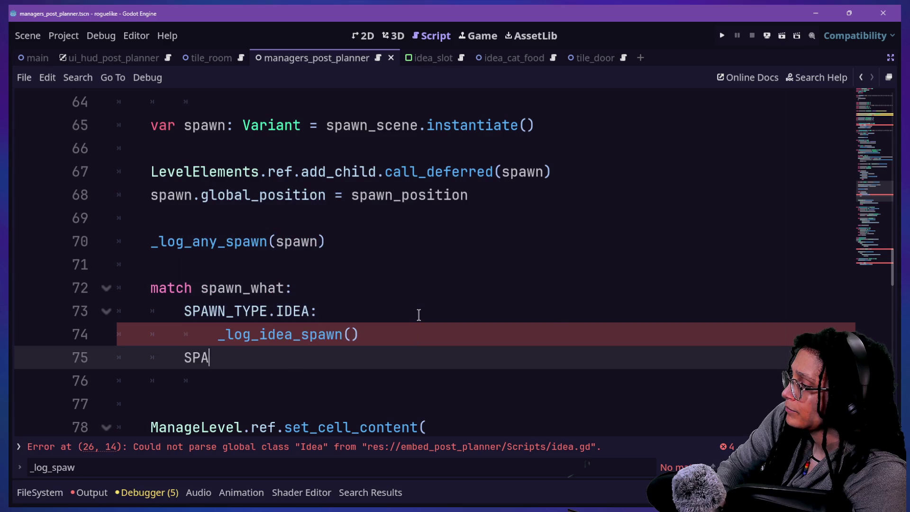
pyautogui.write('WN_TYPE.')
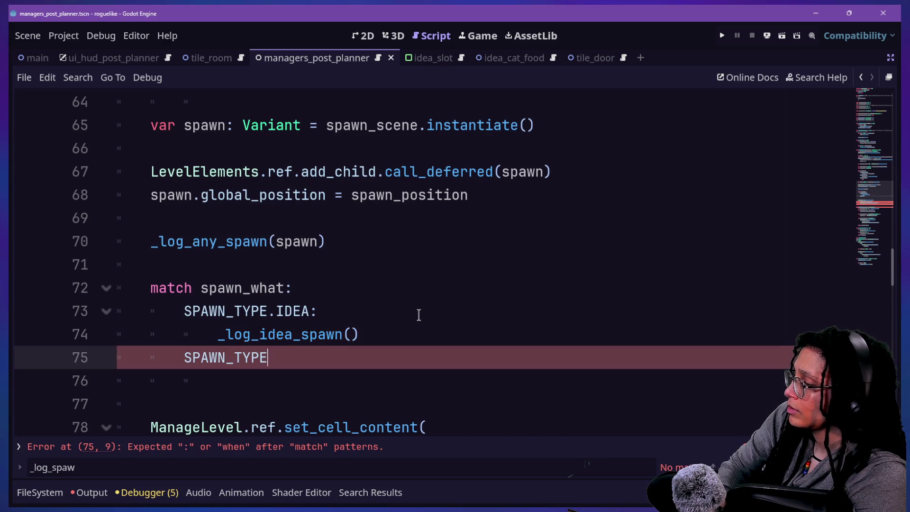
pyautogui.press('Down')
pyautogui.press('Down')
pyautogui.press('Return')
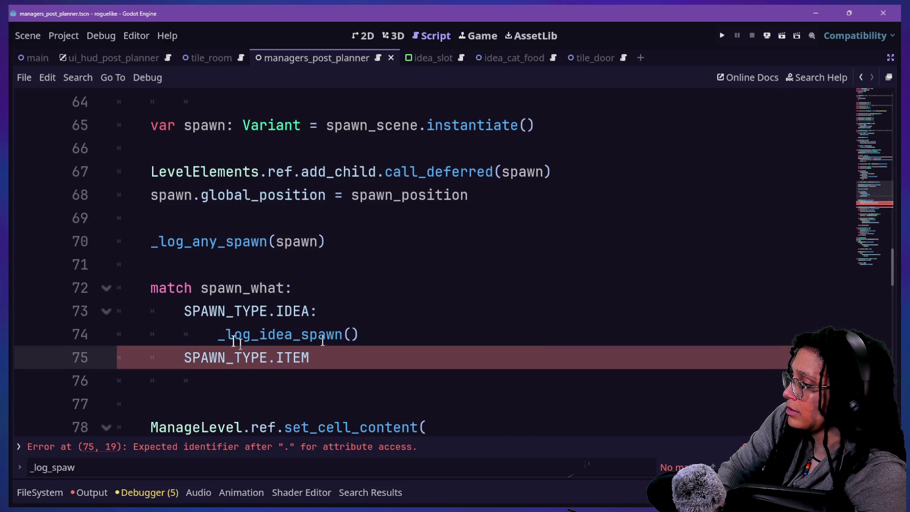
pyautogui.click(364, 357)
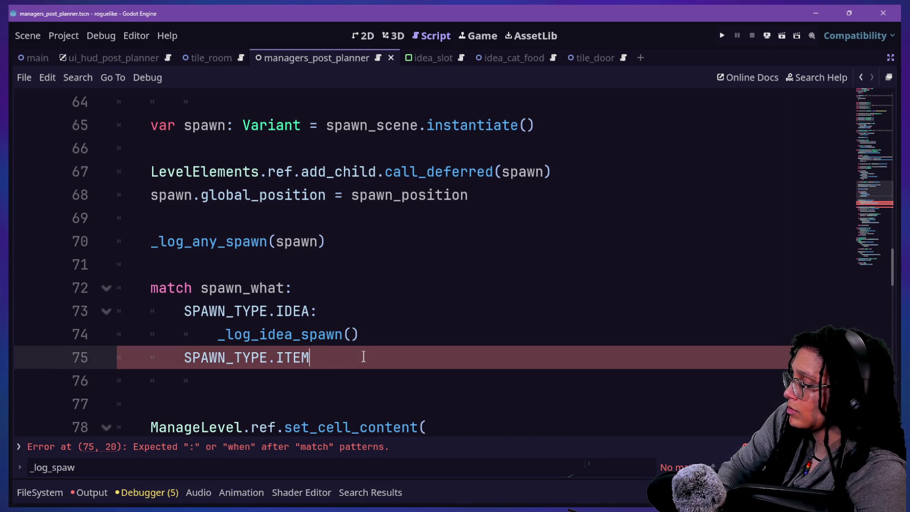
pyautogui.write(':')
pyautogui.press('Return')
pyautogui.write('pass')
# Step: Clean up the ITEM case's pass line and remove extra blank lines after the match
pyautogui.click(276, 288)
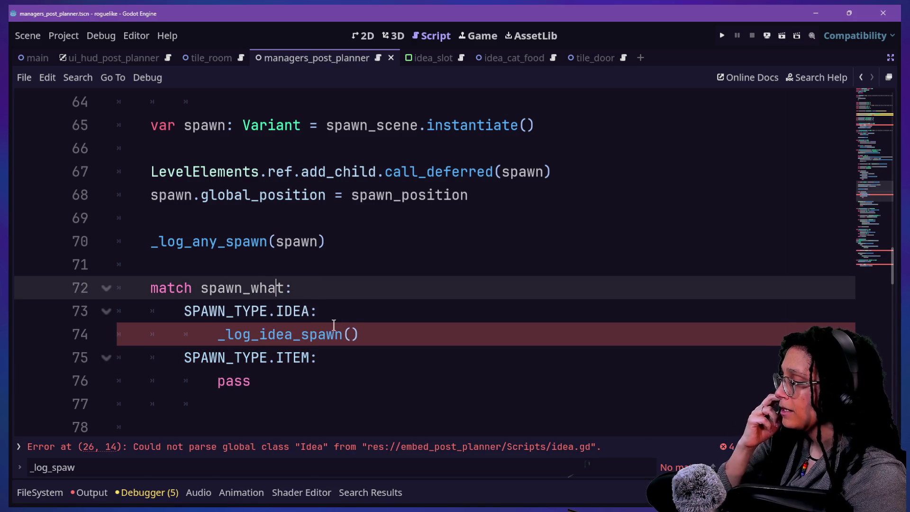
pyautogui.scroll(-1, 386, 319)
pyautogui.click(390, 317)
pyautogui.press('BackSpace')
pyautogui.write('s')
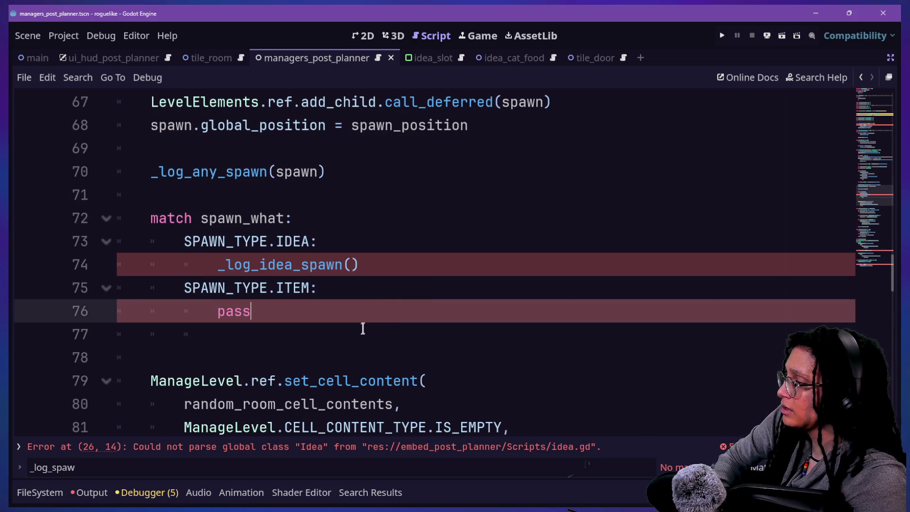
pyautogui.press('Down')
pyautogui.hotkey('ctrl', 'shift', 'k')
pyautogui.press('Up')
pyautogui.press('End')
pyautogui.click(360, 342)
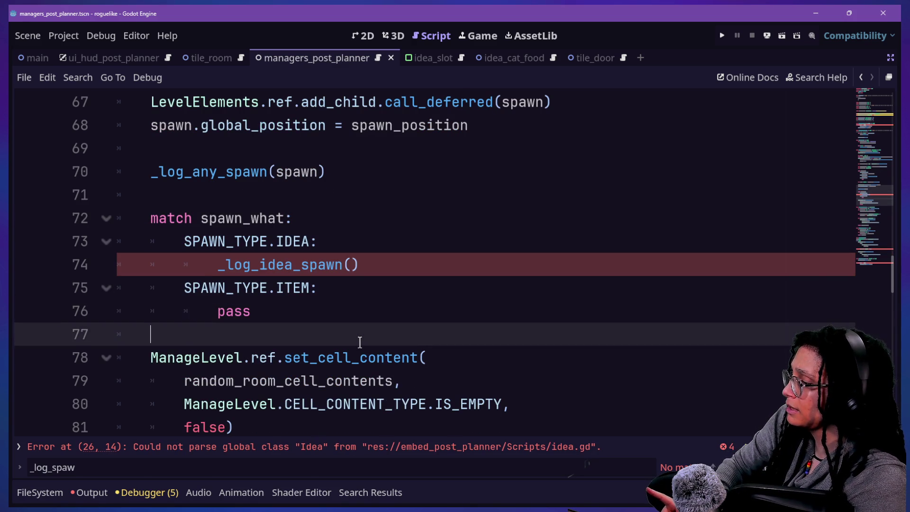
pyautogui.scroll(-2, 360, 343)
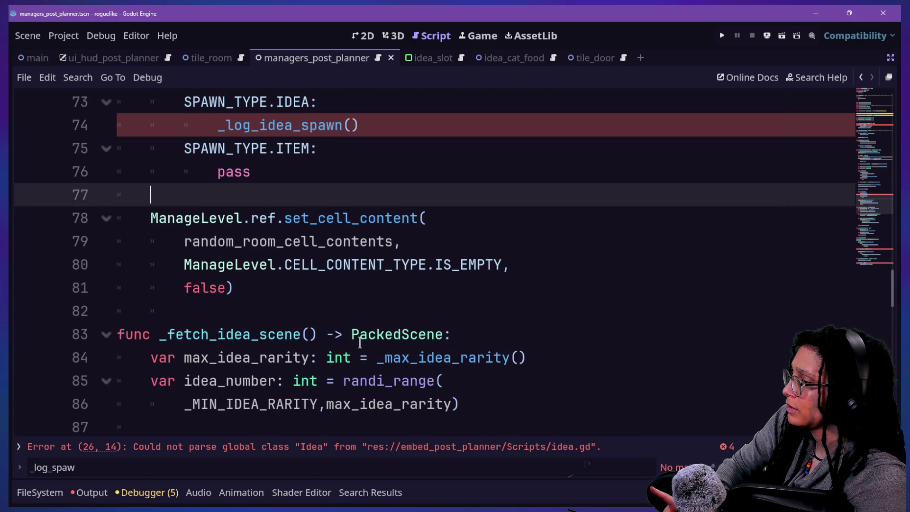
pyautogui.scroll(-3, 305, 323)
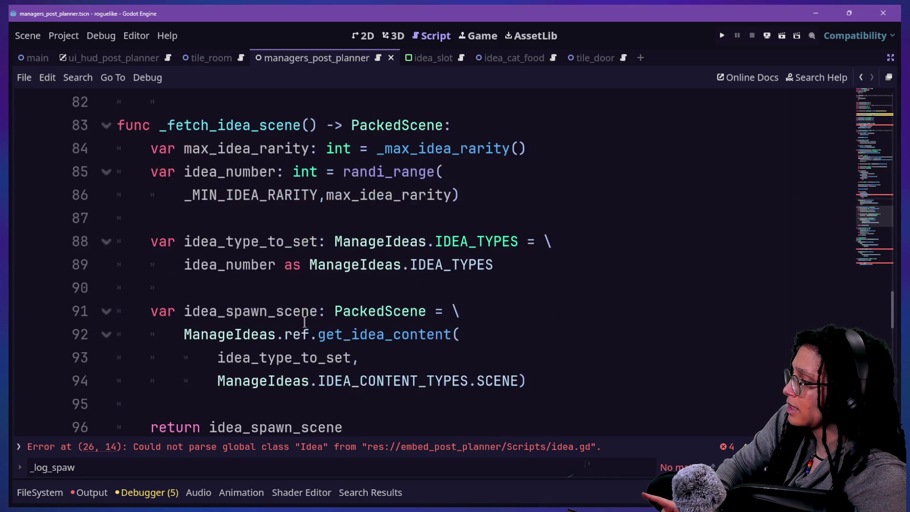
pyautogui.scroll(-8, 305, 323)
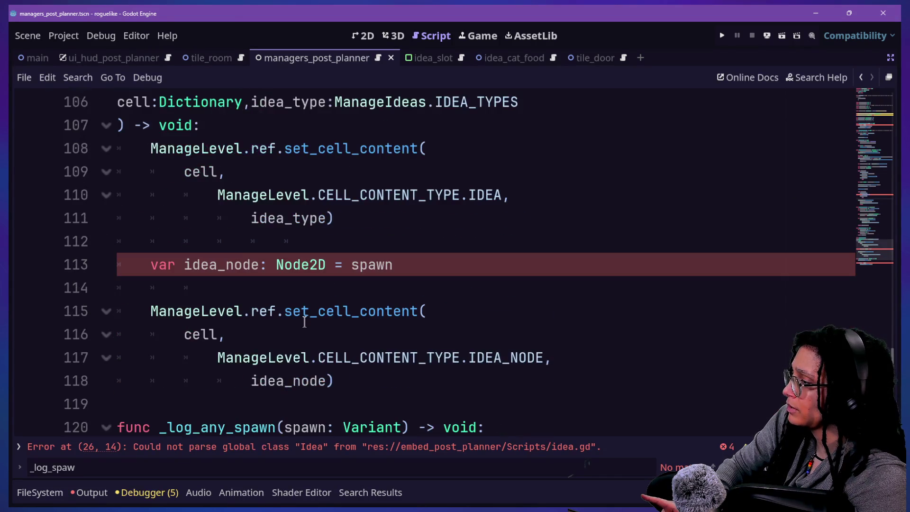
pyautogui.scroll(-1, 266, 296)
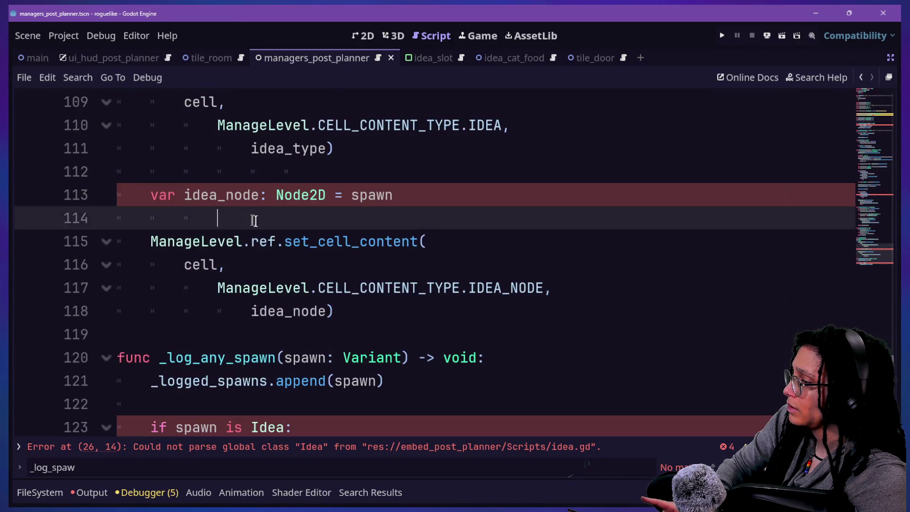
pyautogui.moveTo(252, 220); pyautogui.dragTo(642, 324)
pyautogui.hotkey('alt', 'Tab')
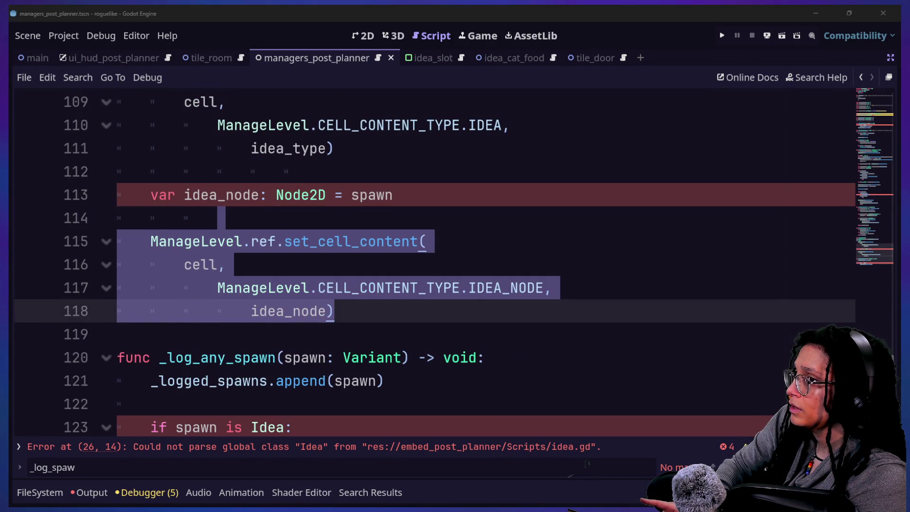
pyautogui.scroll(3, 400, 266)
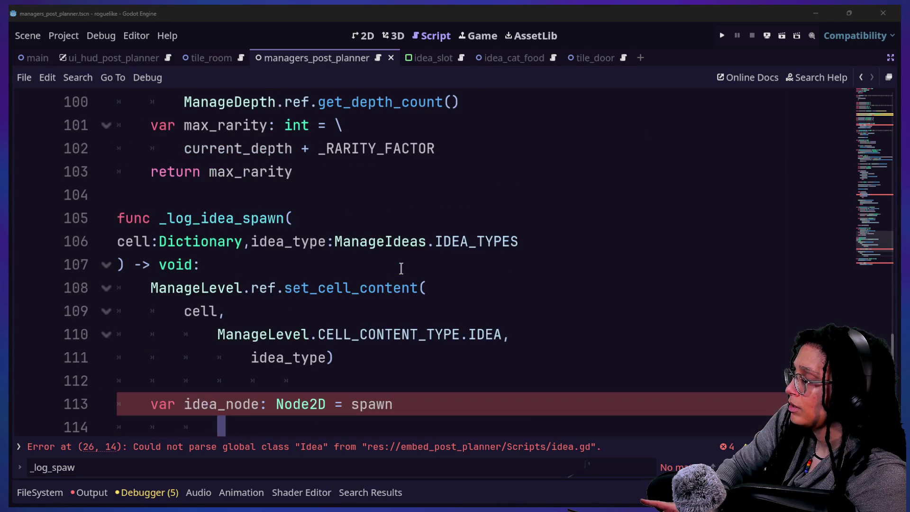
pyautogui.click(324, 242)
pyautogui.scroll(9, 325, 242)
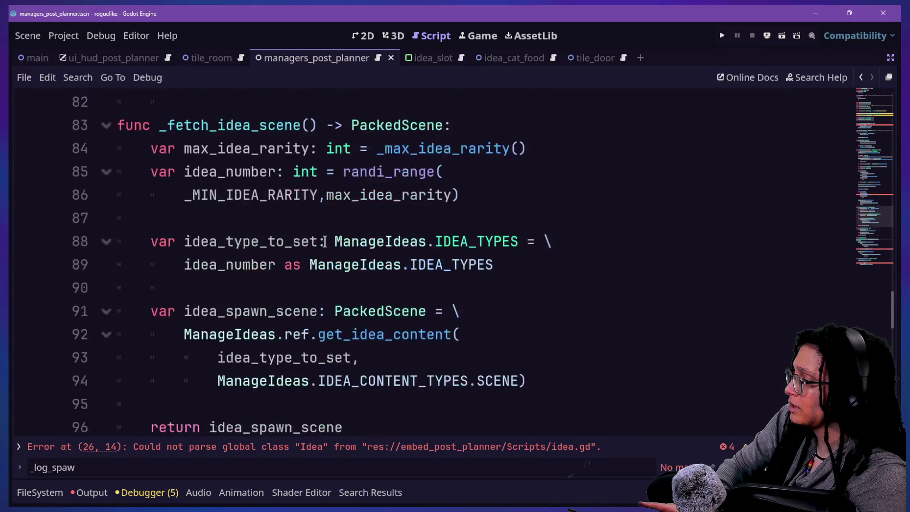
pyautogui.scroll(2, 325, 242)
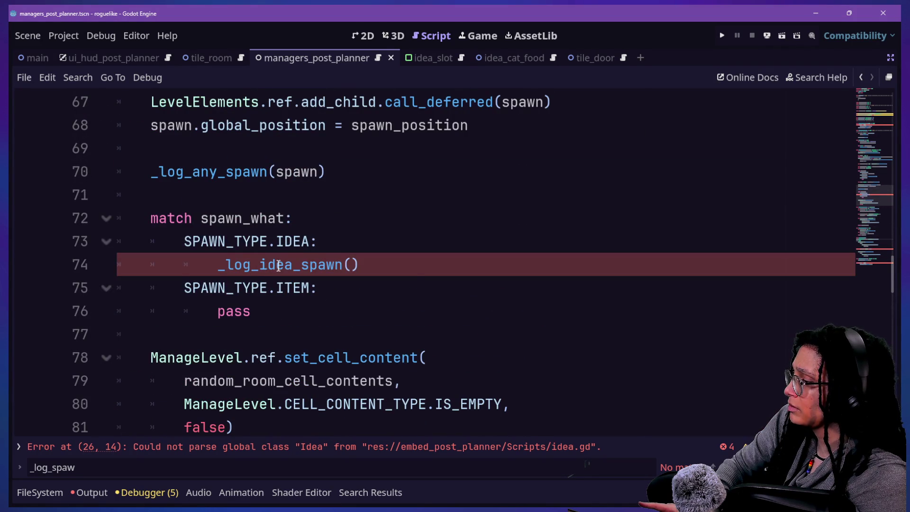
pyautogui.scroll(-1, 295, 266)
pyautogui.click(361, 202)
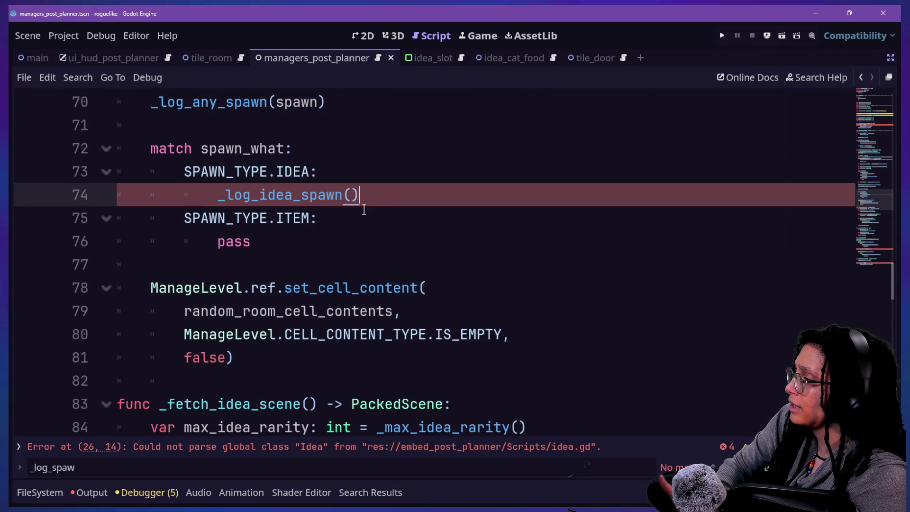
pyautogui.scroll(-12, 364, 210)
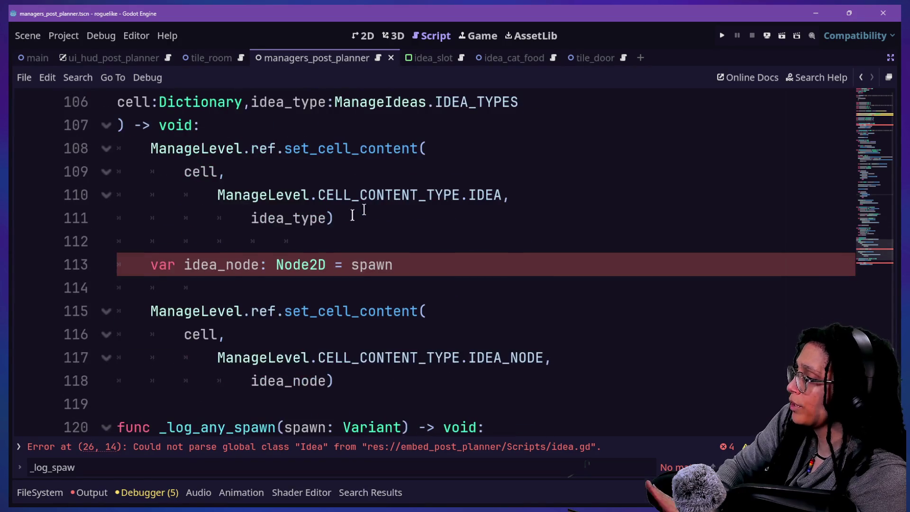
pyautogui.scroll(2, 347, 219)
pyautogui.scroll(10, 252, 246)
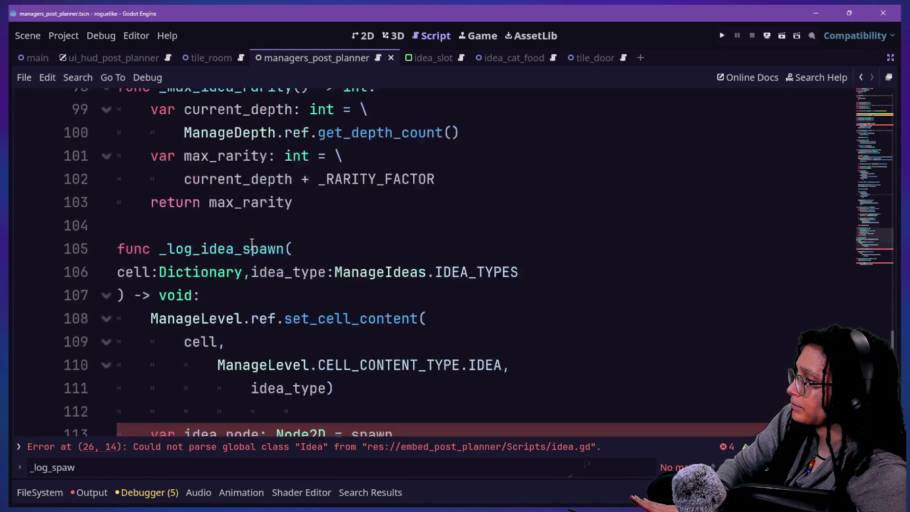
pyautogui.scroll(1, 252, 246)
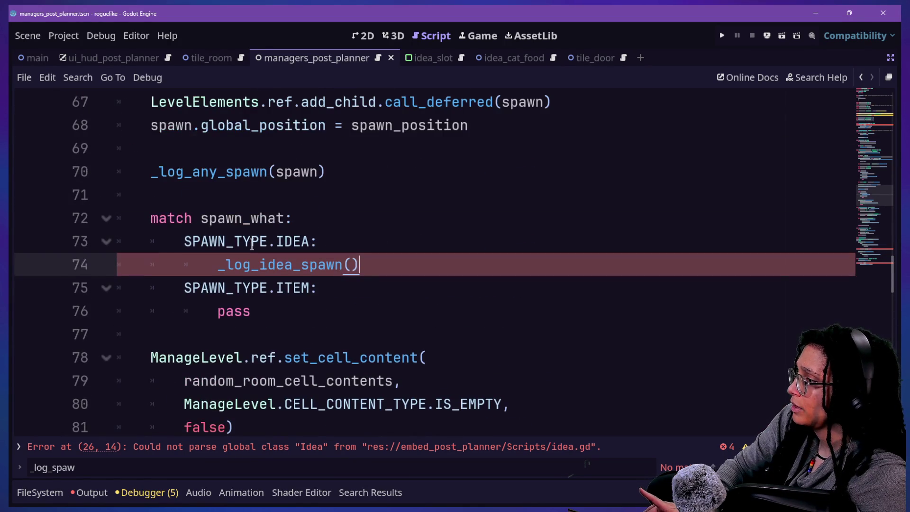
pyautogui.click(349, 265)
pyautogui.write('spawm')
# Step: Fix the spawn typo and delete the unused _last_spawned_spawn variable line
pyautogui.press('BackSpace')
pyautogui.write('n')
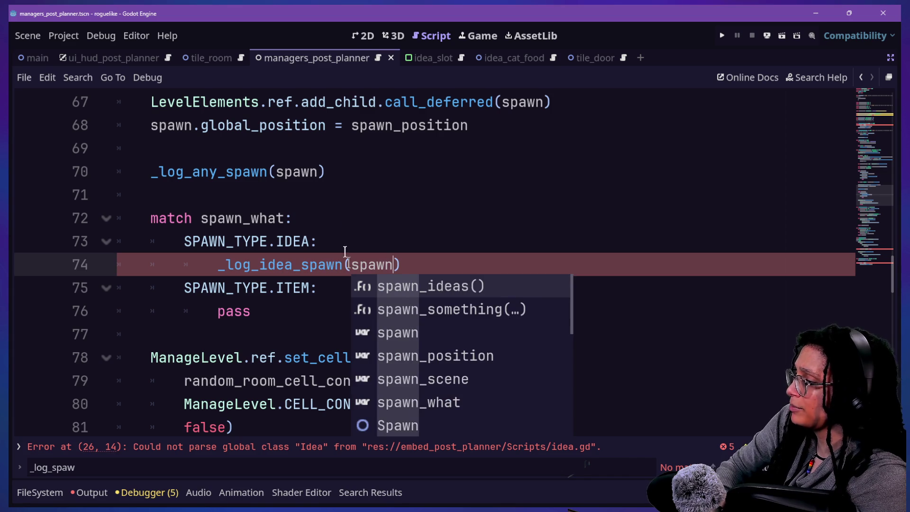
pyautogui.scroll(17, 328, 209)
pyautogui.scroll(3, 328, 209)
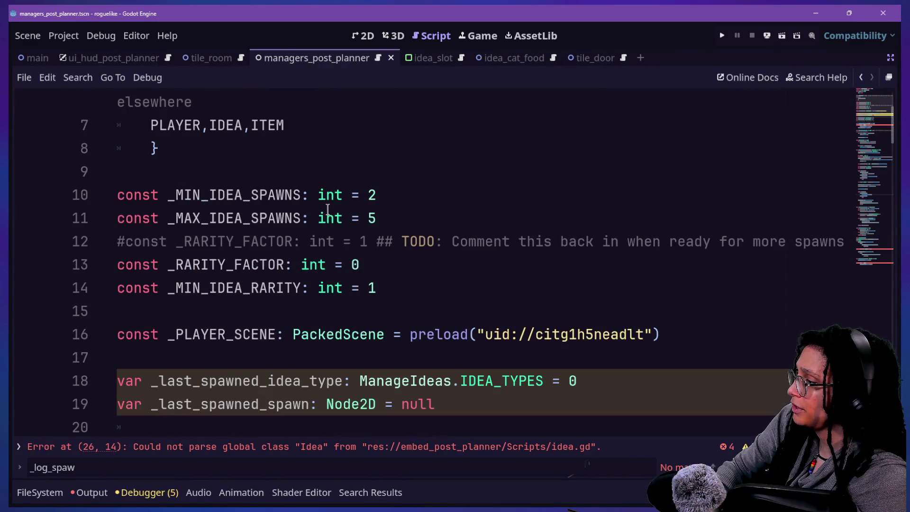
pyautogui.moveTo(516, 404); pyautogui.dragTo(596, 382)
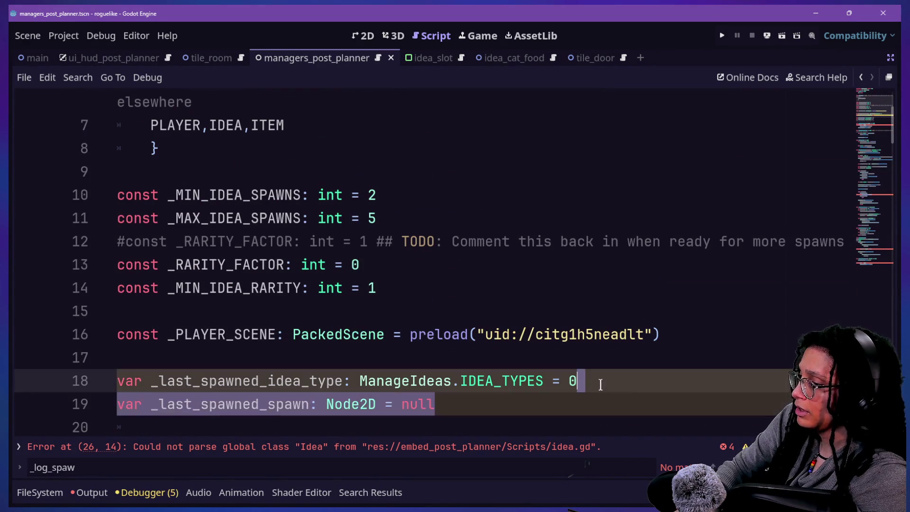
pyautogui.press('BackSpace')
pyautogui.scroll(-20, 252, 279)
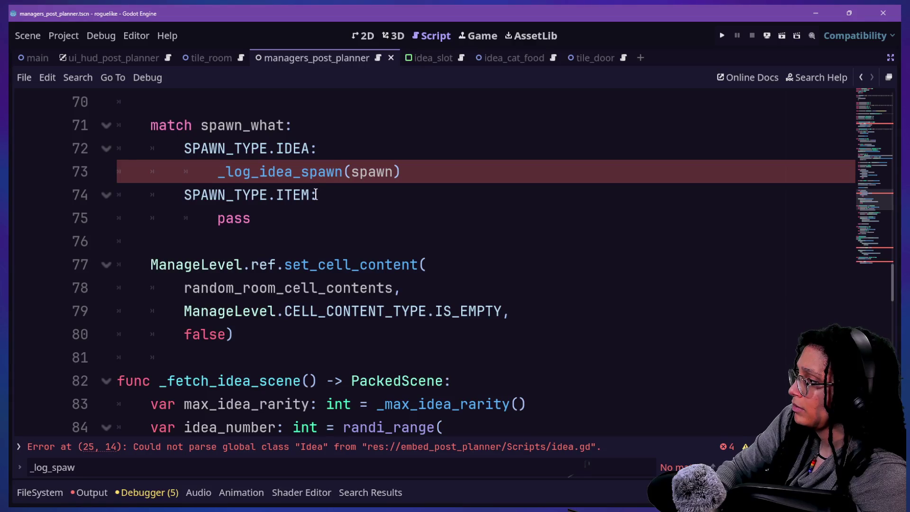
# Step: Make line 73 read _log_idea_spawn(random_room_cell_contents,spawn) using autocomplete
pyautogui.keyDown('ctrl'); pyautogui.click(325, 174); pyautogui.keyUp('ctrl')
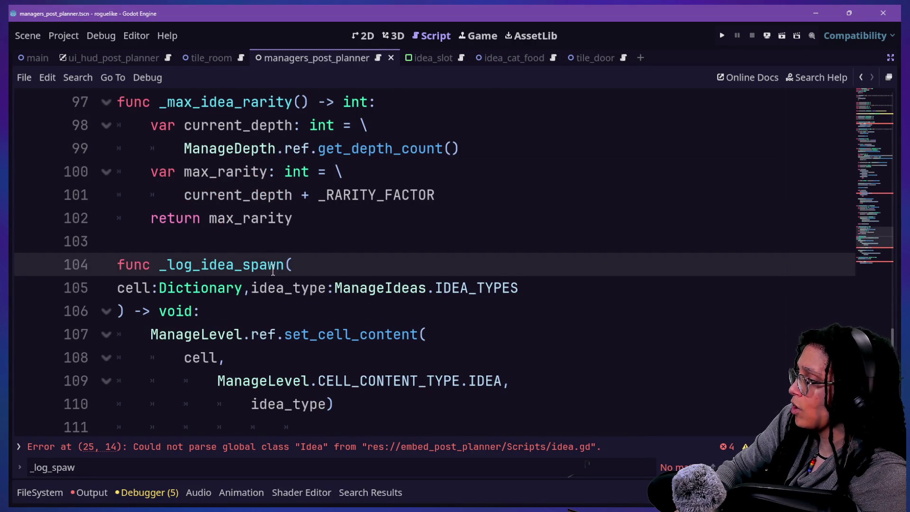
pyautogui.hotkey('alt', 'Left')
pyautogui.scroll(3, 273, 271)
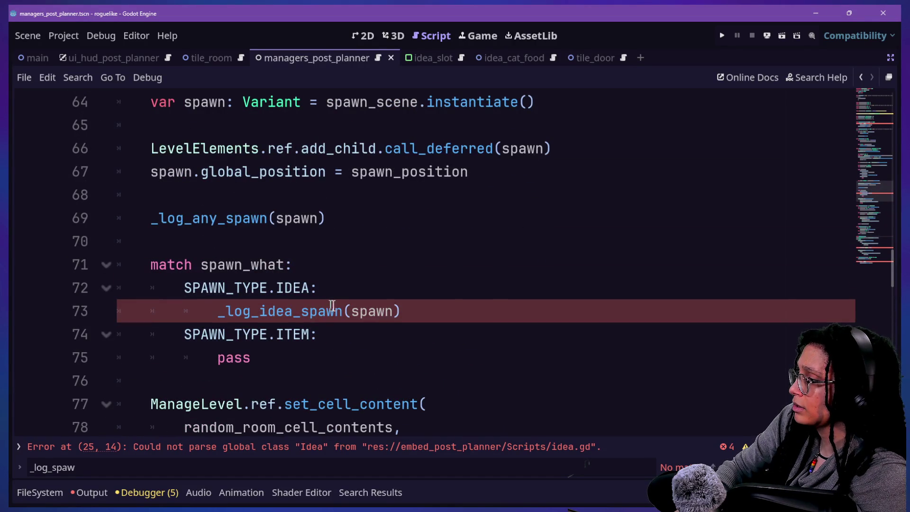
pyautogui.click(351, 311)
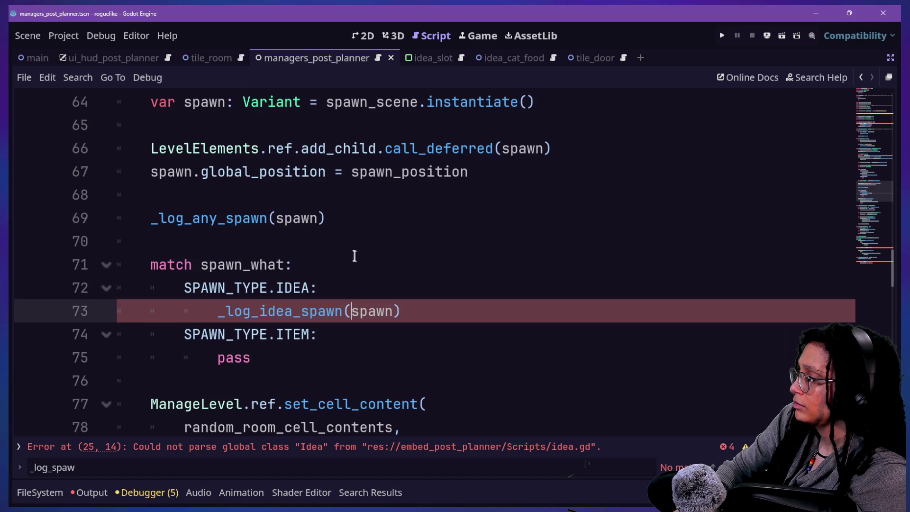
pyautogui.scroll(1, 358, 256)
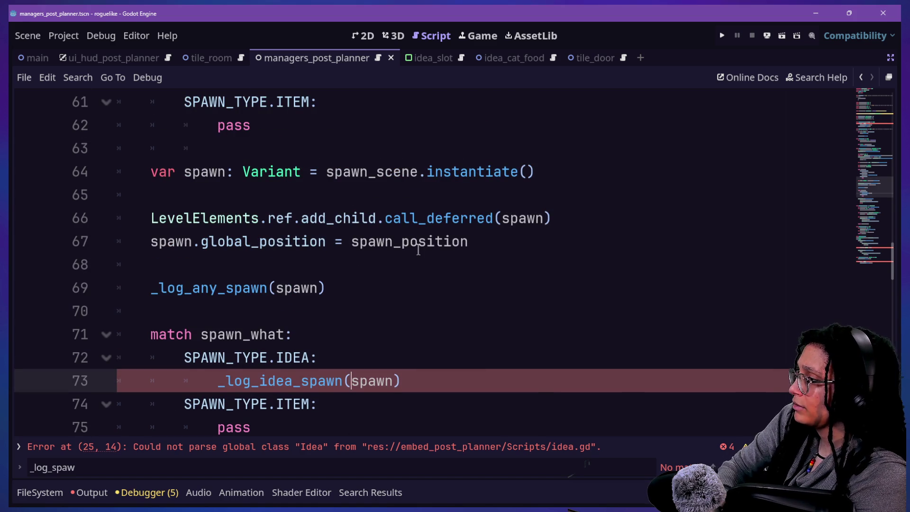
pyautogui.write('rand')
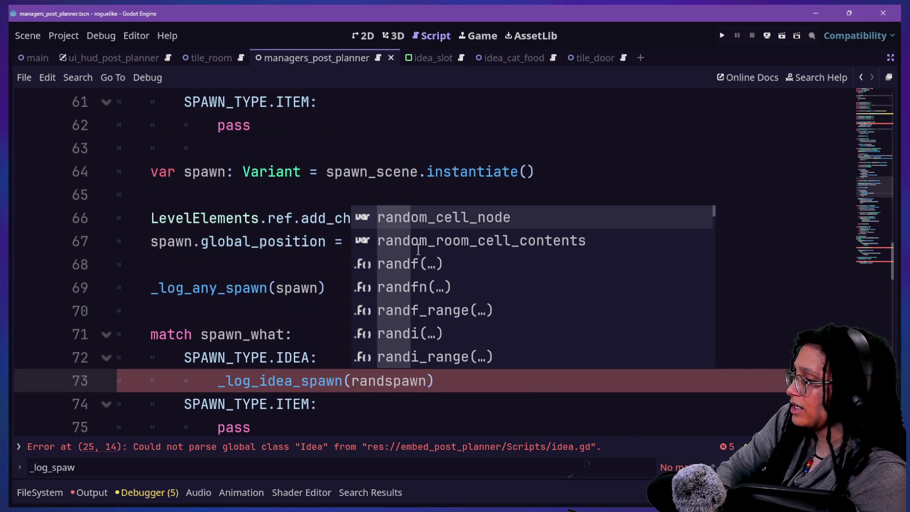
pyautogui.press('Down')
pyautogui.press('Tab')
pyautogui.write(',')
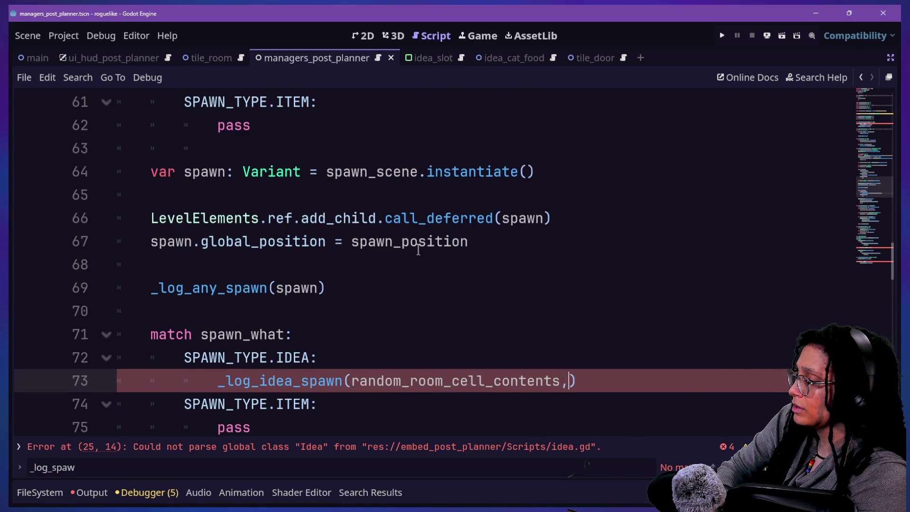
pyautogui.write('spawn')
pyautogui.click(208, 211)
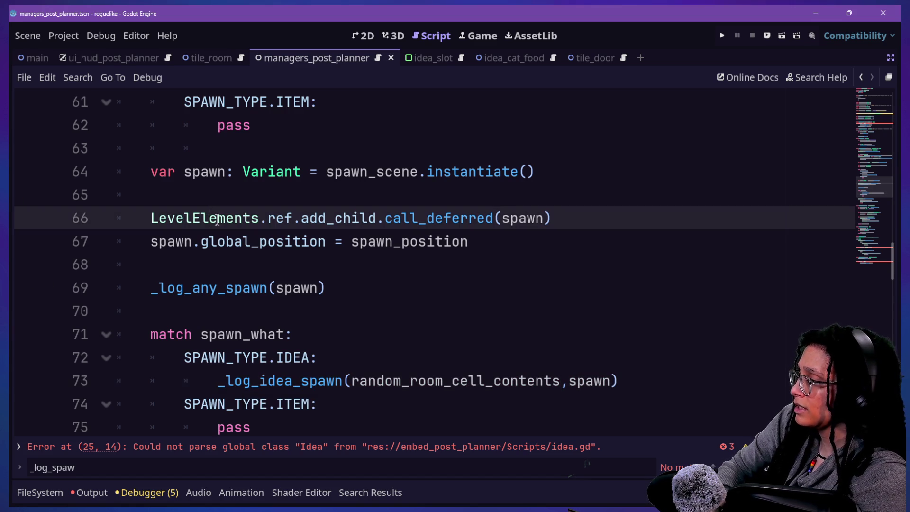
pyautogui.scroll(-2, 292, 333)
pyautogui.scroll(1, 292, 333)
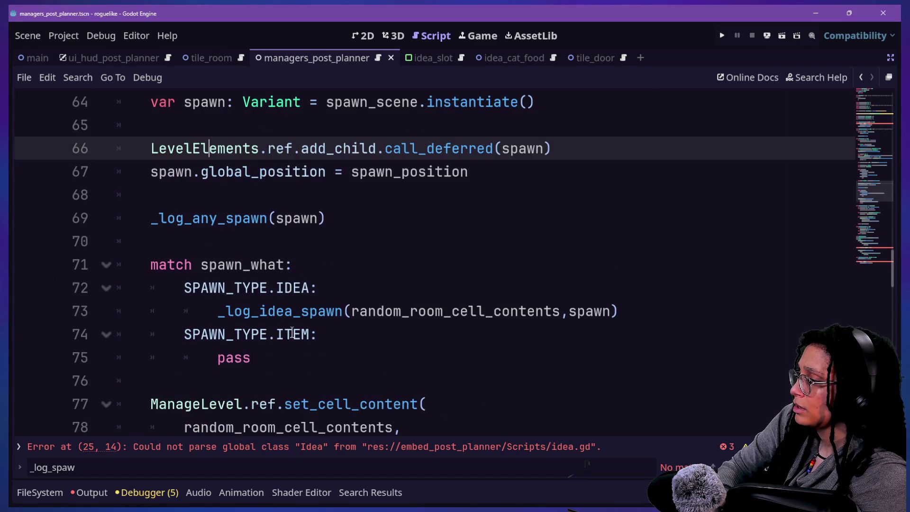
pyautogui.scroll(-1, 292, 333)
pyautogui.keyDown('ctrl'); pyautogui.click(298, 243); pyautogui.keyUp('ctrl')
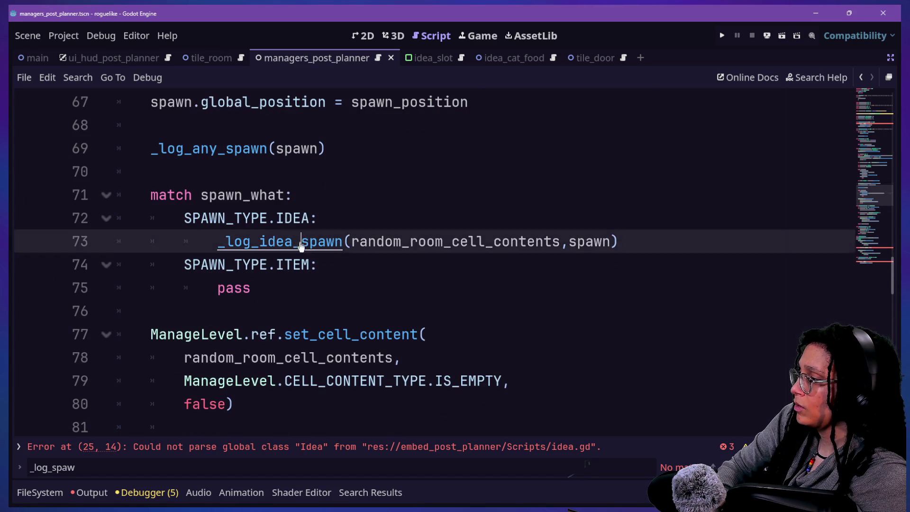
# Step: Rewrite the _log_idea_spawn signature to take cell:Dictionary and spawn:Node2D
pyautogui.click(287, 300)
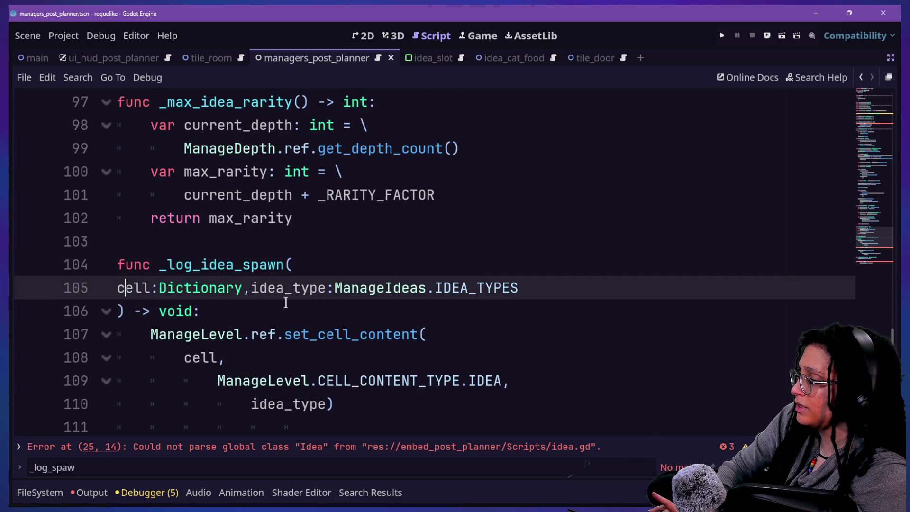
pyautogui.scroll(-2, 287, 302)
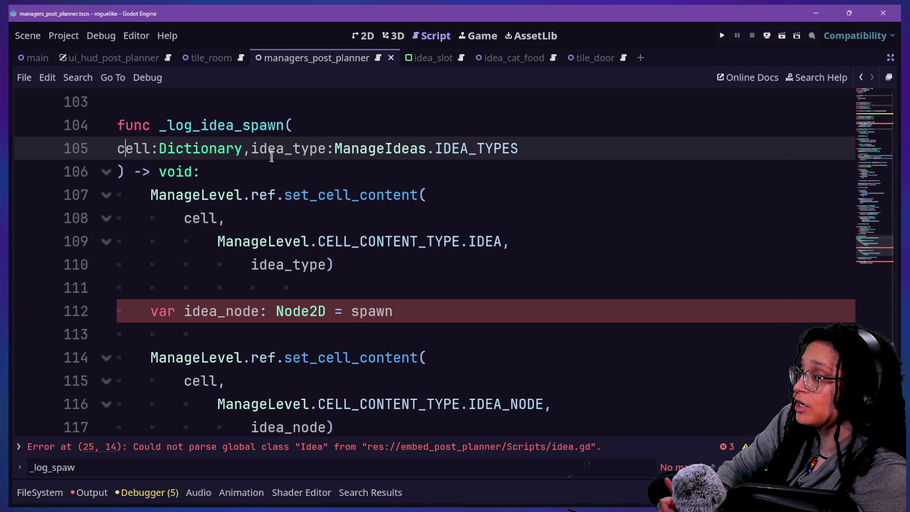
pyautogui.moveTo(252, 149); pyautogui.dragTo(487, 149)
pyautogui.press('BackSpace')
pyautogui.press('Delete')
pyautogui.write('spawn:')
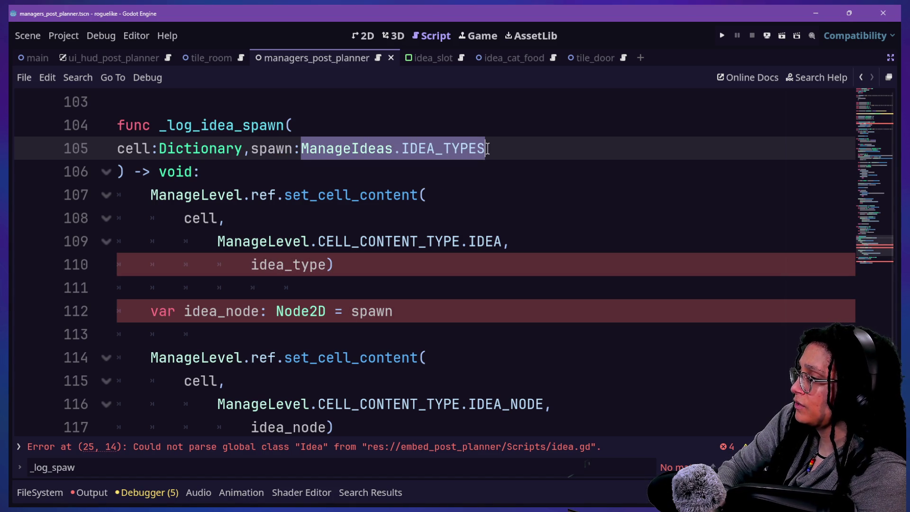
pyautogui.write('Node2')
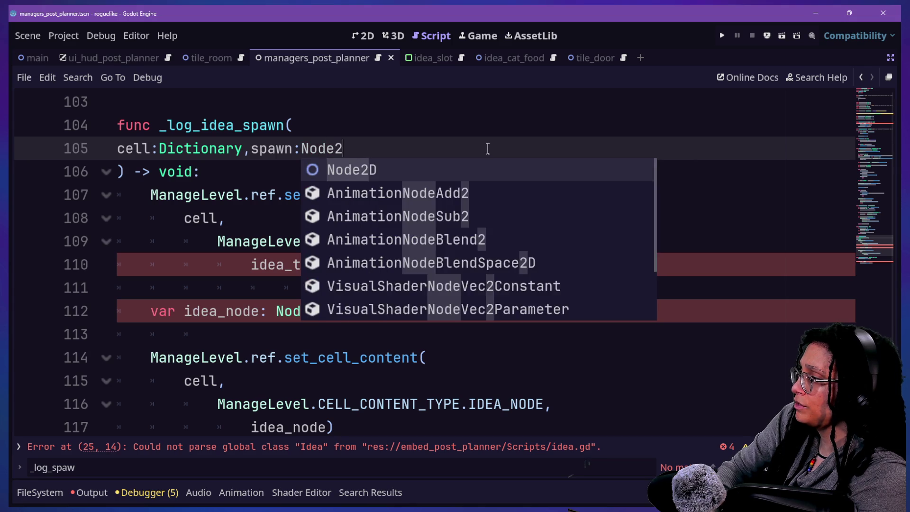
pyautogui.write('D')
pyautogui.press('Escape')
pyautogui.click(378, 195)
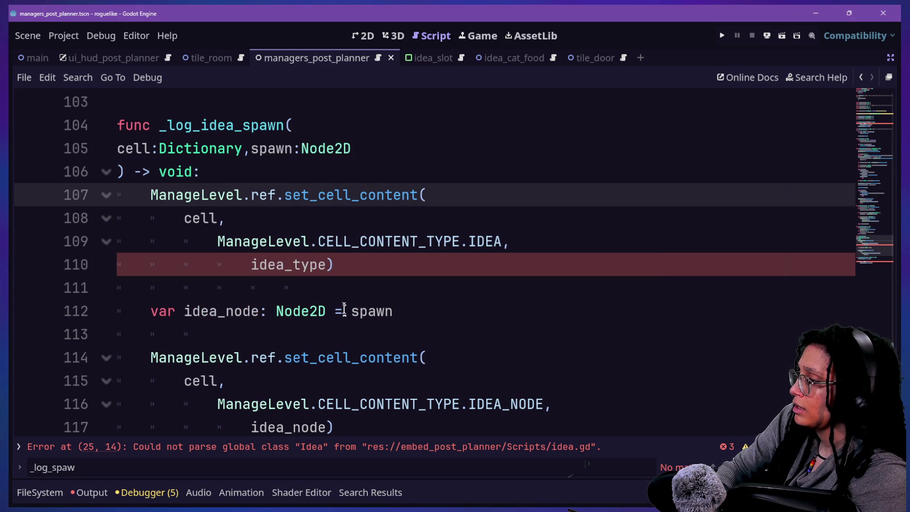
# Step: Add an 'if _last_spawned_idea_type == 0' guard at the start of _log_idea_spawn
pyautogui.click(325, 174)
pyautogui.press('Return')
pyautogui.write('v')
pyautogui.press('BackSpace')
pyautogui.press('BackSpace')
pyautogui.press('BackSpace')
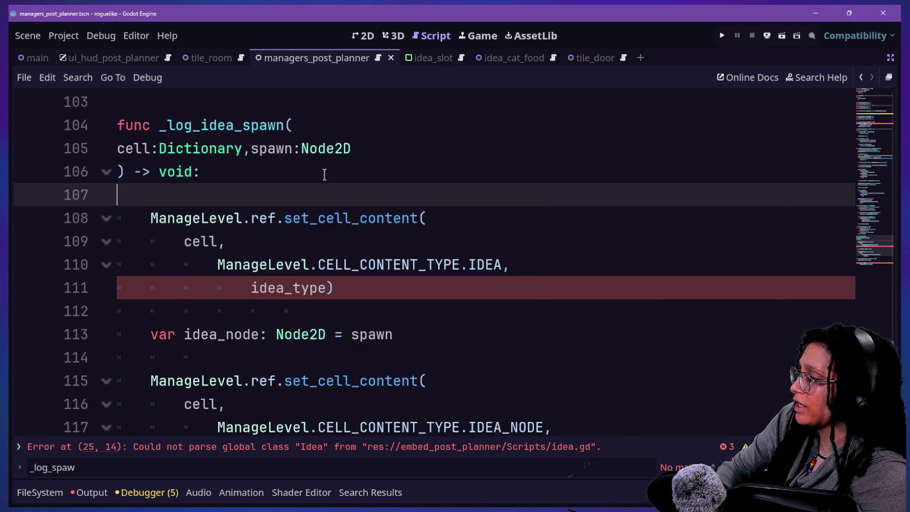
pyautogui.click(246, 268)
pyautogui.moveTo(251, 151); pyautogui.dragTo(250, 162)
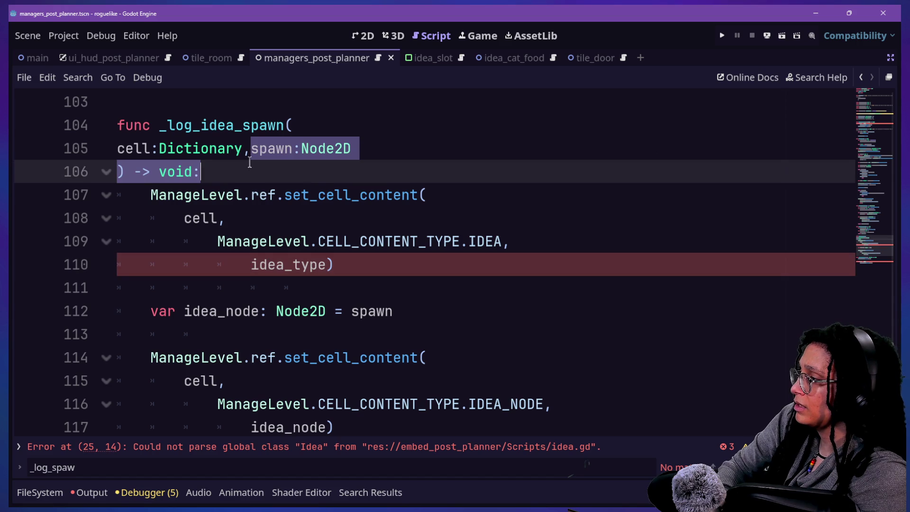
pyautogui.click(250, 162)
pyautogui.press('Return')
pyautogui.write('if')
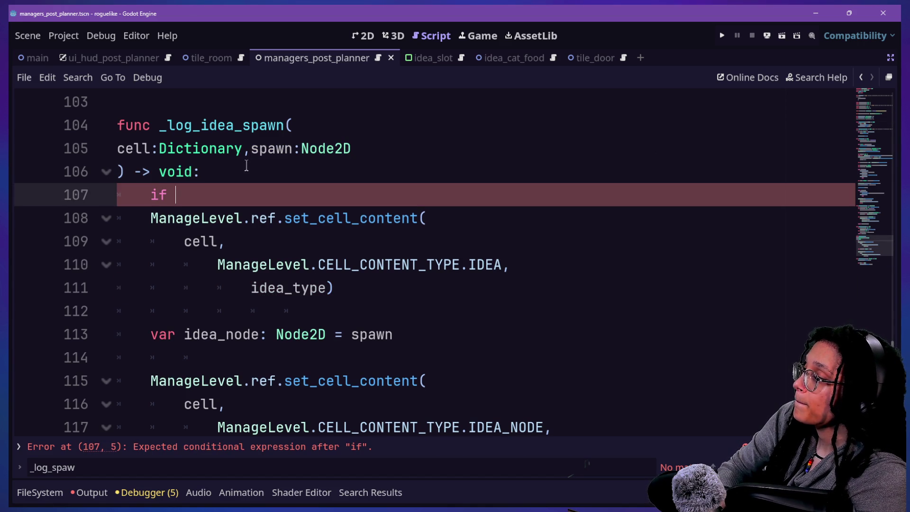
pyautogui.write('last_spawned_idea_type == 0:')
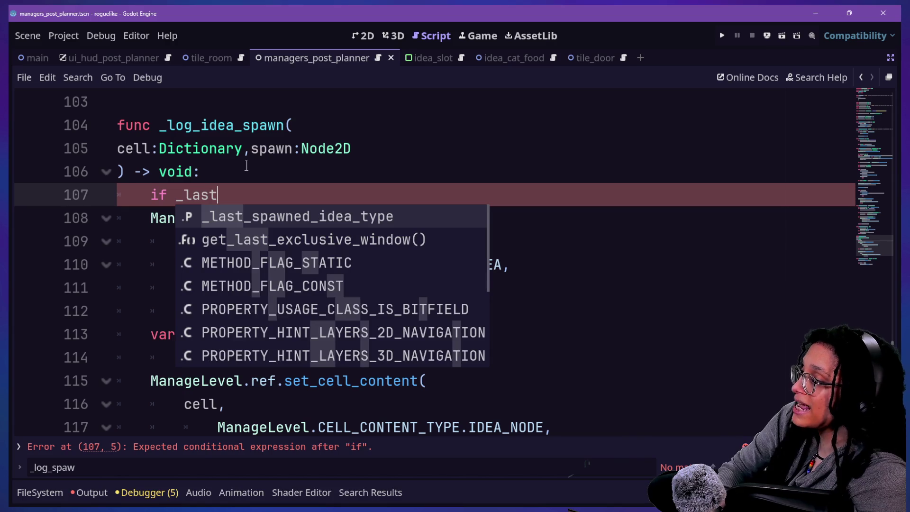
pyautogui.press('Return')
pyautogui.write('== 0:')
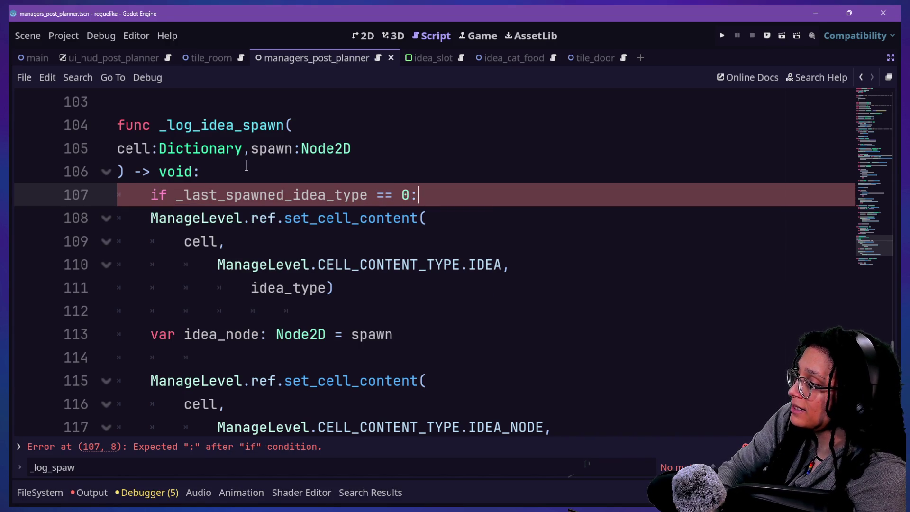
pyautogui.press('Return')
# Step: Inside the guard, start a print.fancy call tagged FFX.PUSH_ERROR
pyautogui.write('print.fancy(')
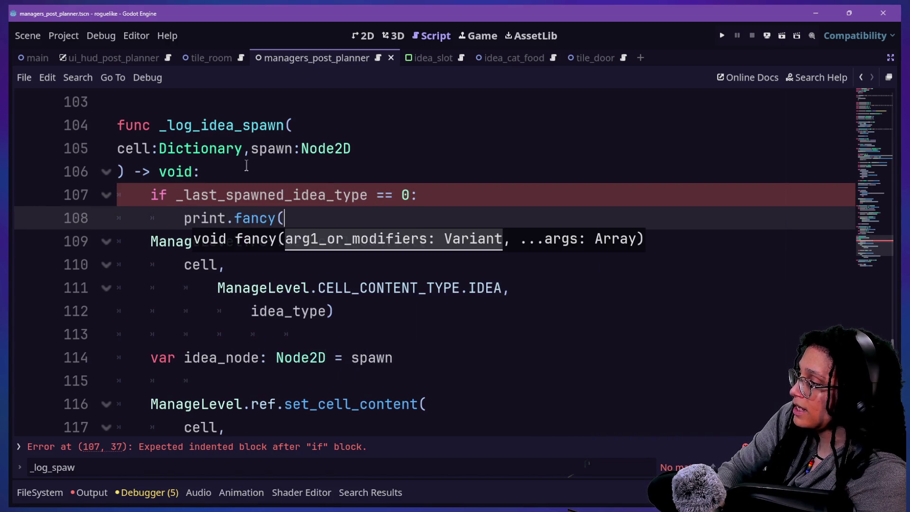
pyautogui.write('[FFX.')
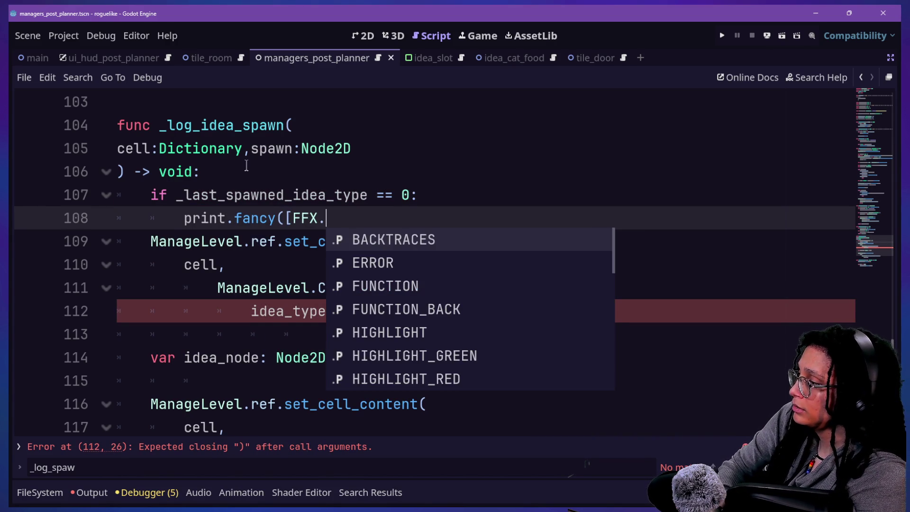
pyautogui.press('Down')
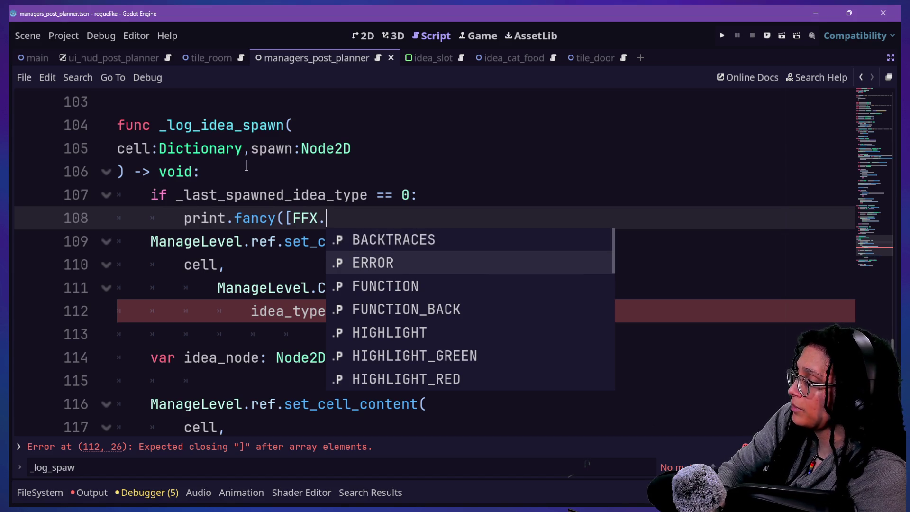
pyautogui.write('PUSH')
pyautogui.press('Return')
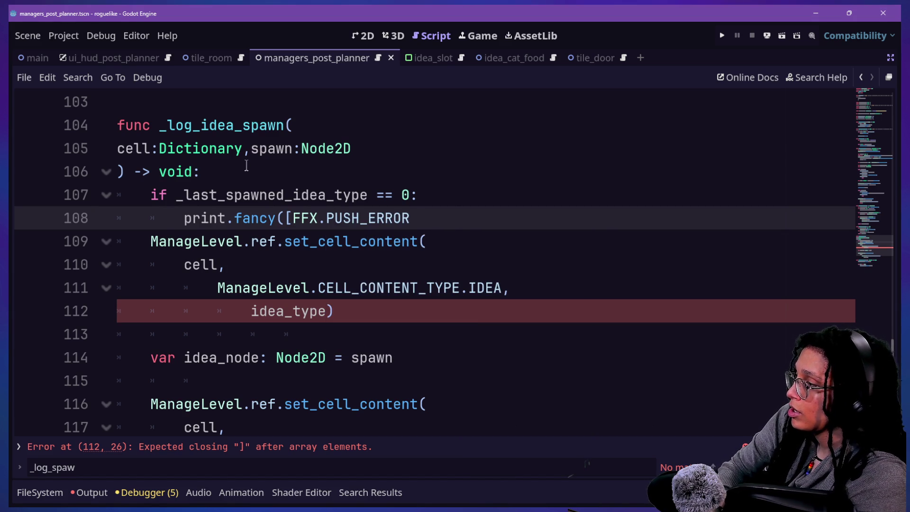
pyautogui.write(',"I')
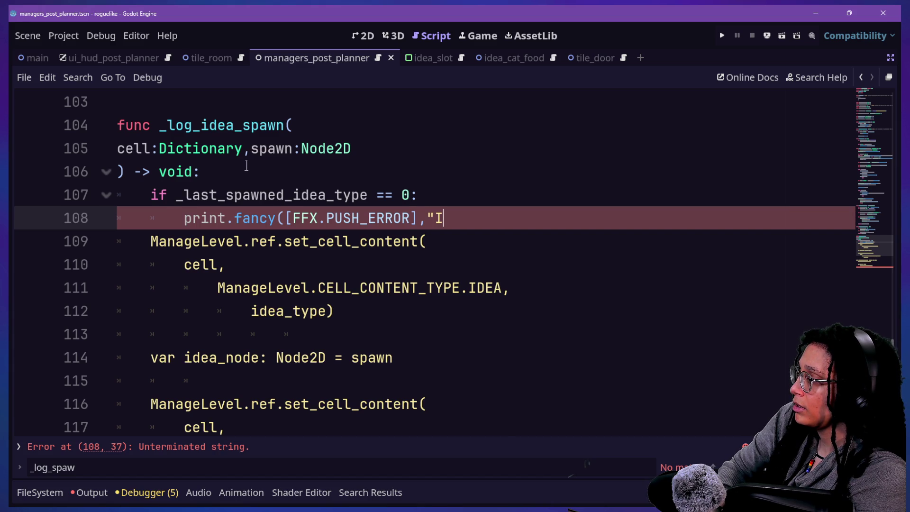
pyautogui.press('BackSpace')
# Step: Write the message 'Tried to log a spawn with no type! It might not exist...' and close the call
pyautogui.write('Trie')
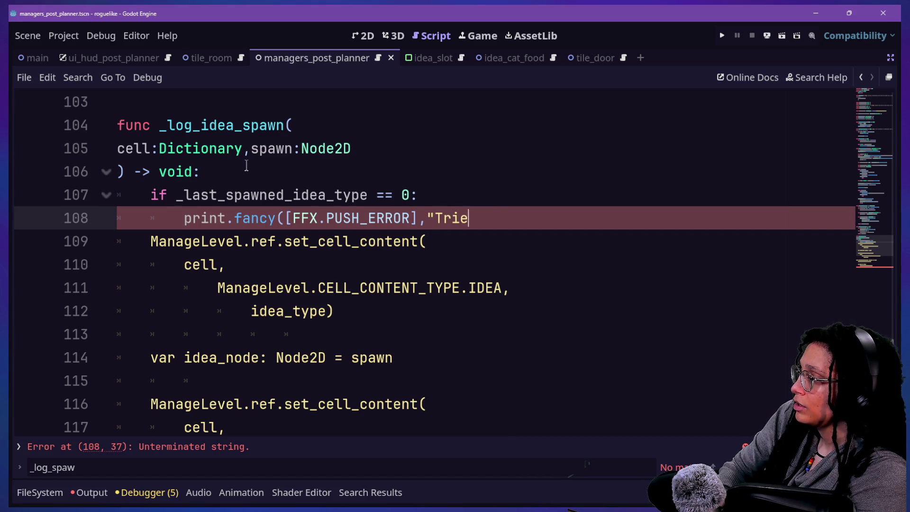
pyautogui.write('d to log a spawn that ')
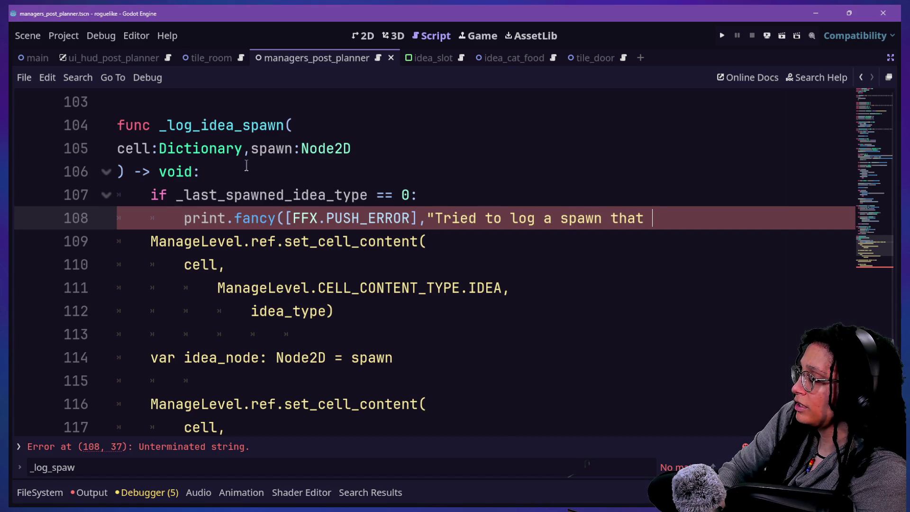
pyautogui.write("doesn't exist")
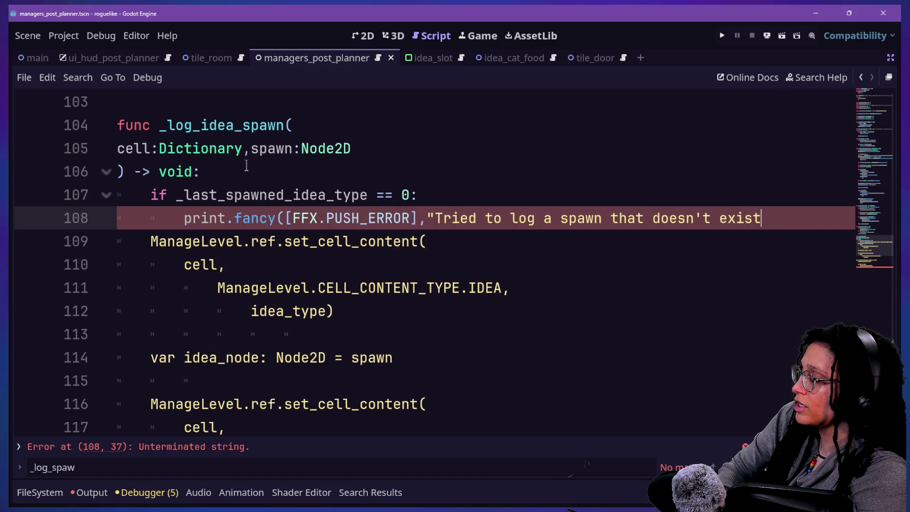
pyautogui.press('BackSpace')
pyautogui.press('BackSpace')
pyautogui.press('BackSpace')
pyautogui.write('wit')
pyautogui.press('BackSpace')
pyautogui.press('BackSpace')
pyautogui.press('BackSpace')
pyautogui.write('with')
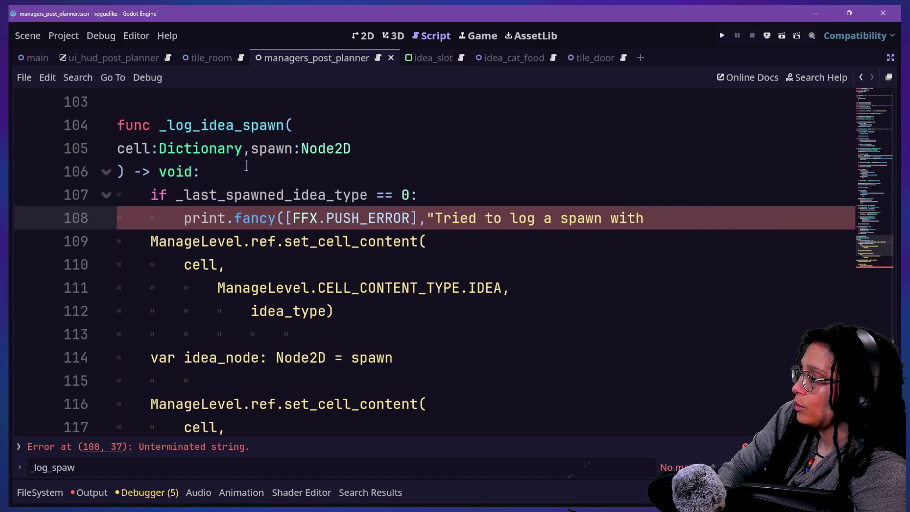
pyautogui.press('BackSpace')
pyautogui.press('BackSpace')
pyautogui.press('BackSpace')
pyautogui.write('ithout')
pyautogui.press('BackSpace')
pyautogui.press('BackSpace')
pyautogui.press('BackSpace')
pyautogui.write('ith')
pyautogui.press('BackSpace')
pyautogui.press('BackSpace')
pyautogui.press('BackSpace')
pyautogui.write("that doesn't exist!")
pyautogui.hotkey('ctrl', 'z')
pyautogui.write('wit')
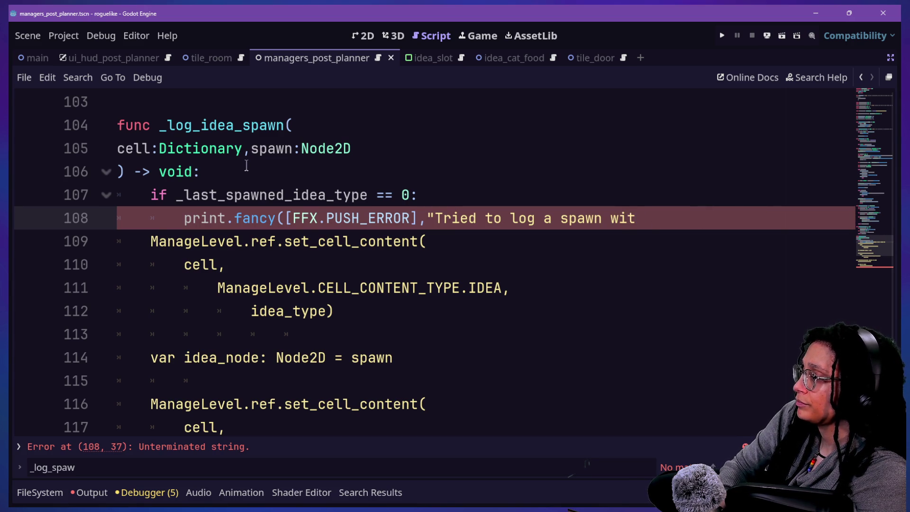
pyautogui.write('h no type!')
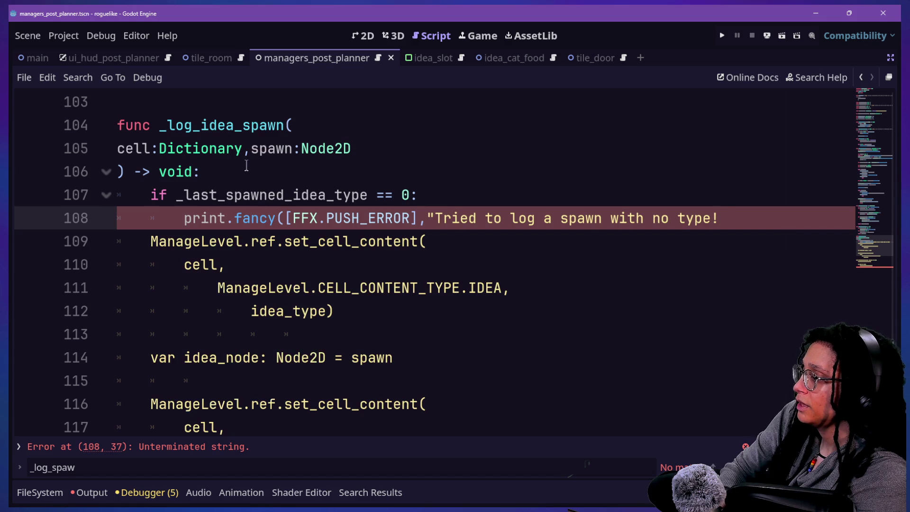
pyautogui.write('")')
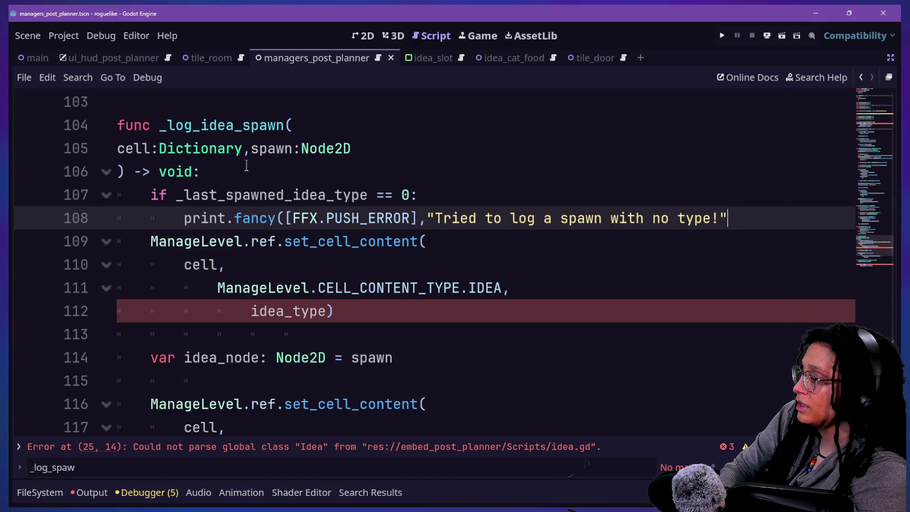
pyautogui.press('BackSpace')
pyautogui.write('It might not exist...')
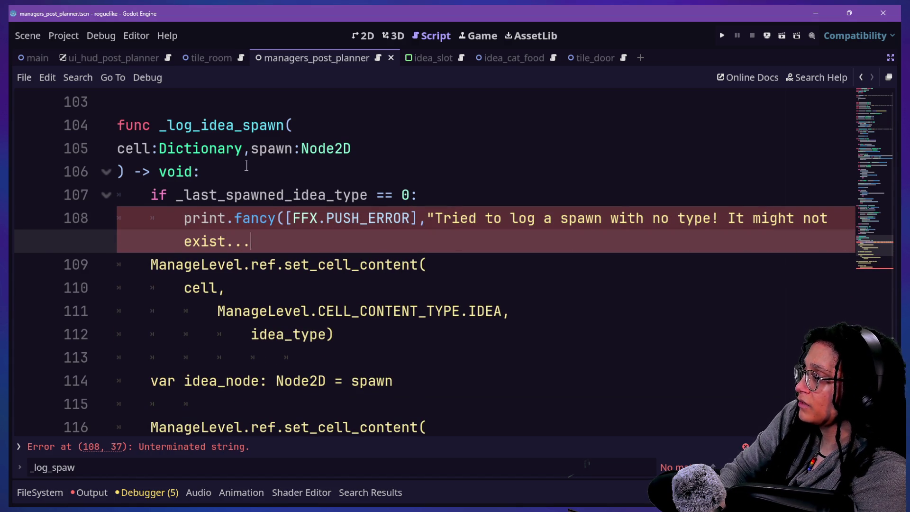
pyautogui.write('")')
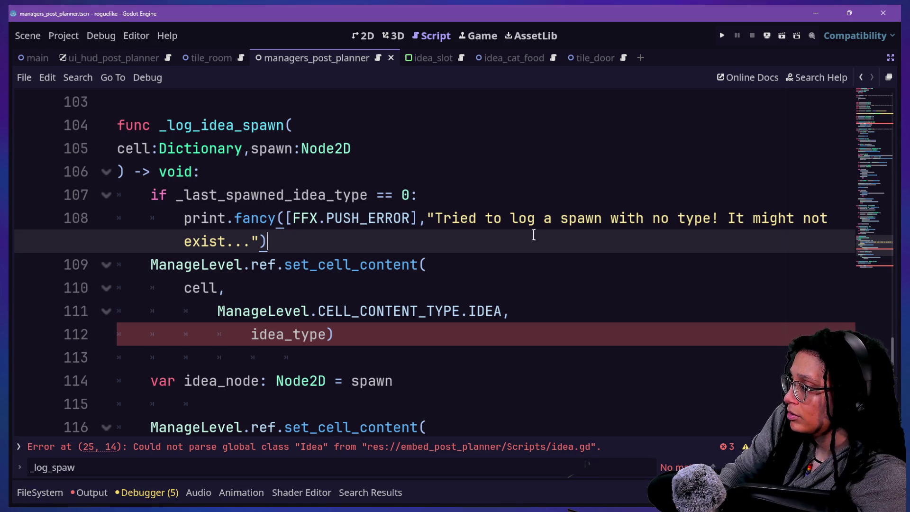
# Step: Move the print.fancy arguments onto their own line and add a return below the print
pyautogui.click(284, 219)
pyautogui.press('Return')
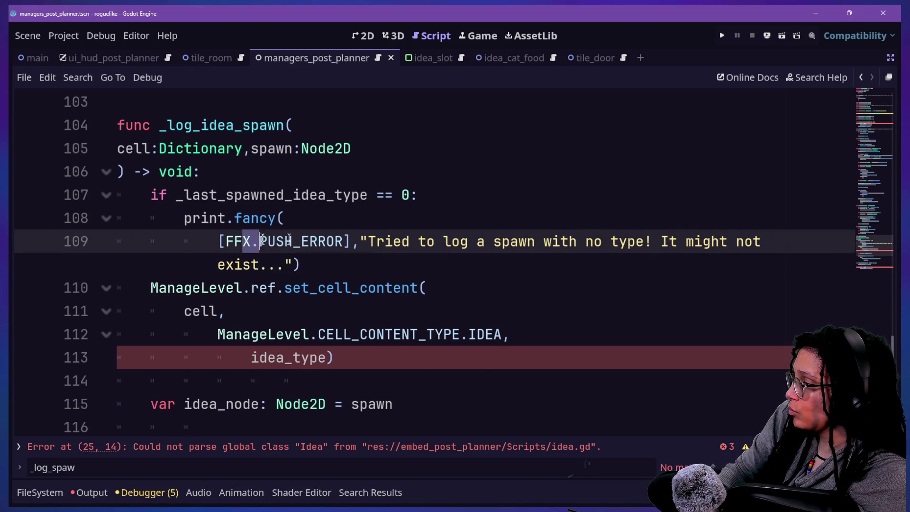
pyautogui.press('End')
pyautogui.scroll(-1, 245, 296)
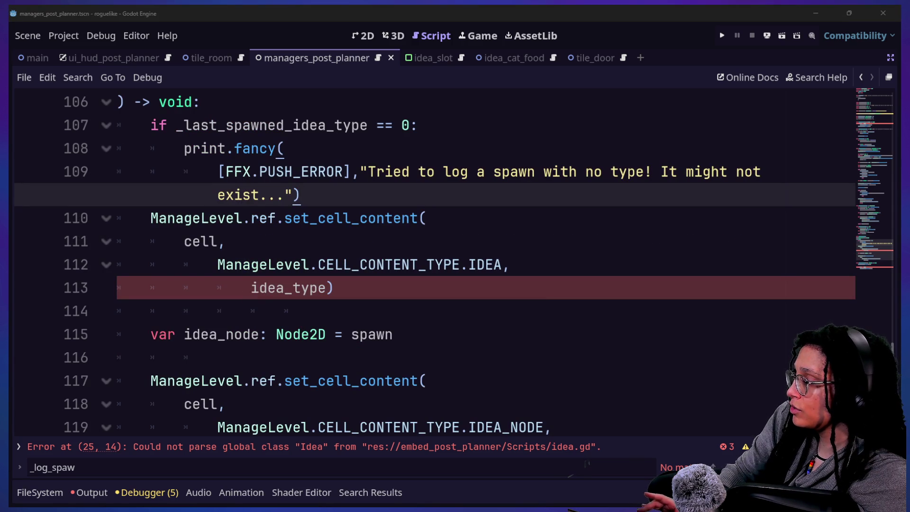
pyautogui.click(363, 198)
pyautogui.press('Return')
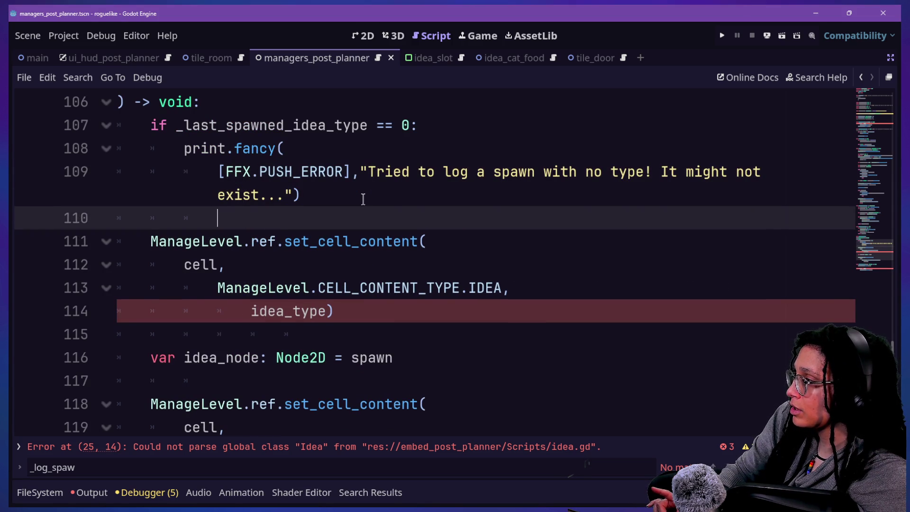
pyautogui.write('reut')
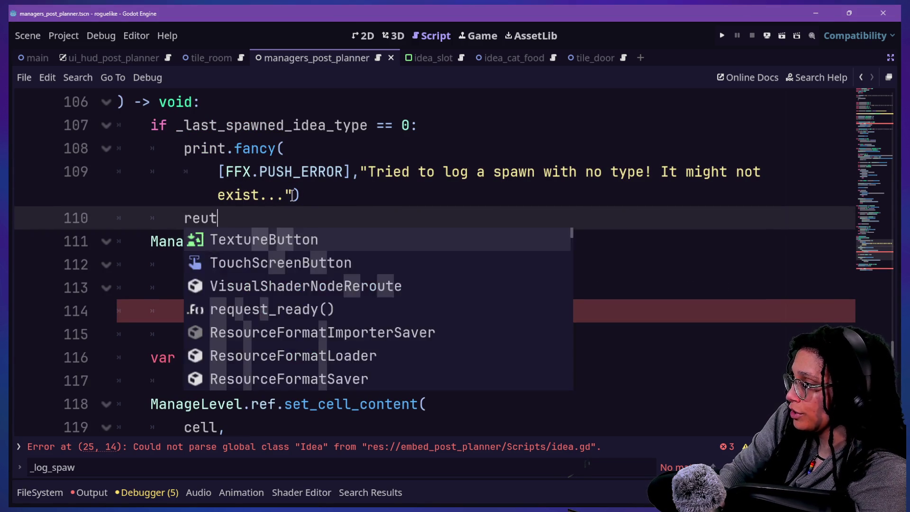
pyautogui.write('urn')
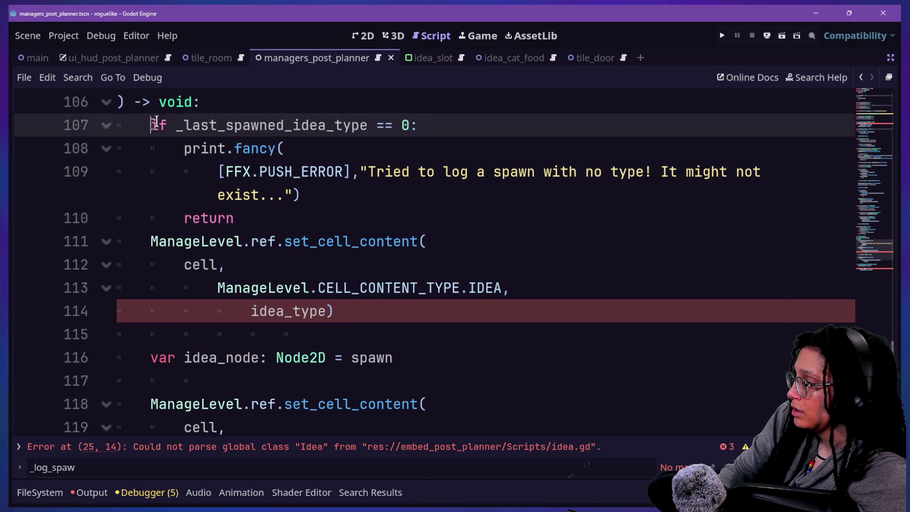
pyautogui.moveTo(153, 126); pyautogui.dragTo(392, 95)
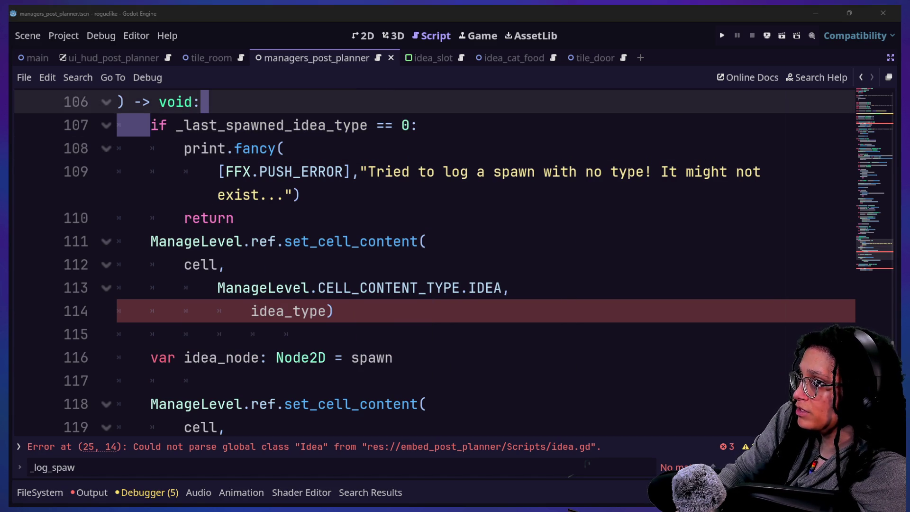
# Step: Replace idea_type with _last_spawned_idea_type in the set_cell_content call on line 114
pyautogui.click(217, 288)
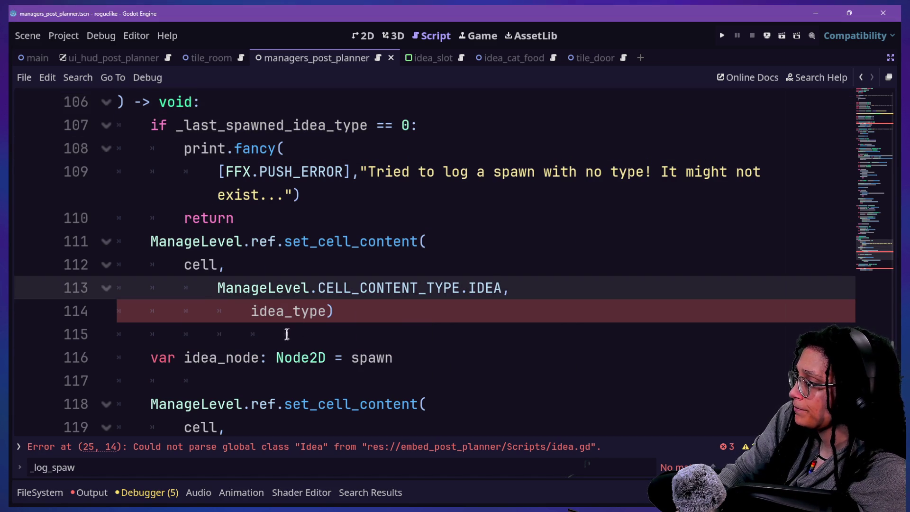
pyautogui.click(251, 311)
pyautogui.moveTo(248, 311); pyautogui.dragTo(323, 311)
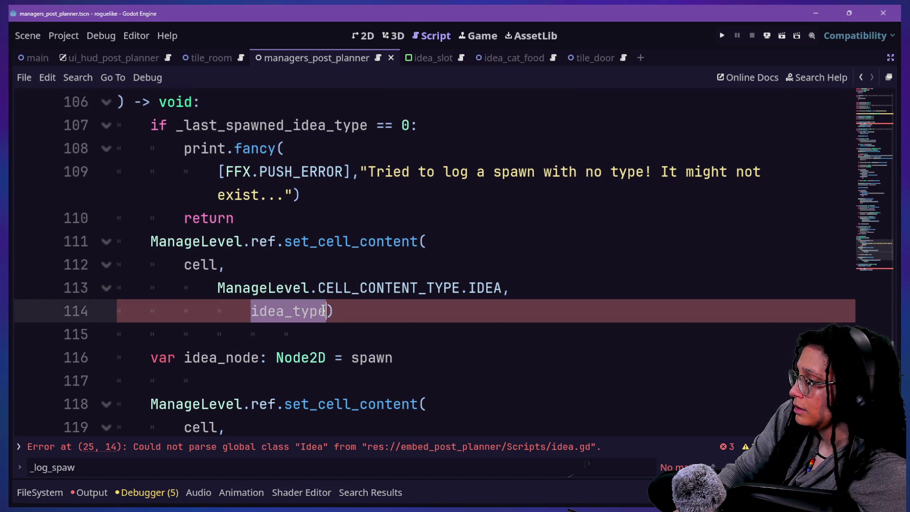
pyautogui.press('BackSpace')
pyautogui.write('_last')
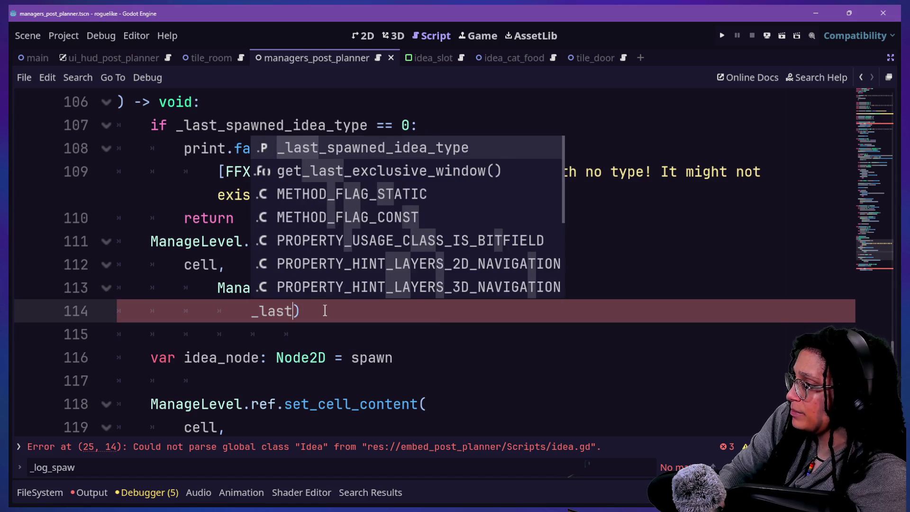
pyautogui.press('Return')
# Step: Start a new '_last_spawned_idea_type = ManageIdeas' assignment line below that call
pyautogui.click(512, 274)
pyautogui.moveTo(513, 284); pyautogui.dragTo(516, 301)
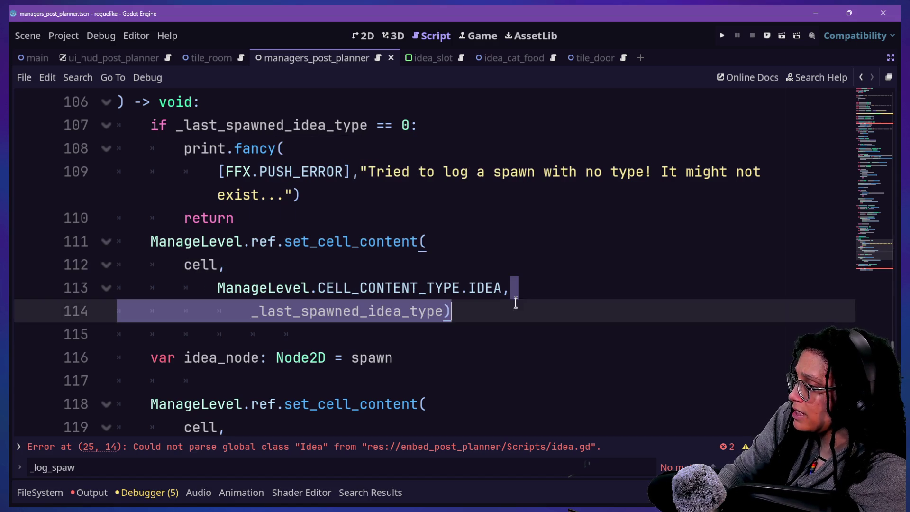
pyautogui.click(526, 309)
pyautogui.press('Return')
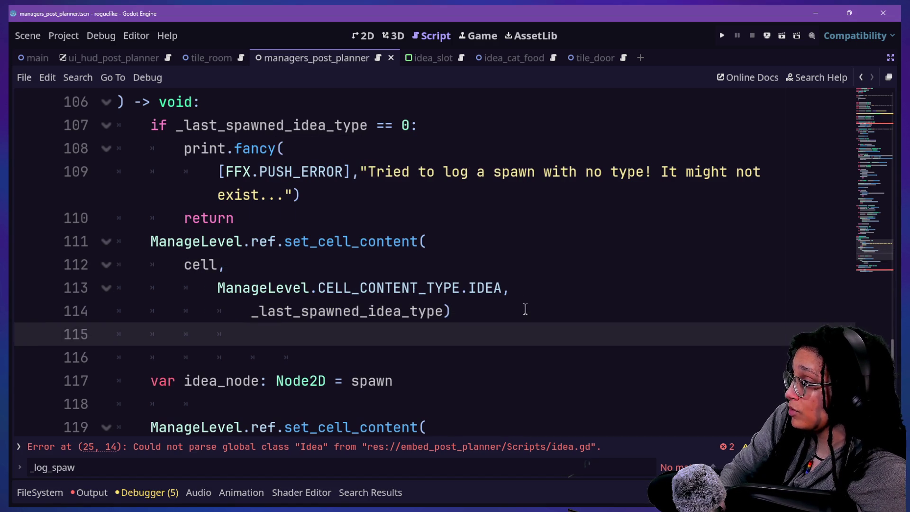
pyautogui.write('_last')
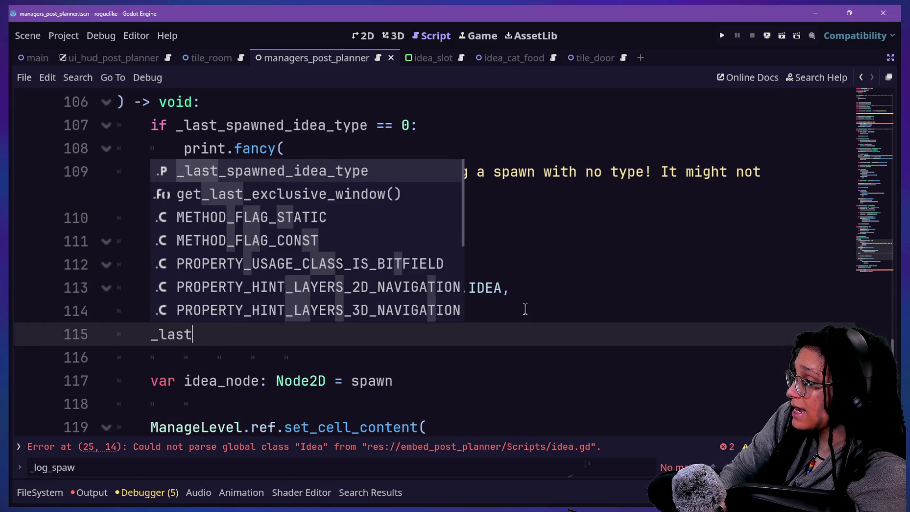
pyautogui.press('Return')
pyautogui.write('= nu')
pyautogui.press('BackSpace')
pyautogui.press('BackSpace')
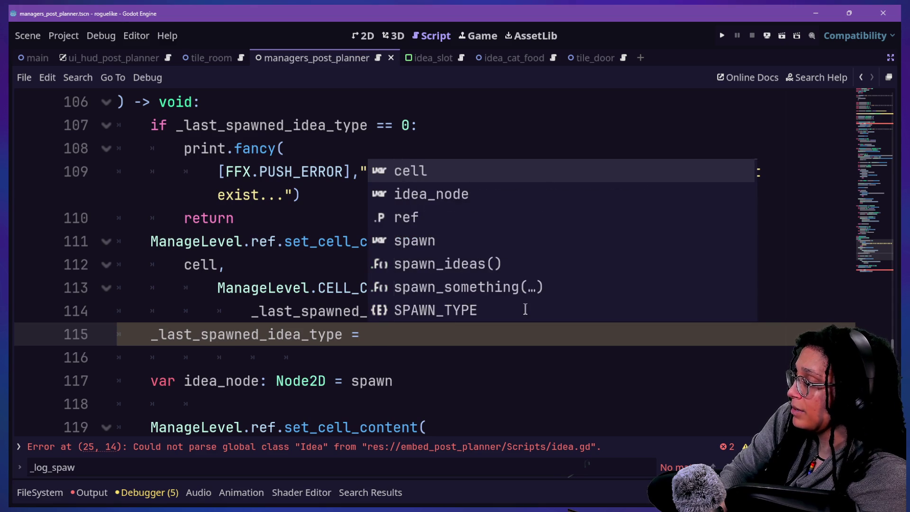
pyautogui.write('0')
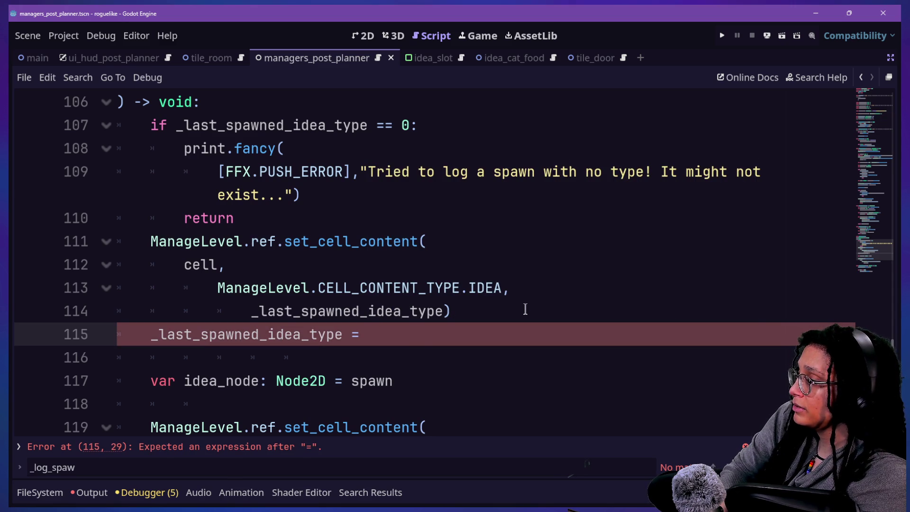
pyautogui.write('anageIdeas')
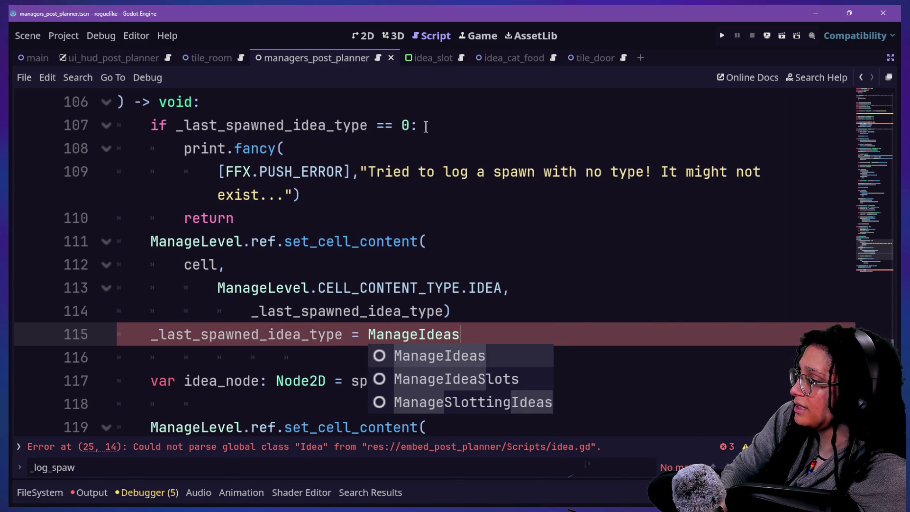
# Step: Change the line 107 comparison from 0 to ManageIdeas.IDEA_TYPES.NULL, then scroll up to line 18
pyautogui.click(406, 125)
pyautogui.write('ManageI')
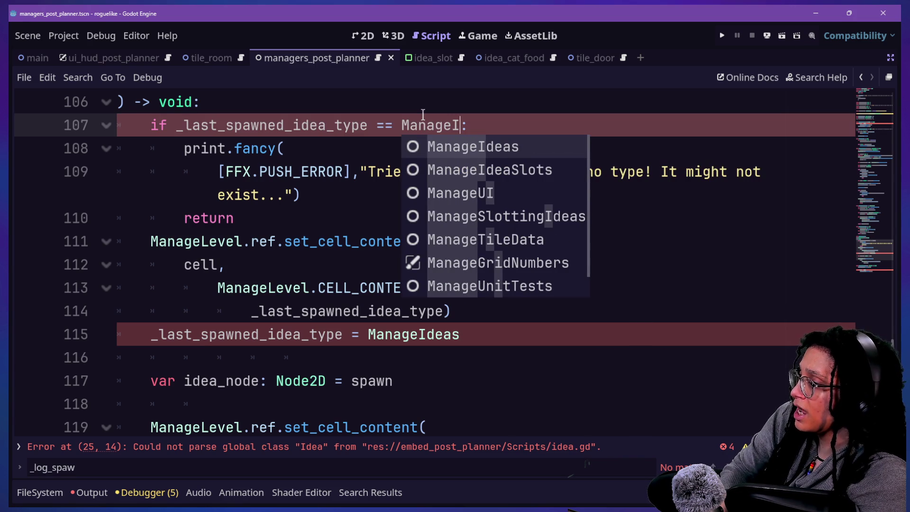
pyautogui.press('Return')
pyautogui.write('.')
pyautogui.press('Down')
pyautogui.press('Return')
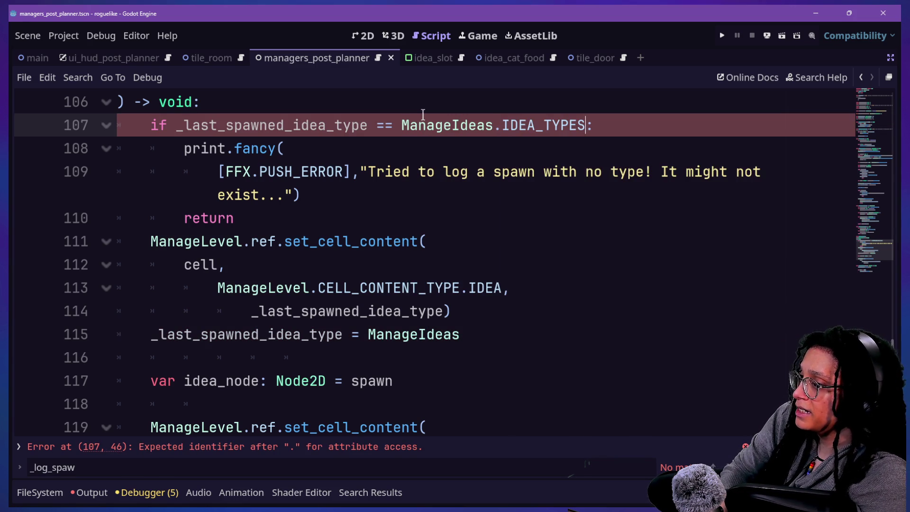
pyautogui.write('.')
pyautogui.press('Return')
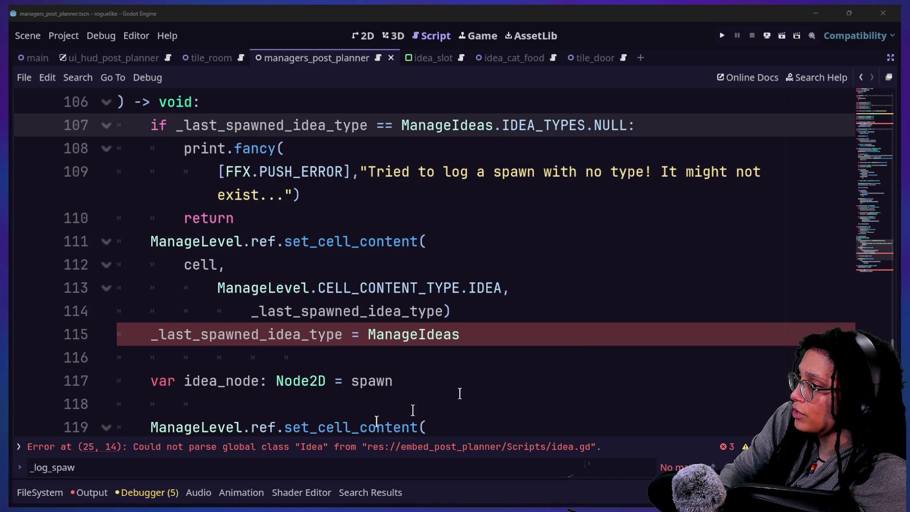
pyautogui.scroll(20, 344, 424)
pyautogui.scroll(2, 363, 294)
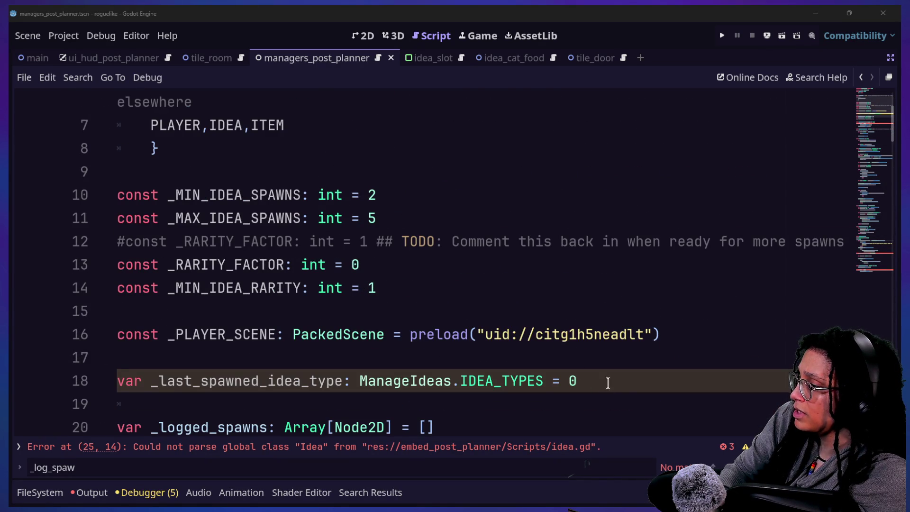
# Step: Change the line 18 default from 0 to ManageIdeas.IDEA_TYPES.NULL on a continuation line
pyautogui.click(609, 383)
pyautogui.press('BackSpace')
pyautogui.write('\\')
pyautogui.press('Return')
pyautogui.write('ManageIdeas.IDE')
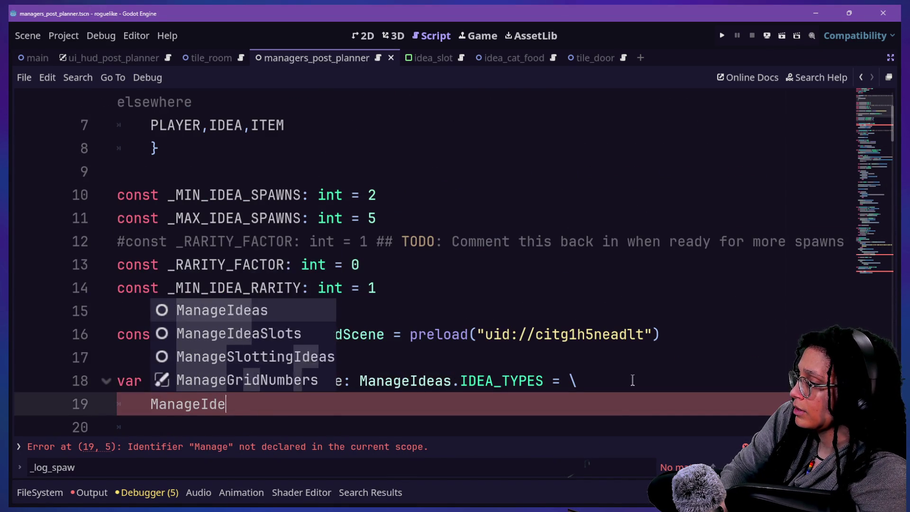
pyautogui.write('A_T')
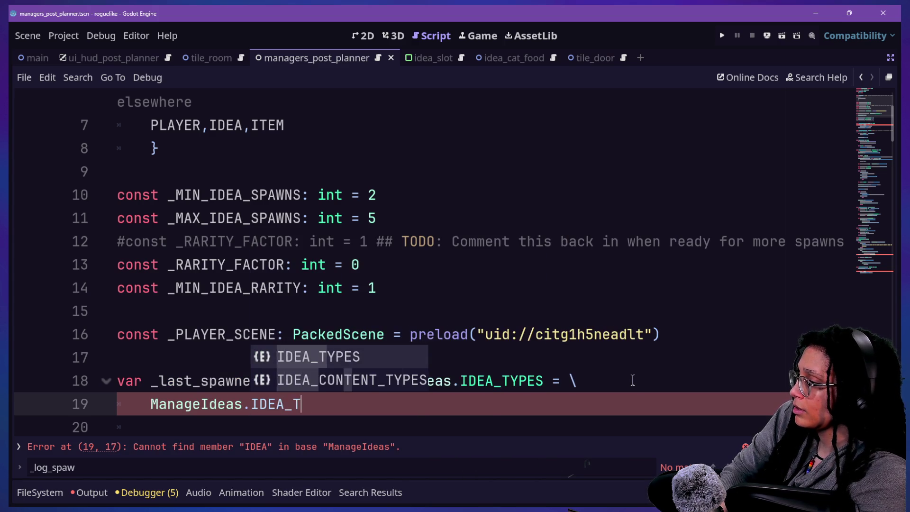
pyautogui.write('YPES.NULL')
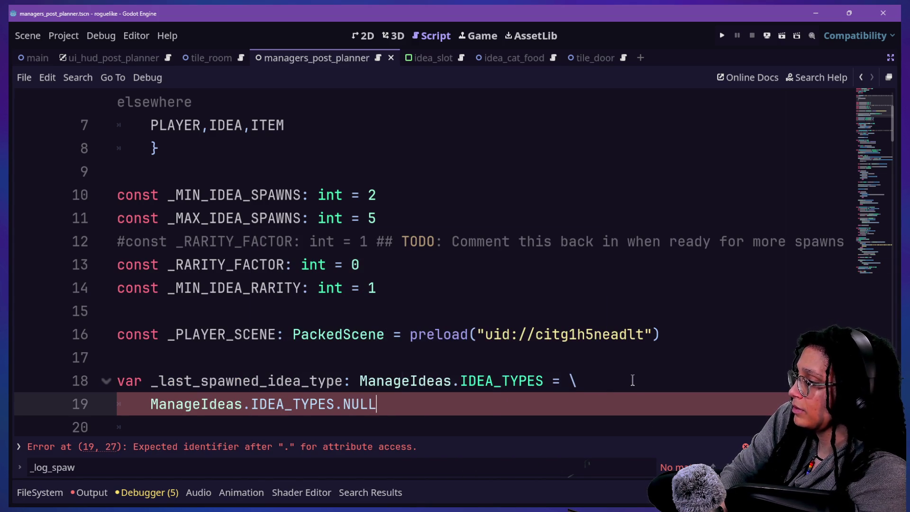
# Step: Return focus to the script editor at line 26 of unlog_a_spawn
pyautogui.click(274, 268)
pyautogui.click(427, 449)
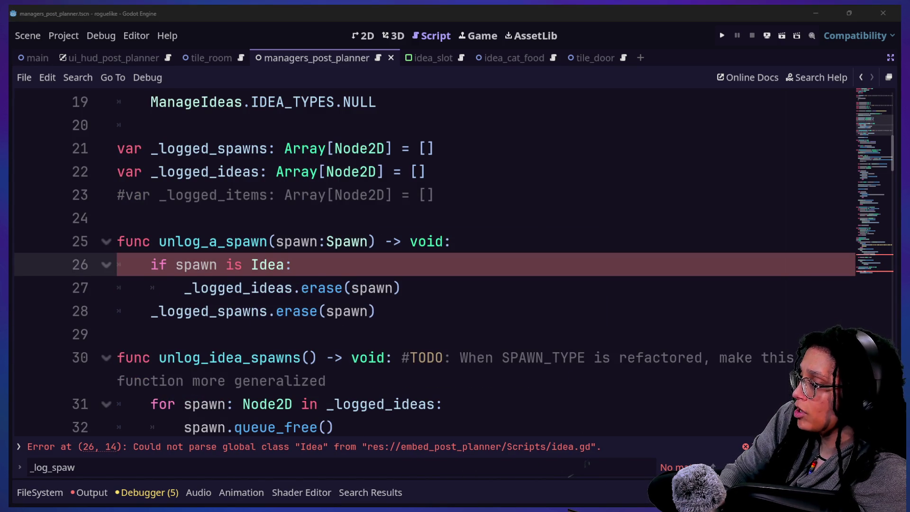
pyautogui.click(351, 278)
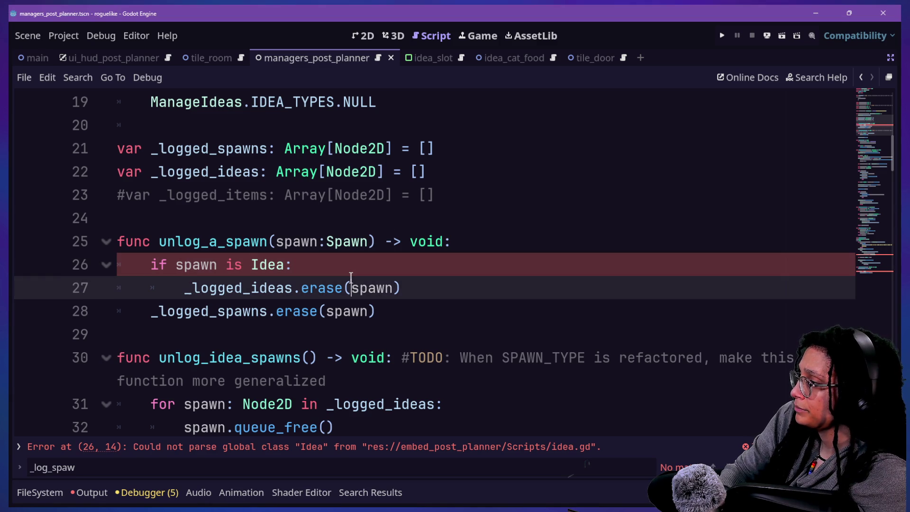
pyautogui.click(472, 303)
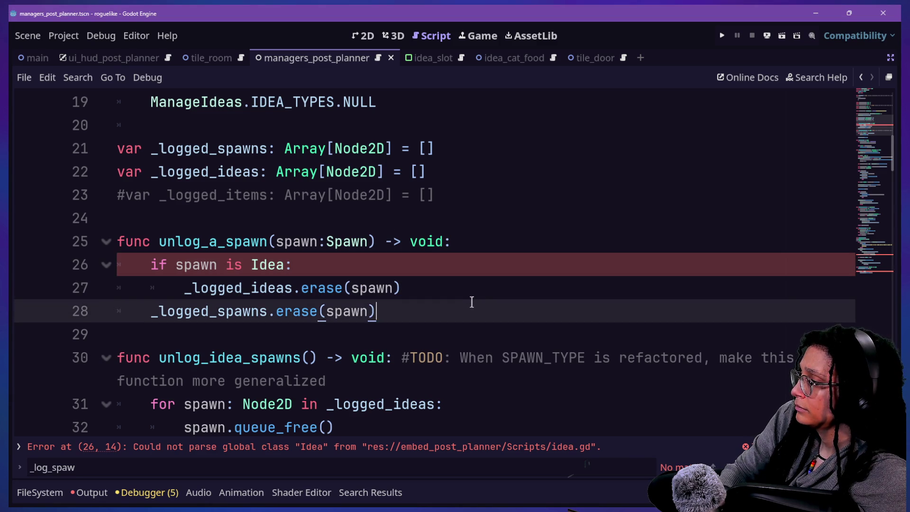
# Step: Complete the line 116 reset so _last_spawned_idea_type becomes ManageIdeas.IDEA_TYPES.NULL
pyautogui.click(431, 264)
pyautogui.scroll(3, 431, 265)
pyautogui.scroll(-10, 250, 293)
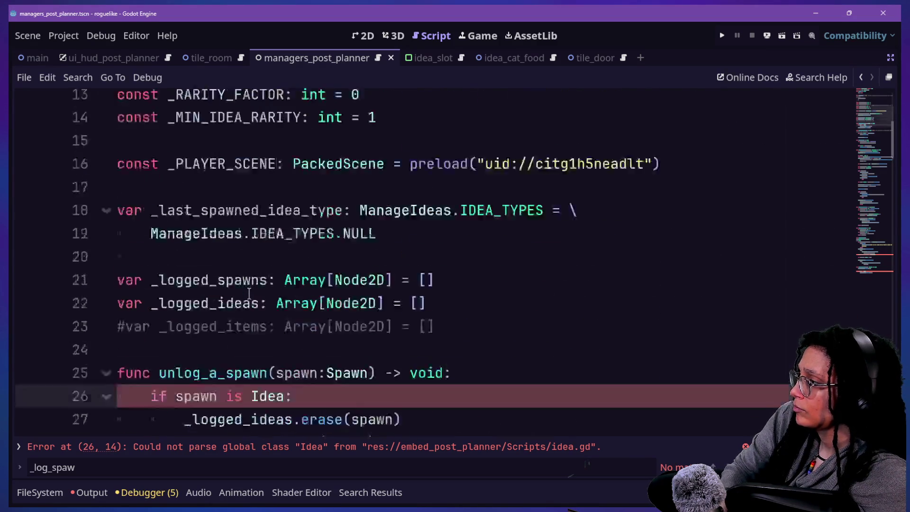
pyautogui.scroll(-20, 250, 293)
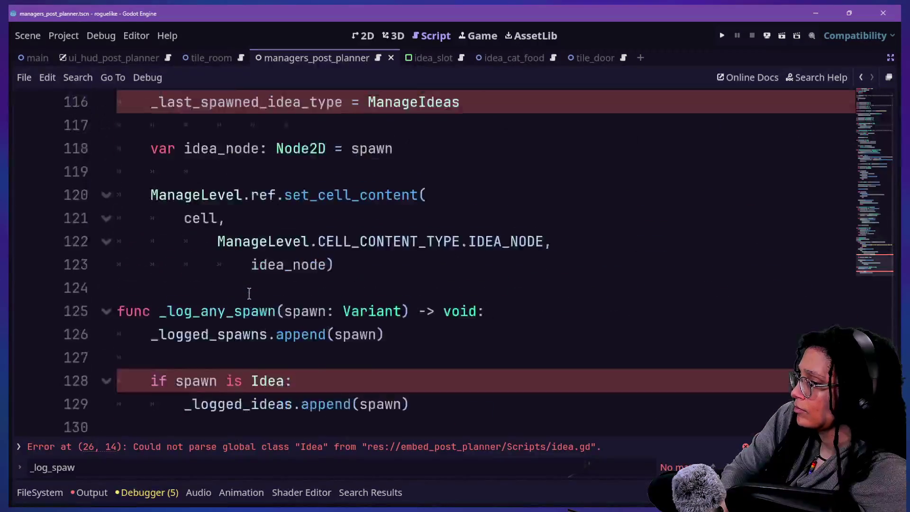
pyautogui.scroll(3, 249, 293)
pyautogui.click(474, 312)
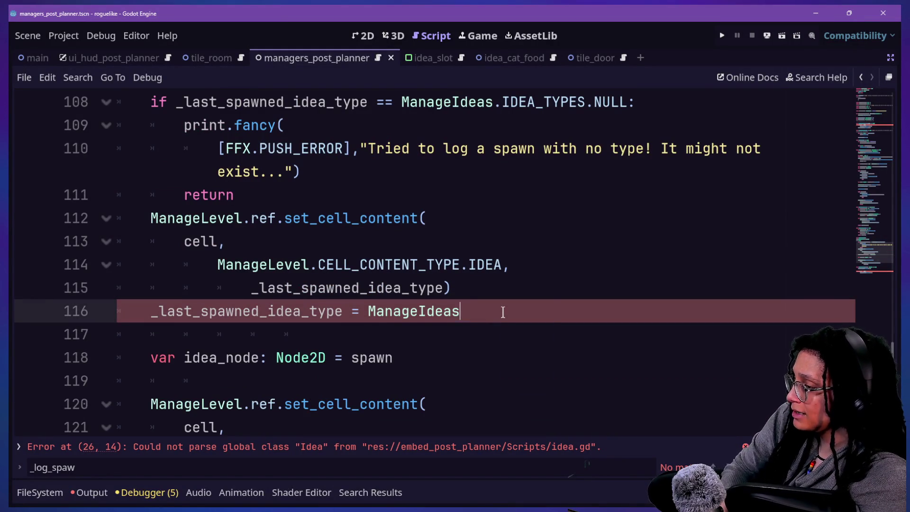
pyautogui.write('.')
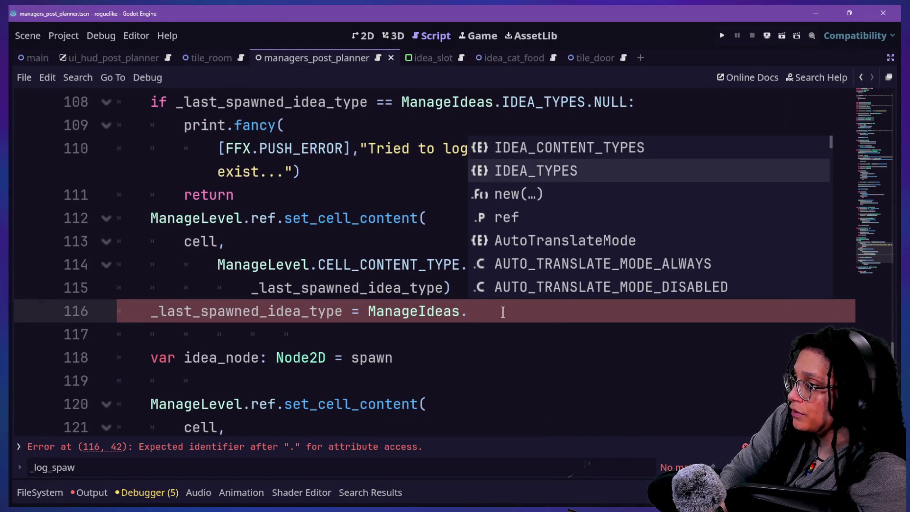
pyautogui.press('Down')
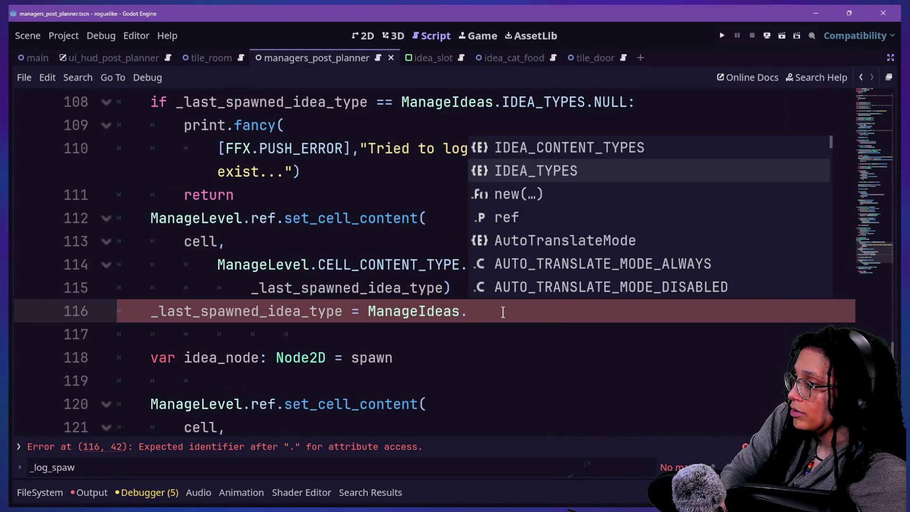
pyautogui.press('Return')
pyautogui.write('.')
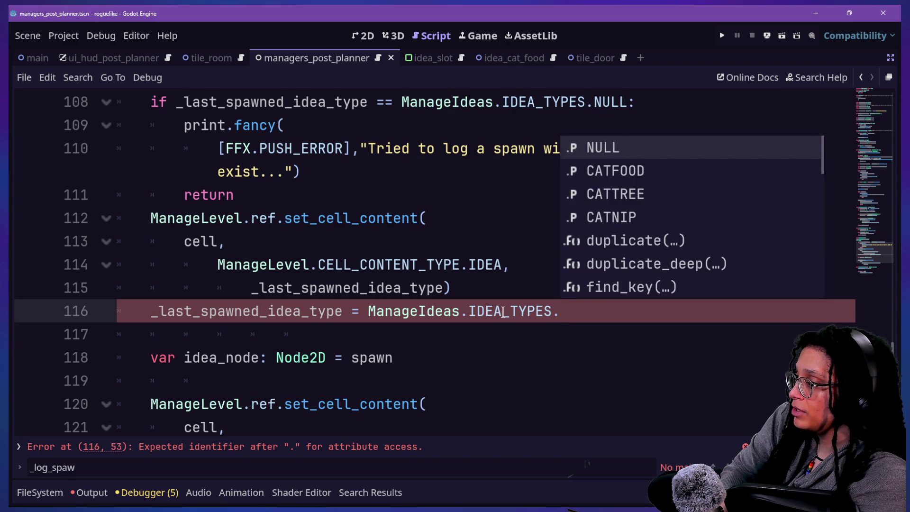
pyautogui.press('Return')
# Step: Add blank lines after the set_cell_content call and after the return
pyautogui.click(462, 290)
pyautogui.press('Return')
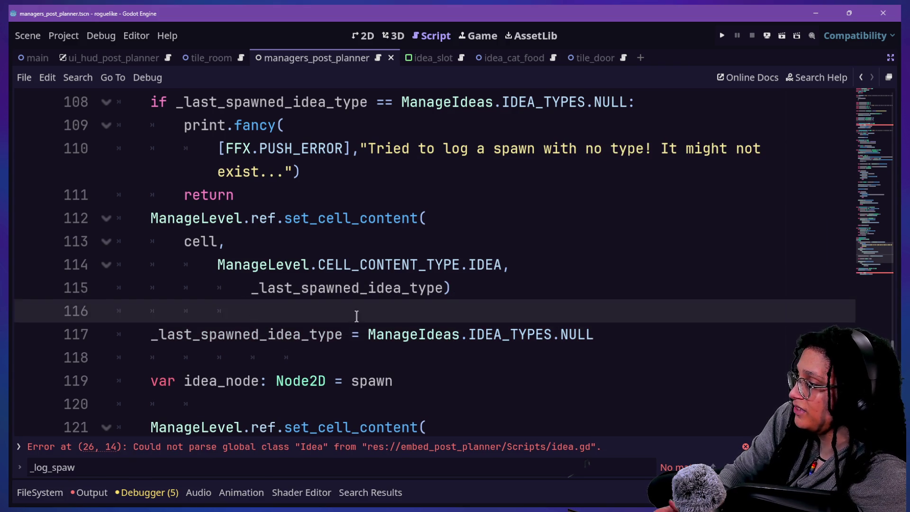
pyautogui.click(346, 196)
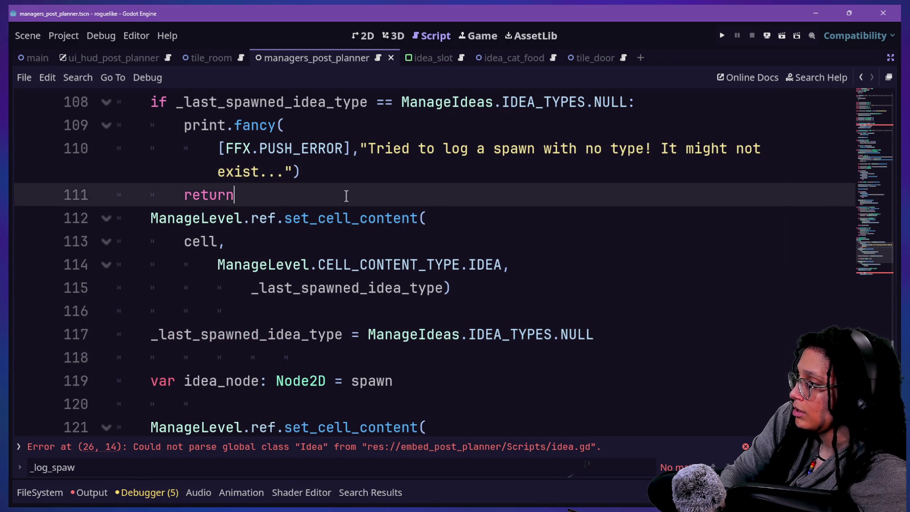
pyautogui.press('Return')
# Step: Delete the var idea_node declaration line
pyautogui.moveTo(235, 234); pyautogui.dragTo(501, 323)
pyautogui.scroll(-2, 502, 322)
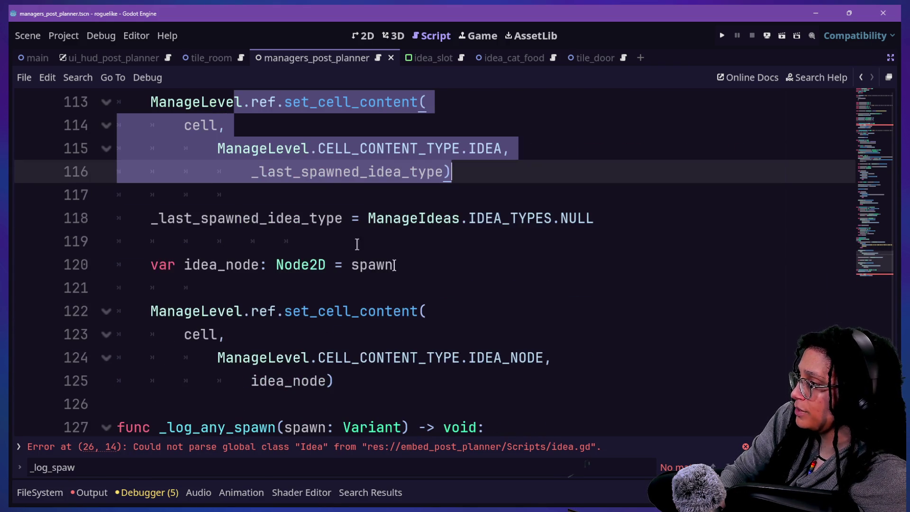
pyautogui.click(362, 248)
pyautogui.click(232, 288)
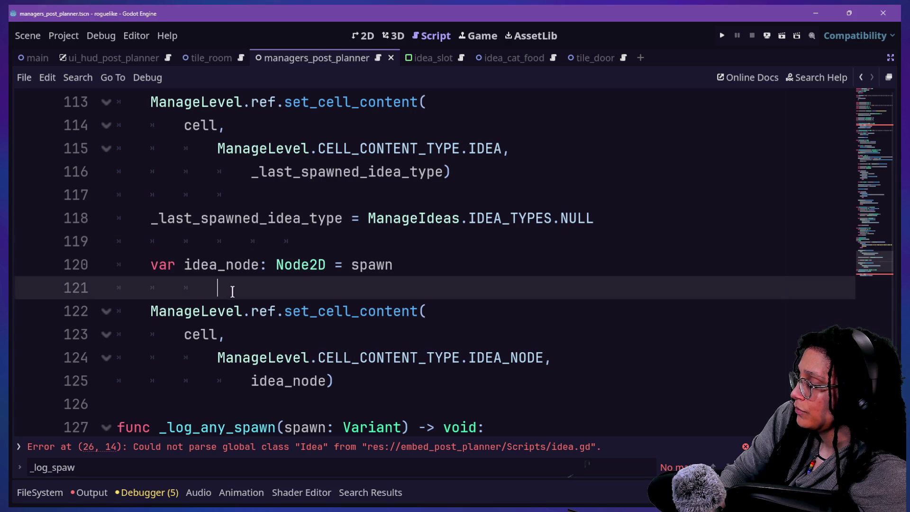
pyautogui.moveTo(362, 284)
pyautogui.mouseDown()
pyautogui.moveTo(382, 265)
pyautogui.moveTo(378, 244)
pyautogui.mouseUp()
pyautogui.press('Delete')
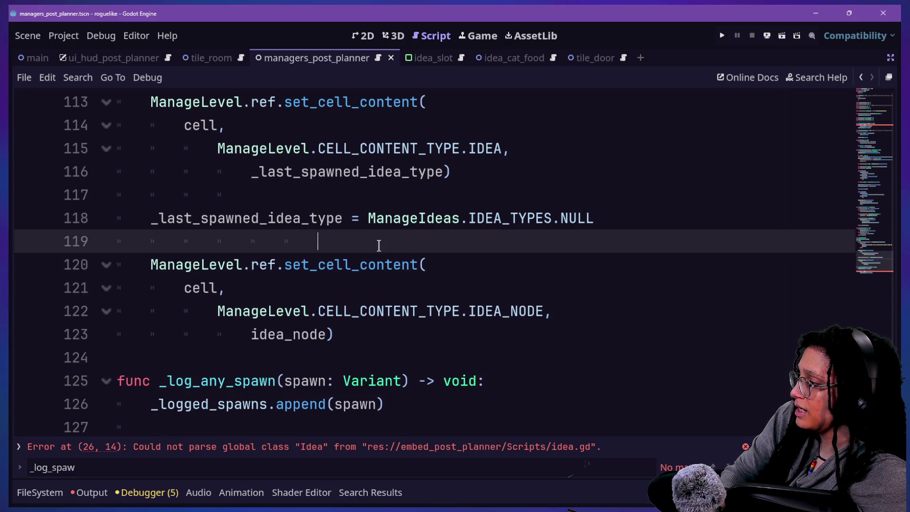
# Step: Replace the idea_node argument on line 123 with spawn
pyautogui.click(298, 331)
pyautogui.doubleClick(296, 330)
pyautogui.write('spawn')
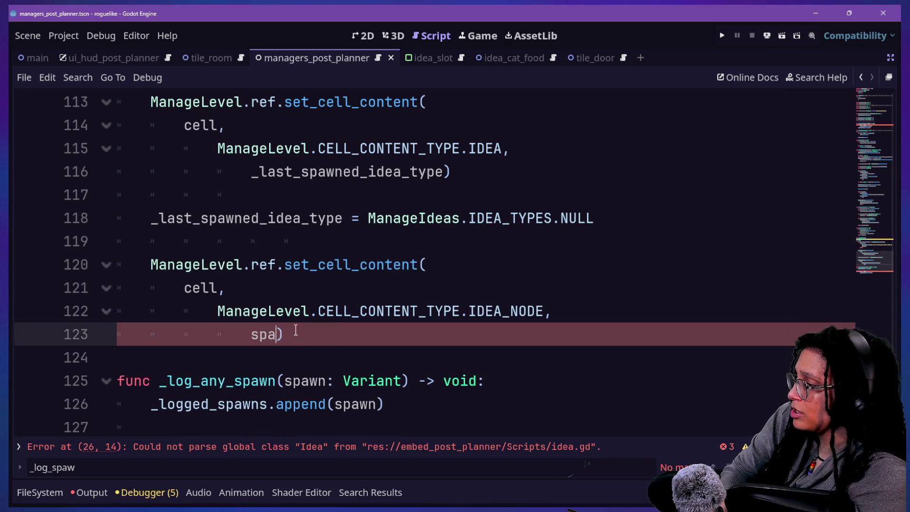
pyautogui.click(151, 172)
pyautogui.click(370, 332)
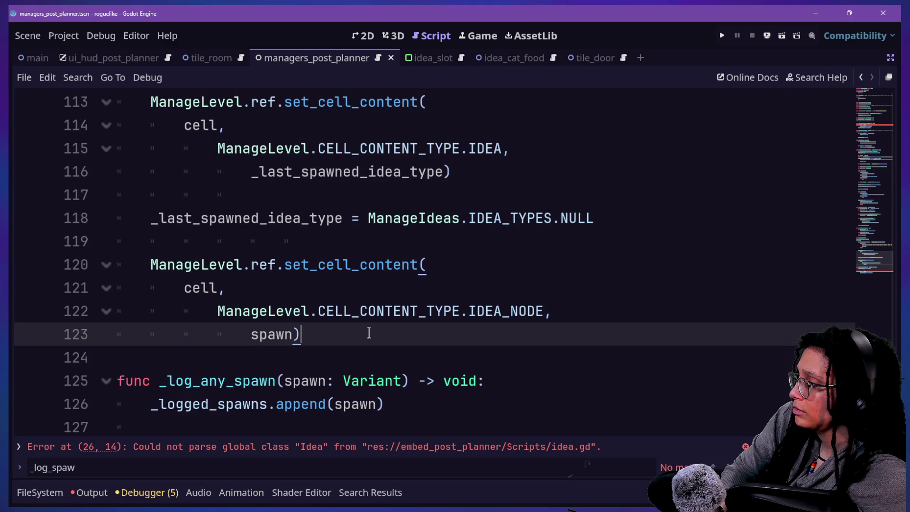
pyautogui.scroll(3, 370, 332)
pyautogui.scroll(2, 369, 332)
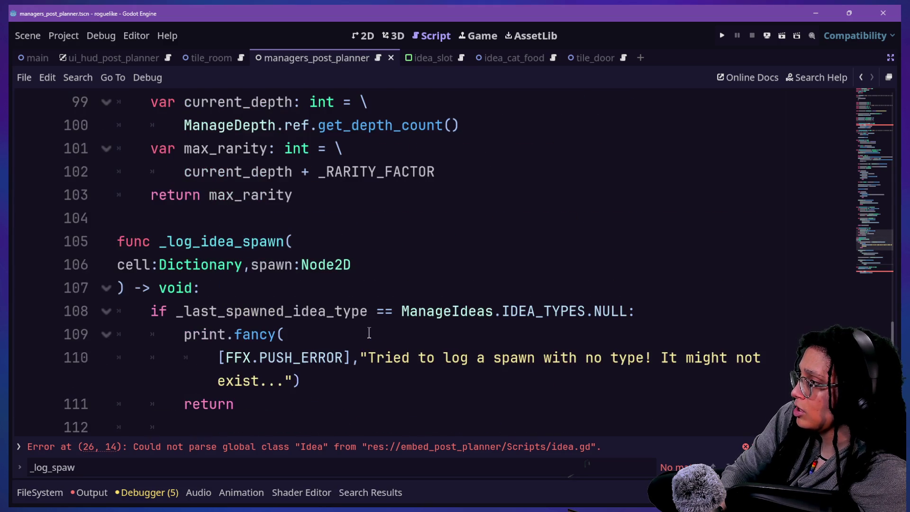
# Step: Save managers_post_planner with Ctrl+S and jump to the Idea class definition from line 128
pyautogui.scroll(20, 370, 331)
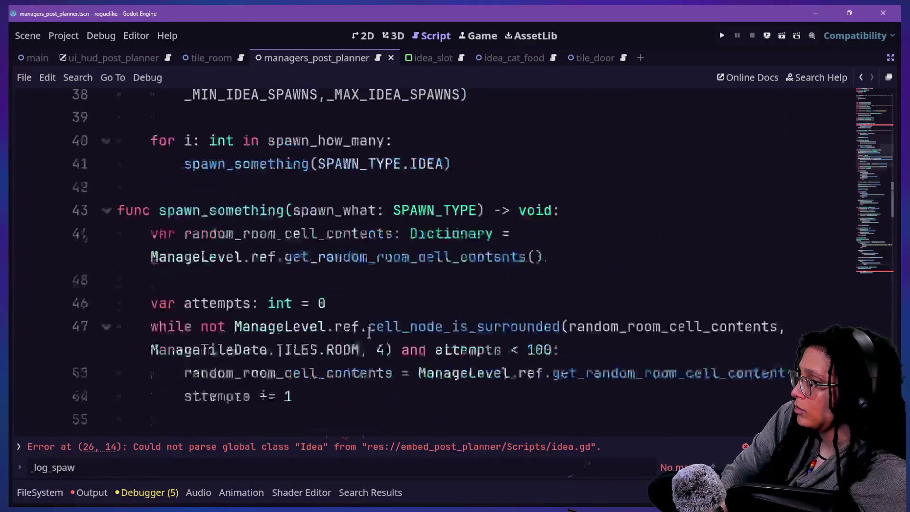
pyautogui.scroll(3, 370, 332)
pyautogui.scroll(-20, 369, 332)
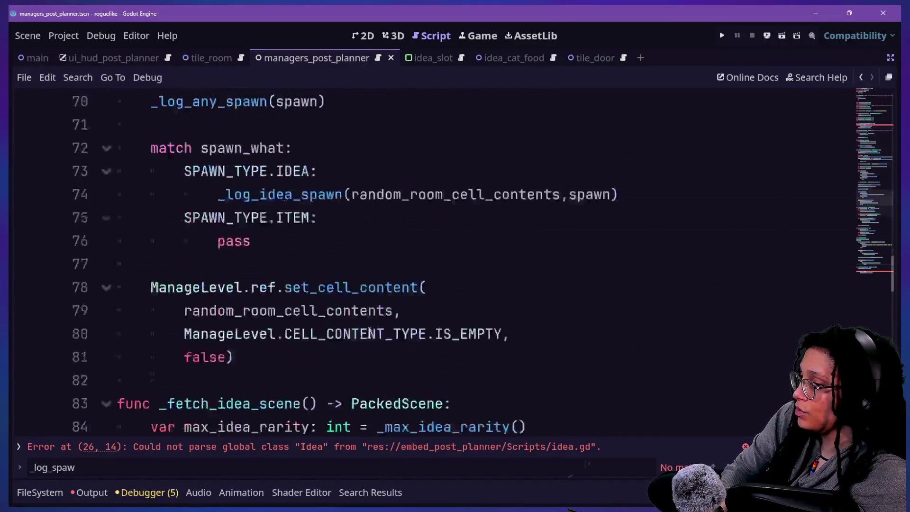
pyautogui.scroll(-7, 369, 334)
pyautogui.scroll(2, 369, 333)
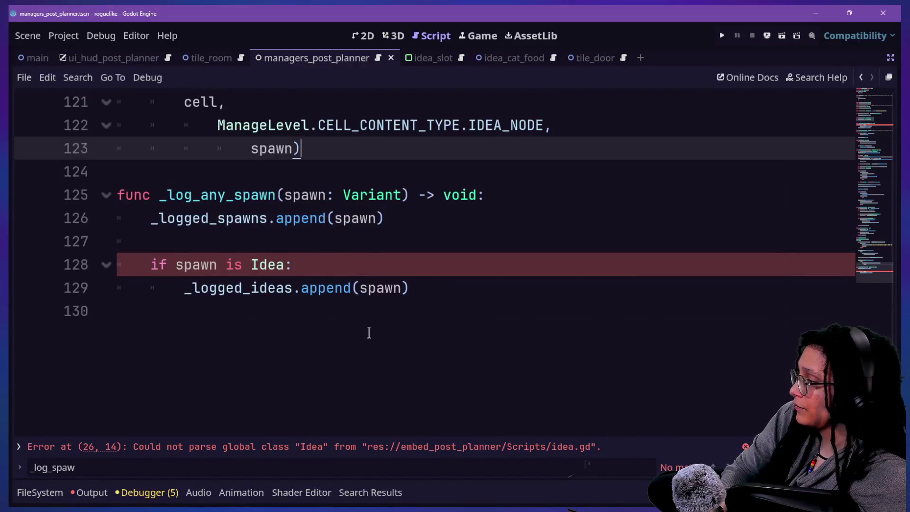
pyautogui.hotkey('ctrl', 's')
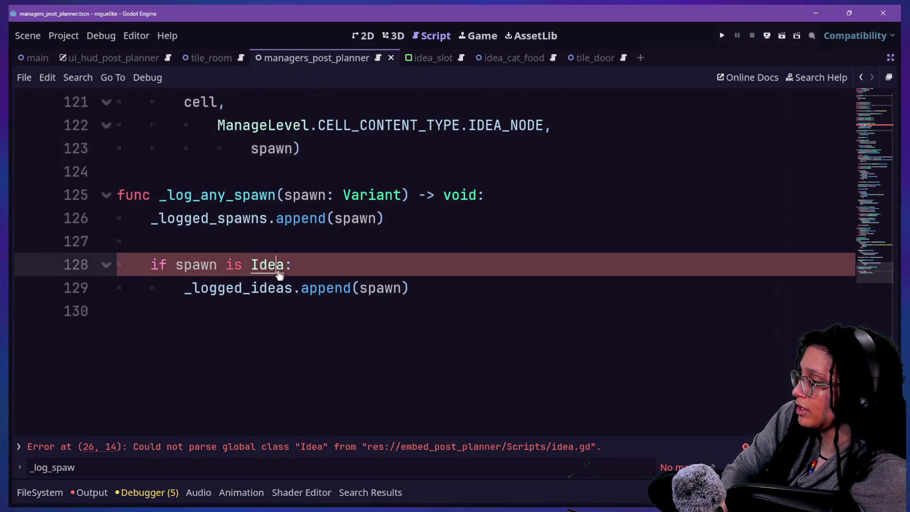
pyautogui.keyDown('ctrl'); pyautogui.click(280, 264); pyautogui.keyUp('ctrl')
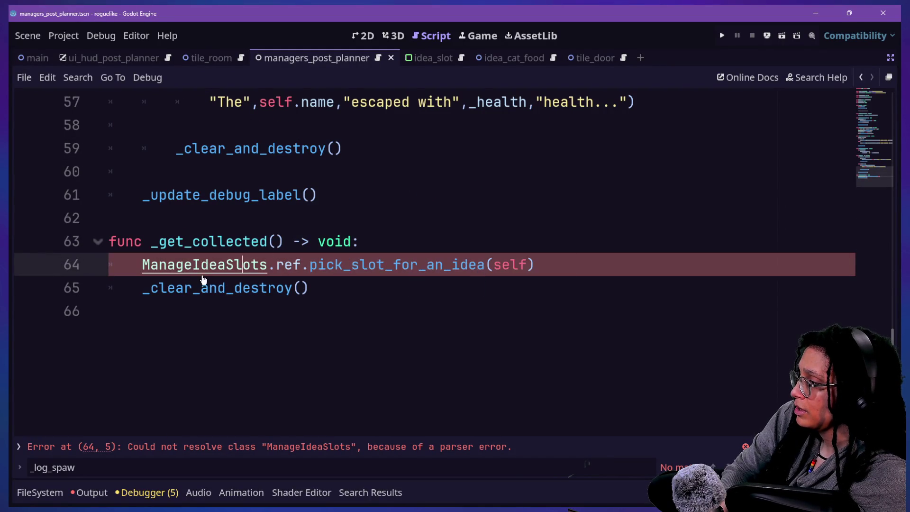
# Step: Open the ManageIdeaSlots script and read through its slot loop code
pyautogui.keyDown('ctrl'); pyautogui.click(191, 276); pyautogui.keyUp('ctrl')
pyautogui.click(314, 192)
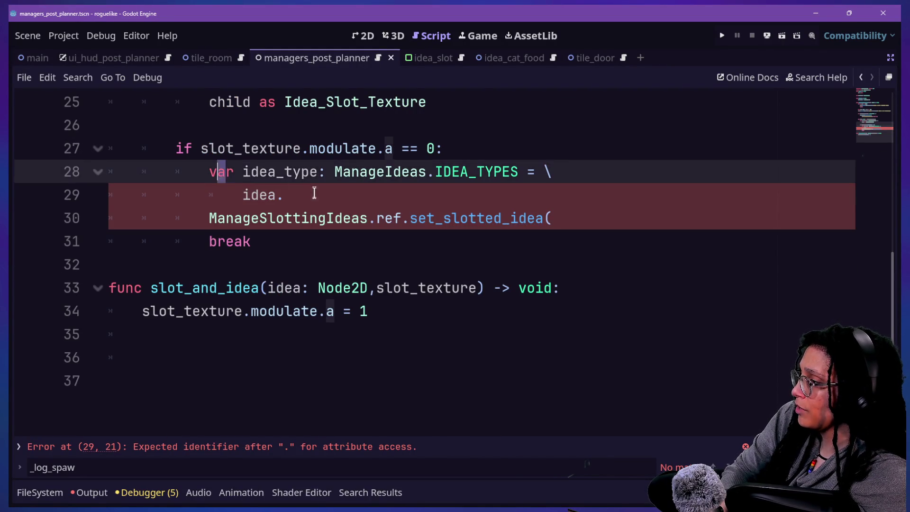
pyautogui.moveTo(314, 191); pyautogui.dragTo(395, 255)
pyautogui.click(394, 255)
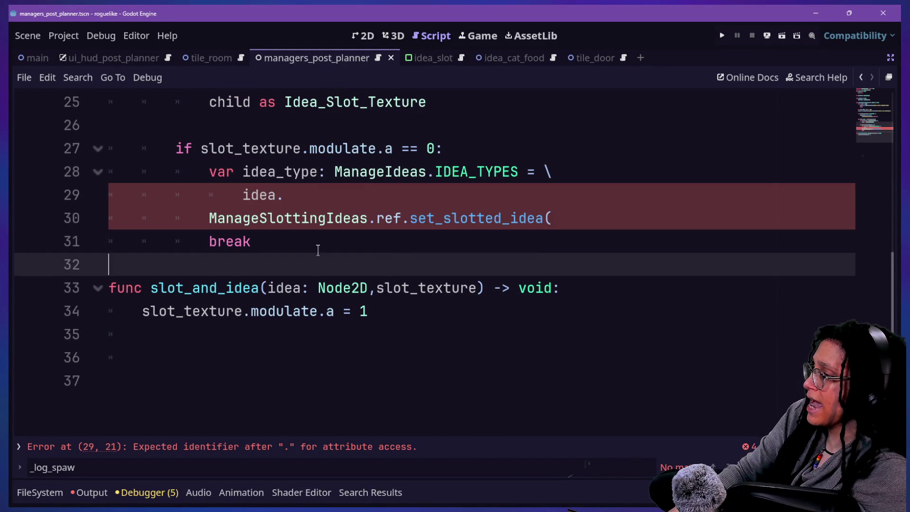
pyautogui.press('Up')
pyautogui.press('Up')
pyautogui.press('Up')
pyautogui.press('Up')
pyautogui.press('Up')
pyautogui.press('Up')
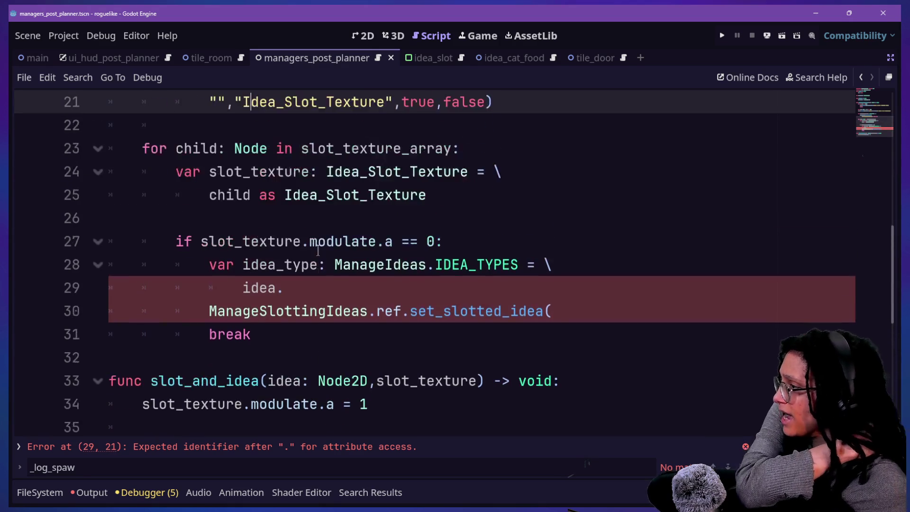
pyautogui.press('Down')
pyautogui.press('Down')
pyautogui.press('Down')
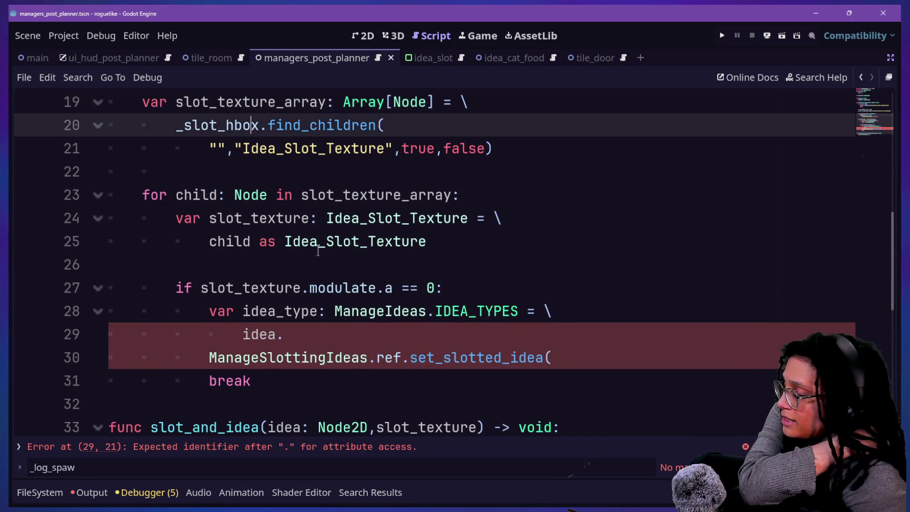
pyautogui.press('Up')
pyautogui.press('Up')
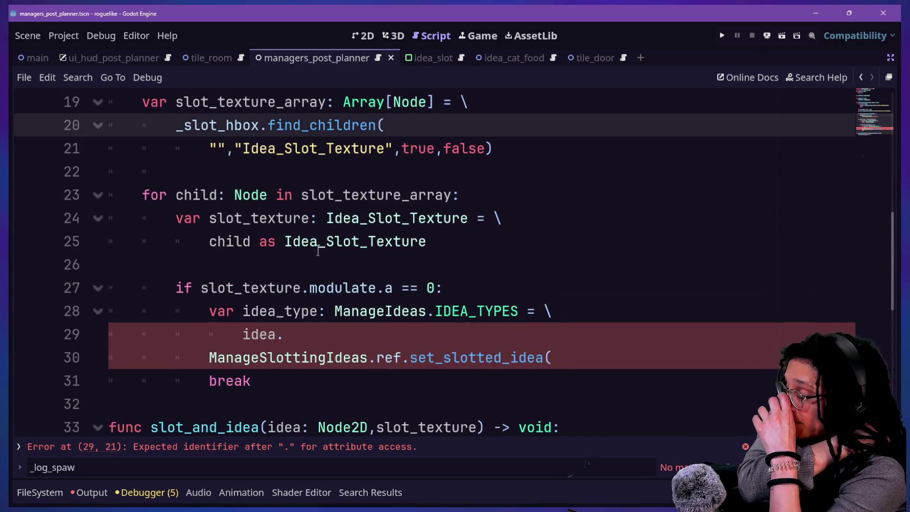
pyautogui.press('Up')
pyautogui.press('Up')
pyautogui.press('Up')
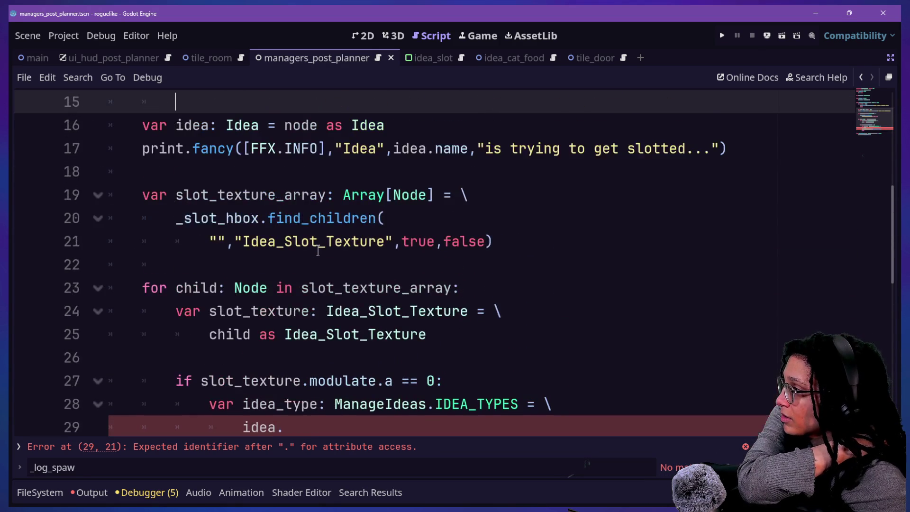
pyautogui.scroll(2, 318, 251)
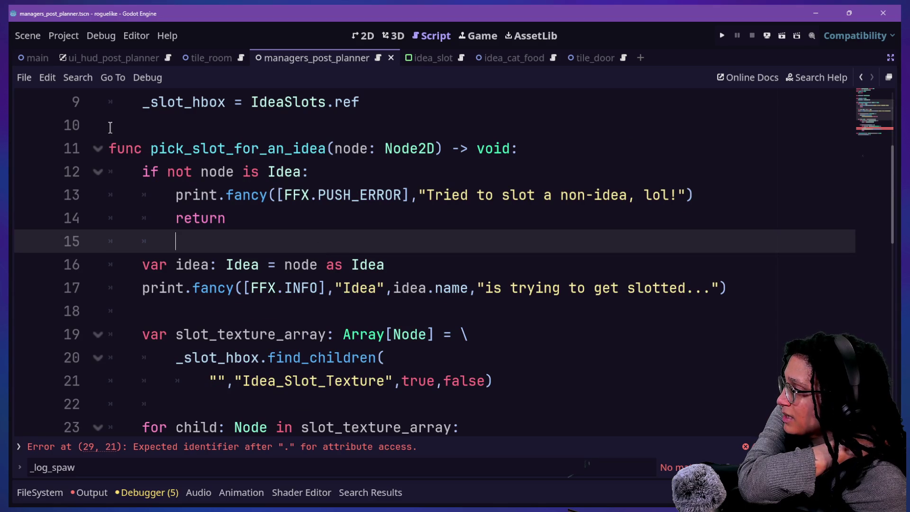
pyautogui.scroll(3, 282, 249)
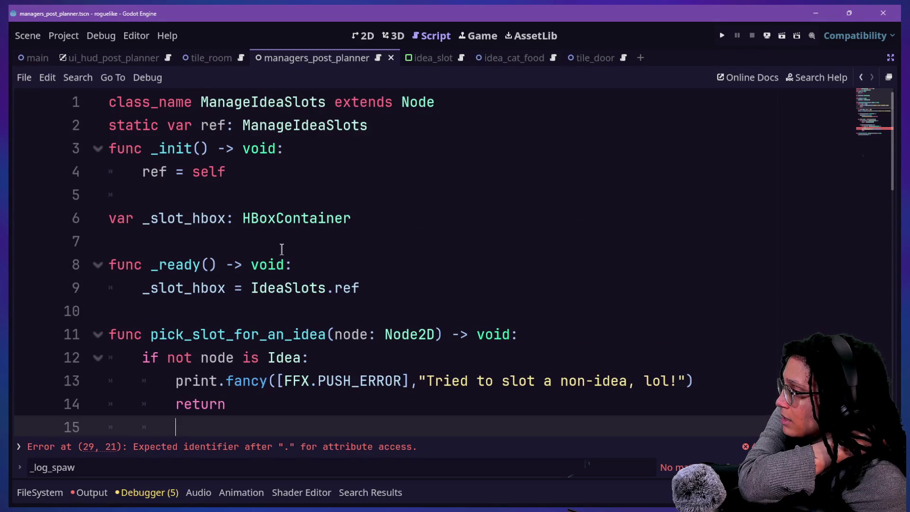
pyautogui.click(281, 249)
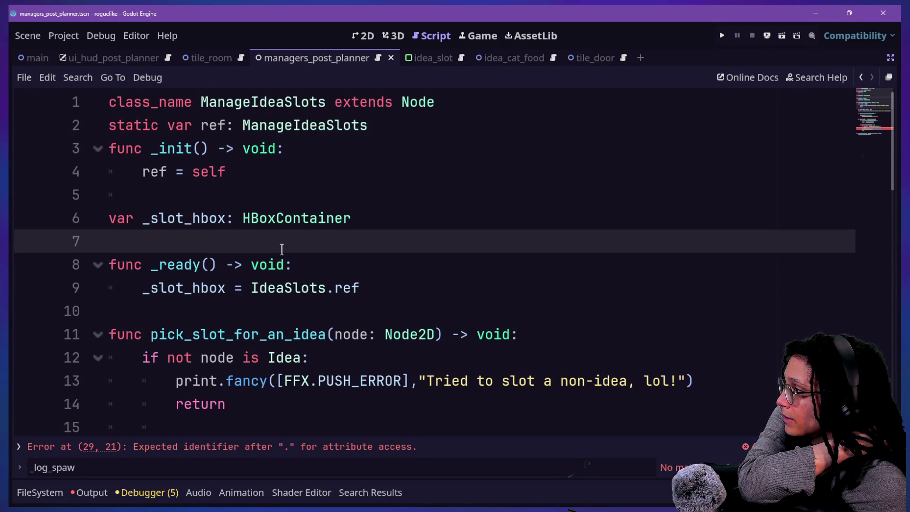
pyautogui.moveTo(158, 219); pyautogui.dragTo(304, 217)
pyautogui.click(259, 304)
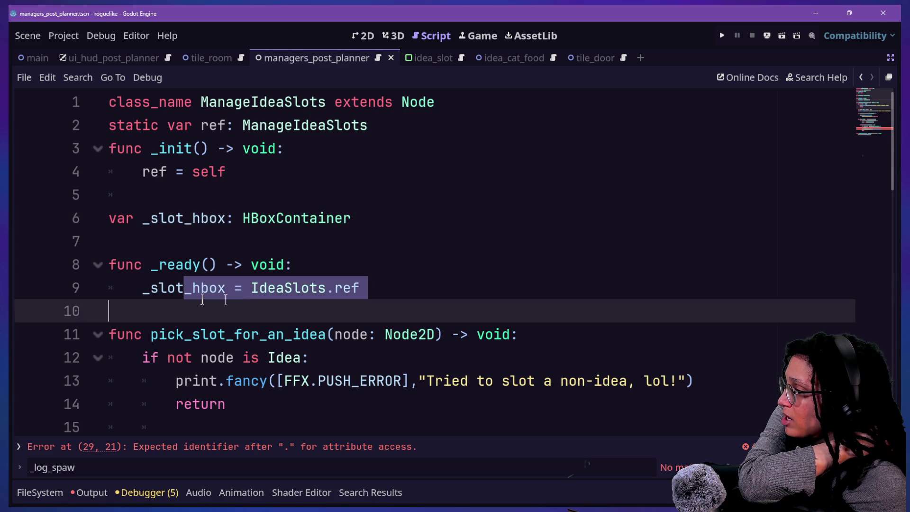
pyautogui.scroll(-2, 259, 307)
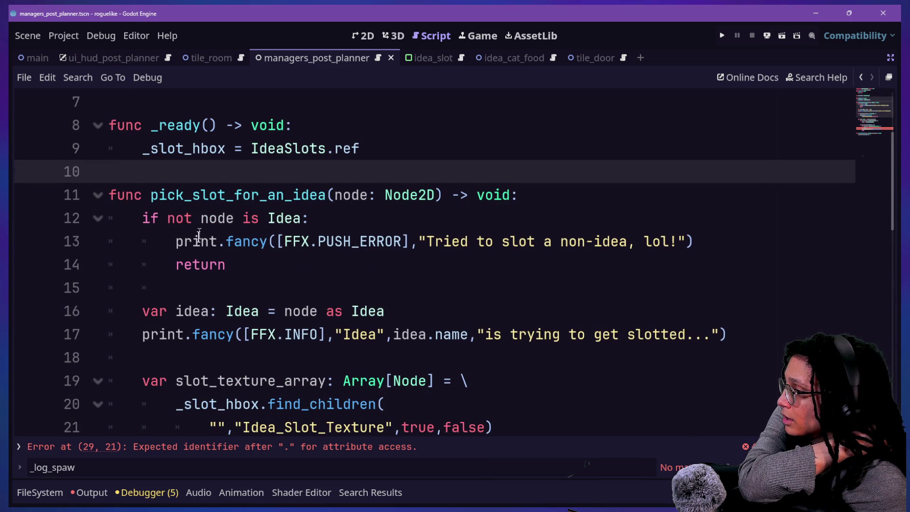
pyautogui.scroll(-1, 247, 248)
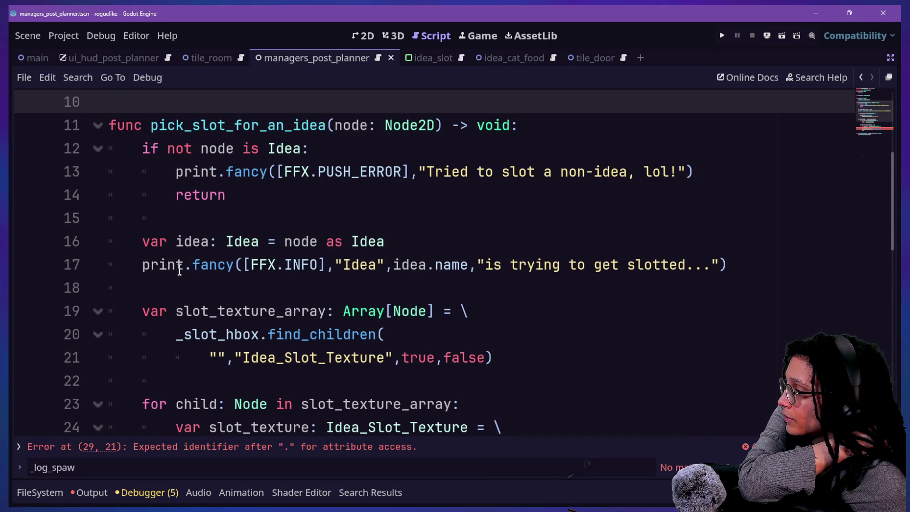
# Step: Review pick_slot_for_an_idea, then follow the Idea reference to idea.gd's _get_collected
pyautogui.click(155, 264)
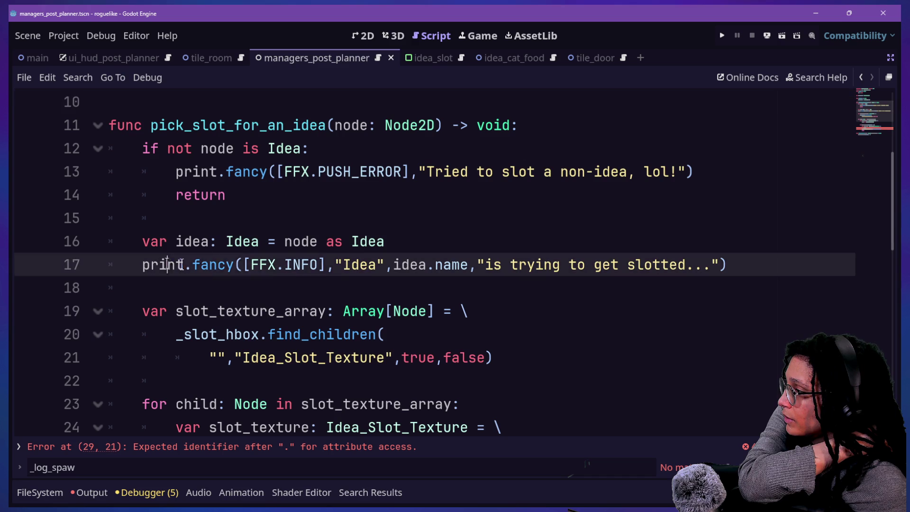
pyautogui.scroll(-2, 363, 271)
pyautogui.click(278, 232)
pyautogui.moveTo(192, 172); pyautogui.dragTo(441, 241)
pyautogui.click(441, 242)
pyautogui.scroll(-1, 245, 334)
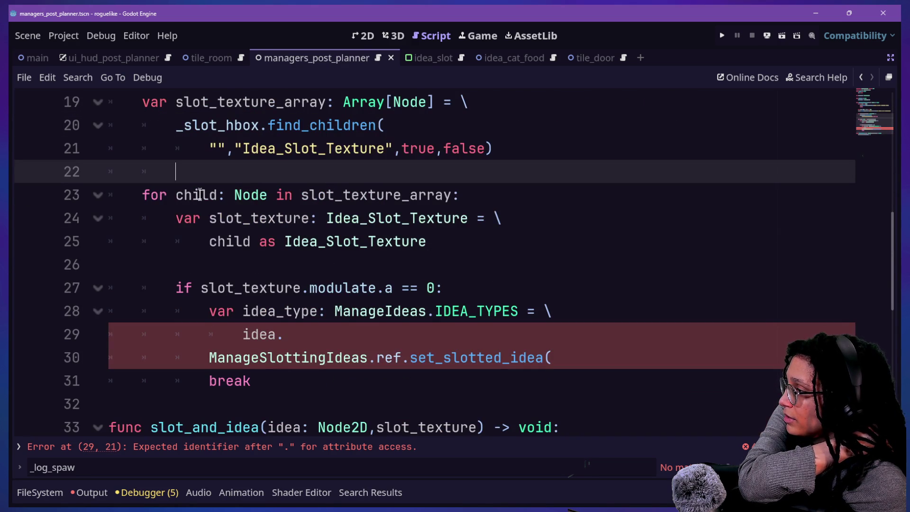
pyautogui.click(306, 243)
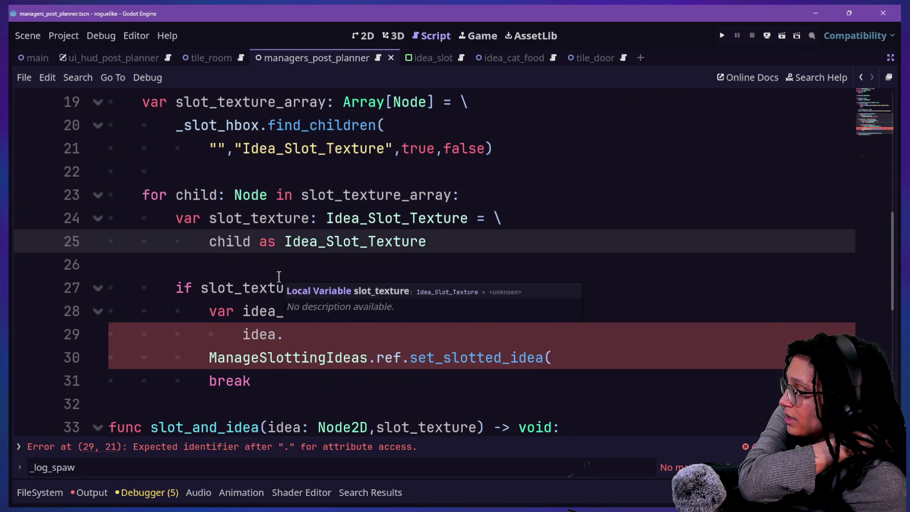
pyautogui.click(245, 334)
pyautogui.click(294, 337)
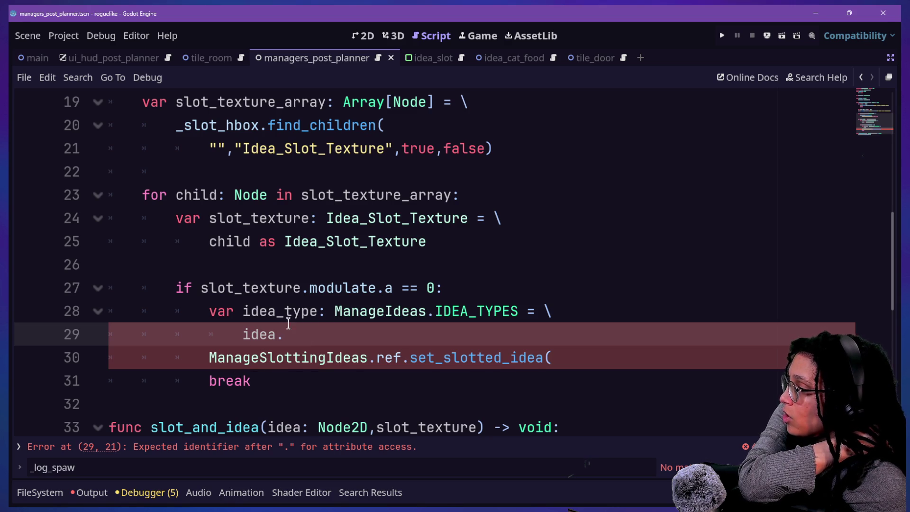
pyautogui.write('.')
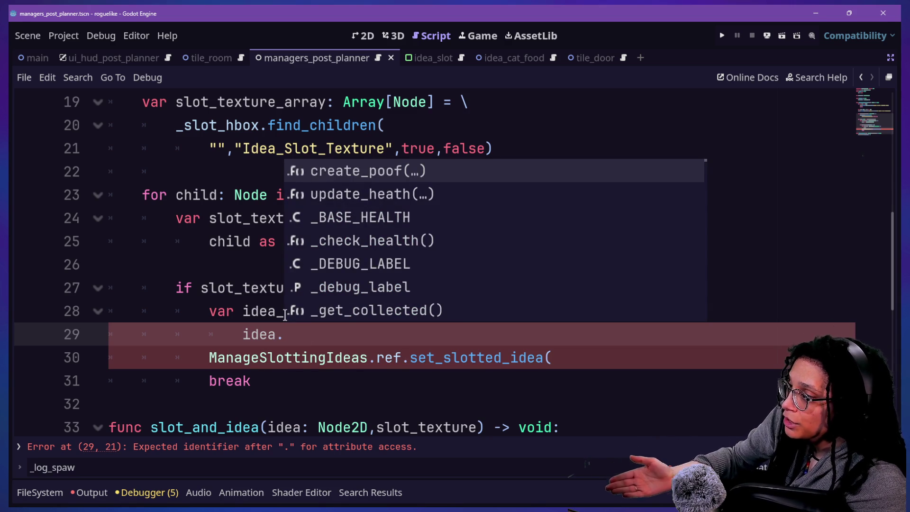
pyautogui.scroll(3, 258, 335)
pyautogui.click(234, 264)
pyautogui.keyDown('ctrl'); pyautogui.click(236, 265); pyautogui.keyUp('ctrl')
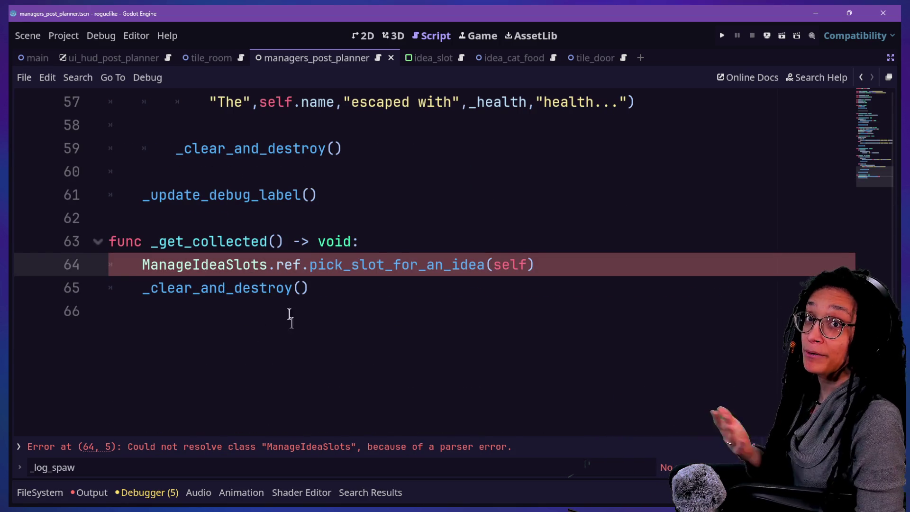
# Step: Scroll up to the _MAX_HEALTH_FACTOR line, then quick-open the manage_ideas.gd script
pyautogui.scroll(10, 291, 272)
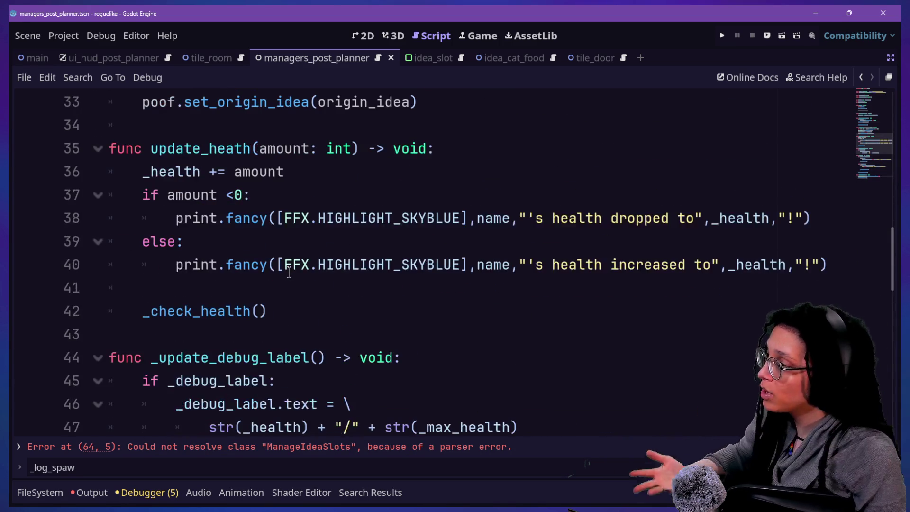
pyautogui.scroll(6, 289, 271)
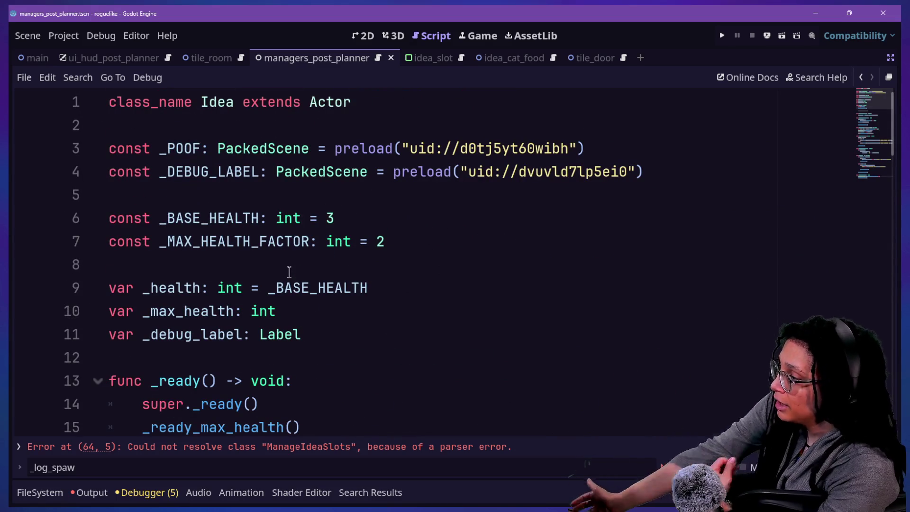
pyautogui.click(276, 241)
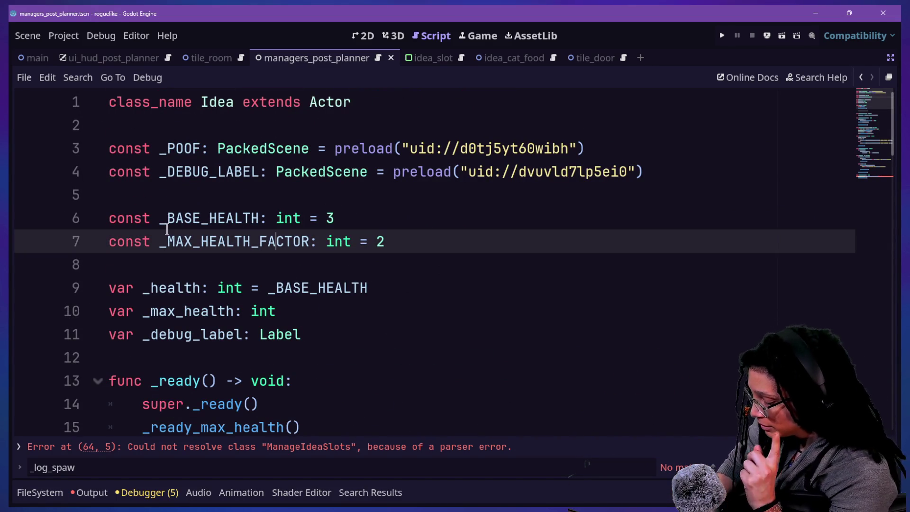
pyautogui.hotkey('shift', 'alt', 'o')
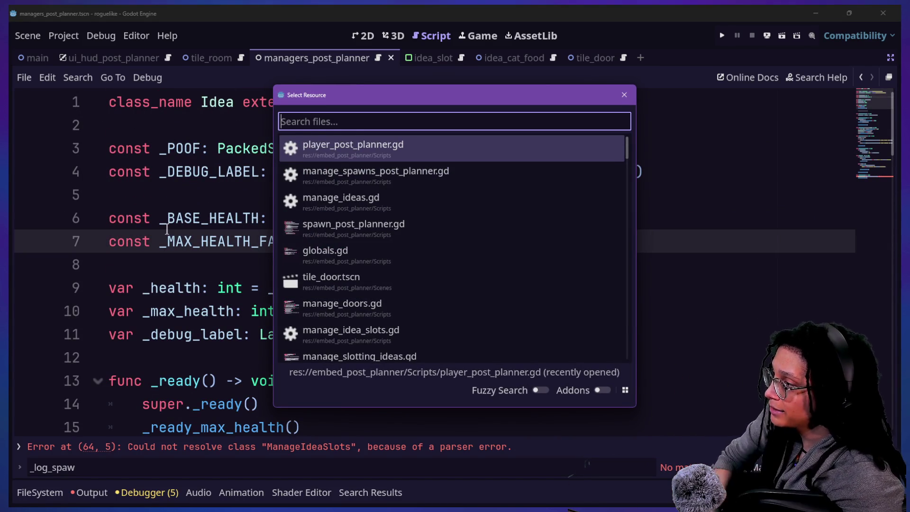
pyautogui.press('Down')
pyautogui.press('Down')
pyautogui.press('Return')
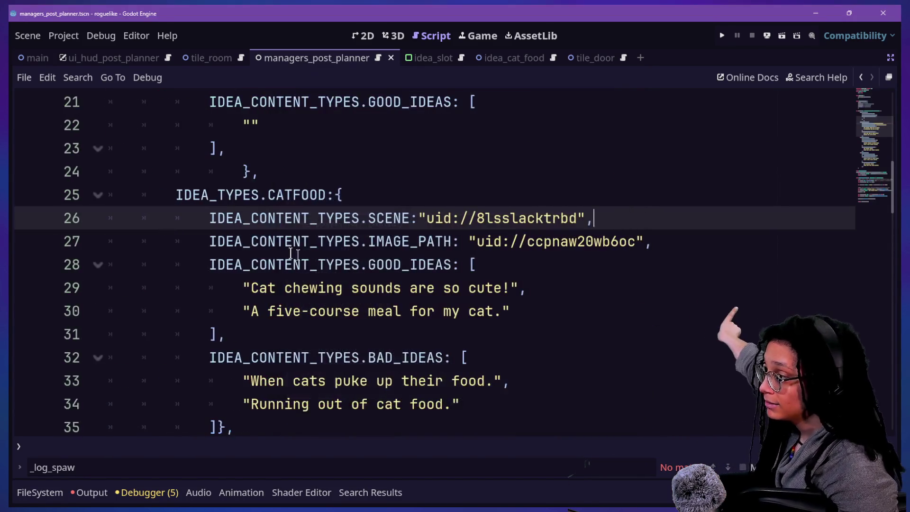
# Step: Search manage_ideas.gd for 'log_', then quick-open manage_spawns_post_planner.gd
pyautogui.scroll(-12, 292, 255)
pyautogui.hotkey('ctrl', 'f')
pyautogui.write('l')
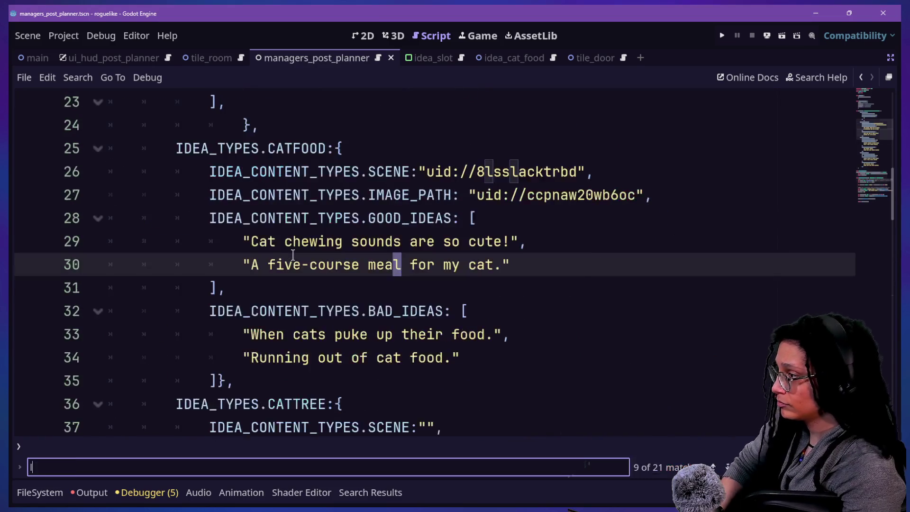
pyautogui.write('og_')
pyautogui.press('BackSpace')
pyautogui.press('BackSpace')
pyautogui.press('BackSpace')
pyautogui.press('BackSpace')
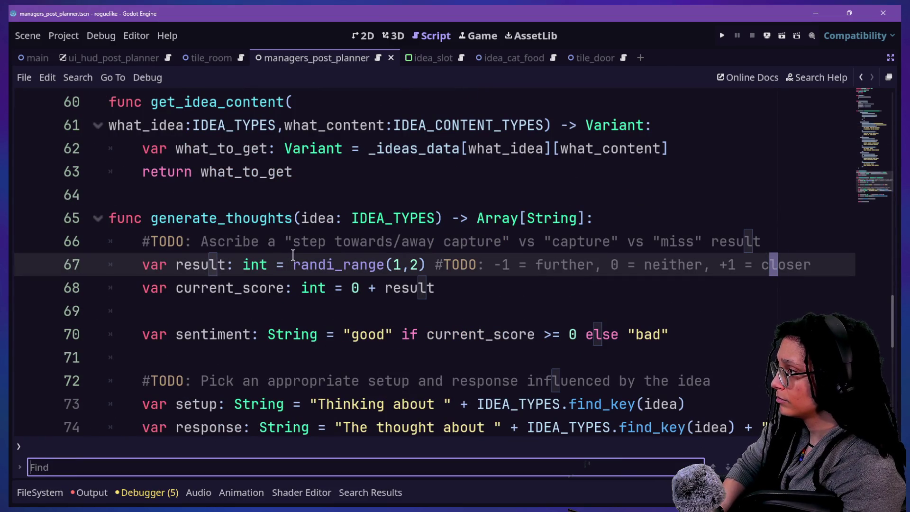
pyautogui.hotkey('shift', 'alt', 'o')
pyautogui.press('Down')
pyautogui.press('Down')
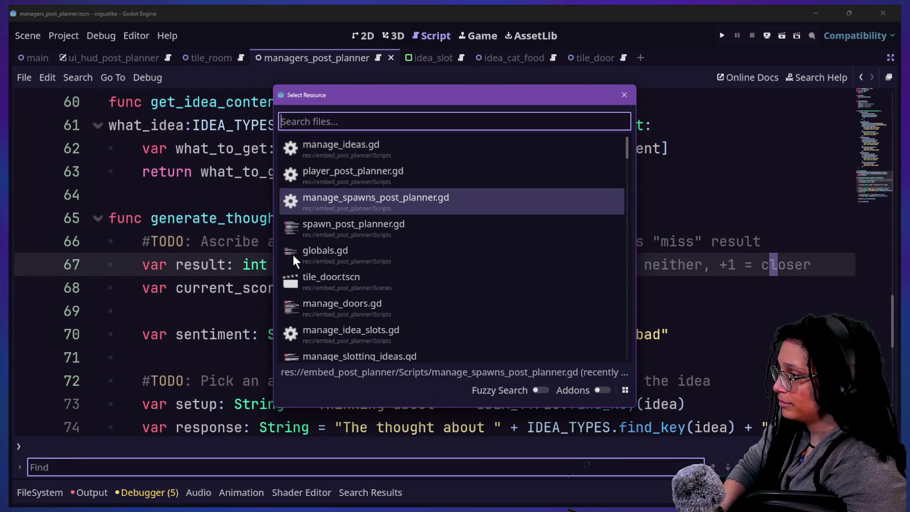
pyautogui.press('Return')
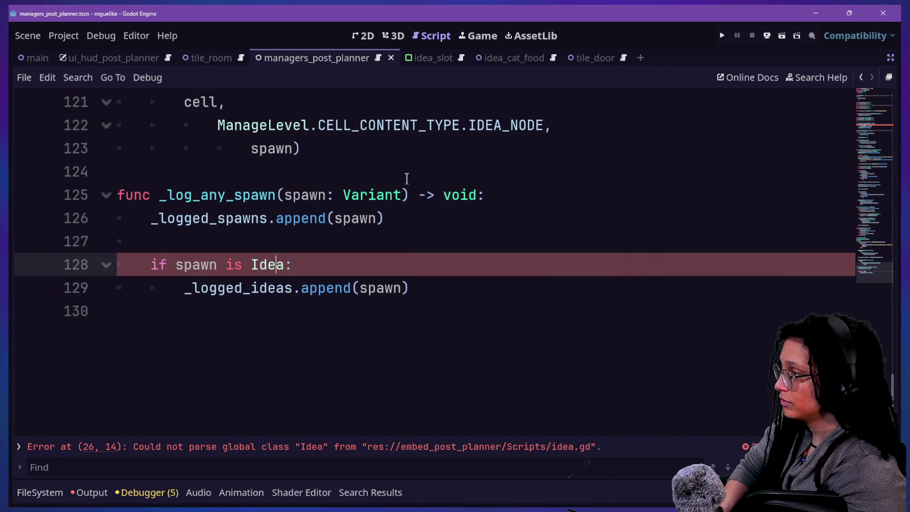
# Step: Close the search bar and move through the _log_idea_spawn function around lines 114–120
pyautogui.press('Escape')
pyautogui.scroll(7, 171, 248)
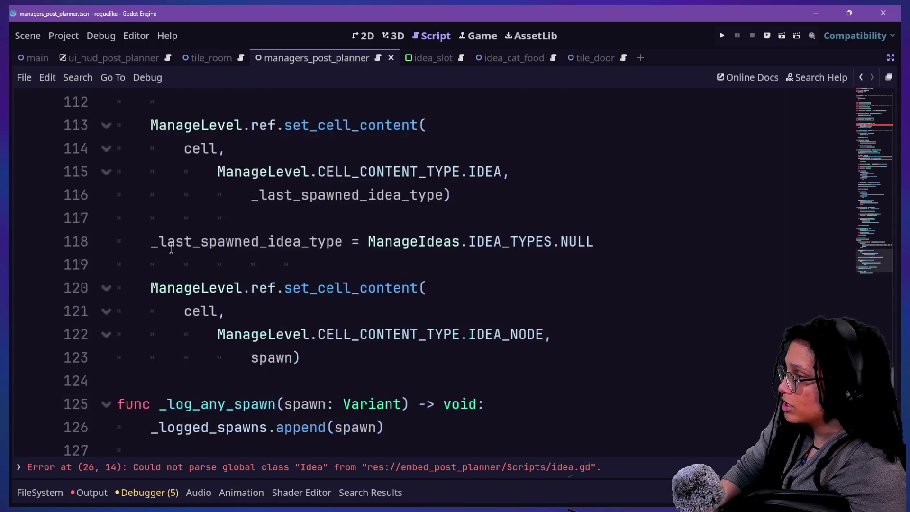
pyautogui.click(420, 246)
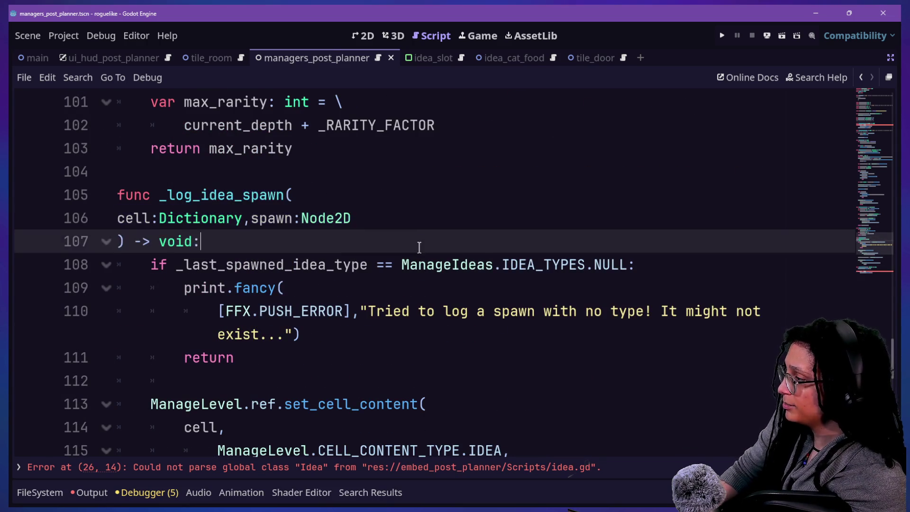
pyautogui.scroll(-2, 419, 246)
pyautogui.click(420, 247)
pyautogui.press('Down')
pyautogui.press('Down')
pyautogui.press('Down')
pyautogui.press('Down')
pyautogui.press('Down')
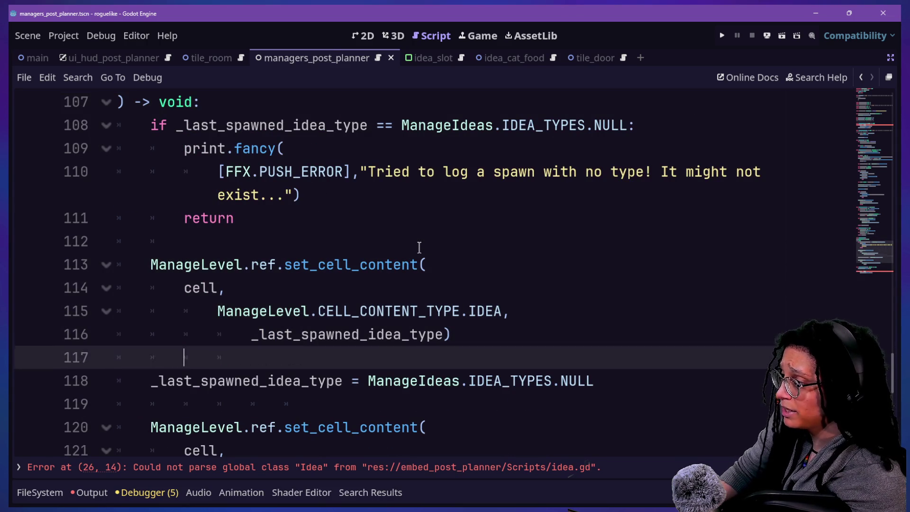
pyautogui.press('Up')
pyautogui.press('Down')
pyautogui.press('Down')
pyautogui.press('Down')
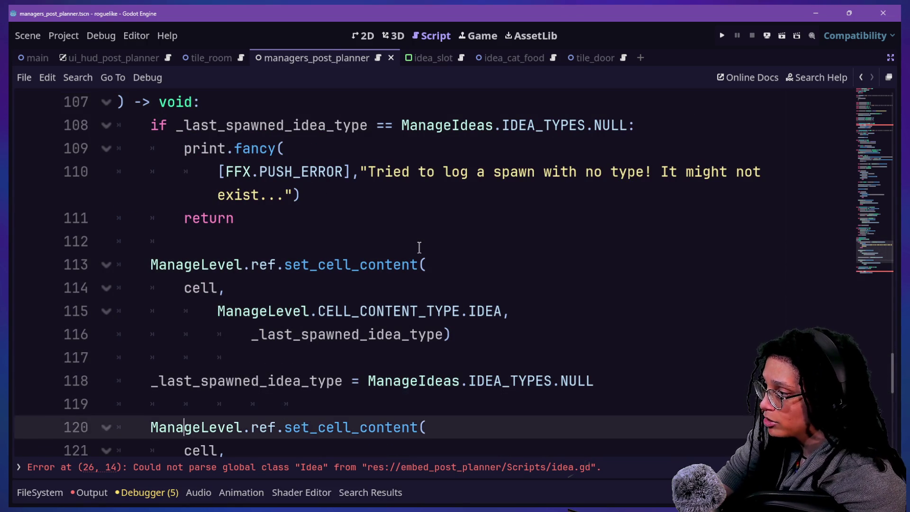
pyautogui.press('Down')
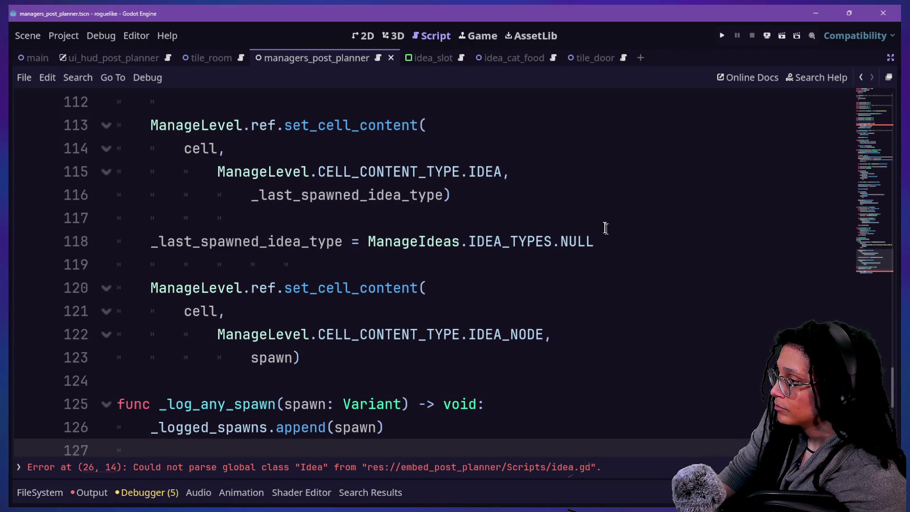
# Step: Move the _last_spawned_idea_type NULL reset line below the second set_cell_content call, removing extra blank lines
pyautogui.moveTo(616, 238); pyautogui.dragTo(619, 227)
pyautogui.hotkey('ctrl', 'x')
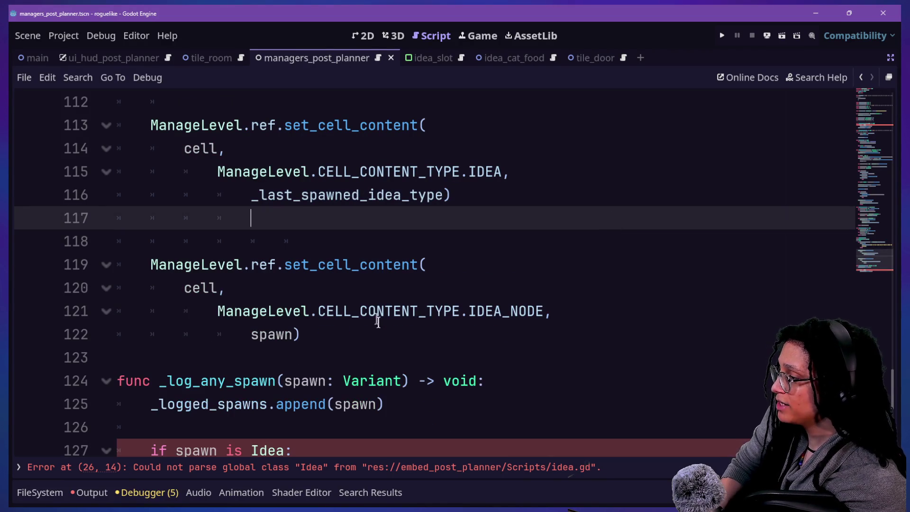
pyautogui.click(376, 311)
pyautogui.click(375, 336)
pyautogui.press('Return')
pyautogui.press('Return')
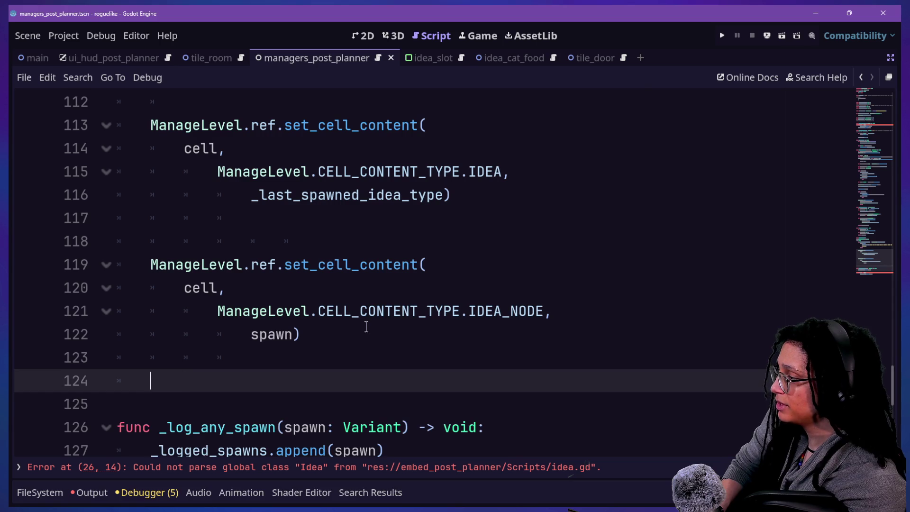
pyautogui.hotkey('ctrl', 'v')
pyautogui.click(238, 358)
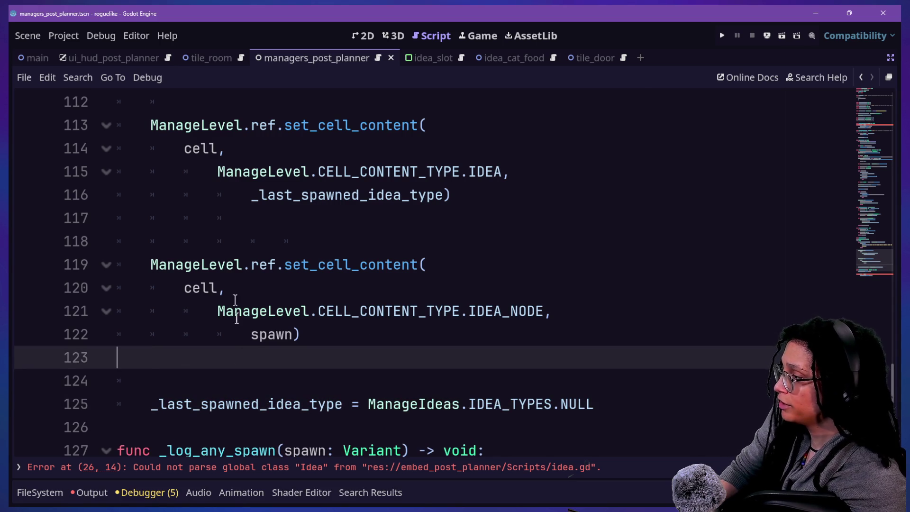
pyautogui.press('BackSpace')
pyautogui.click(231, 216)
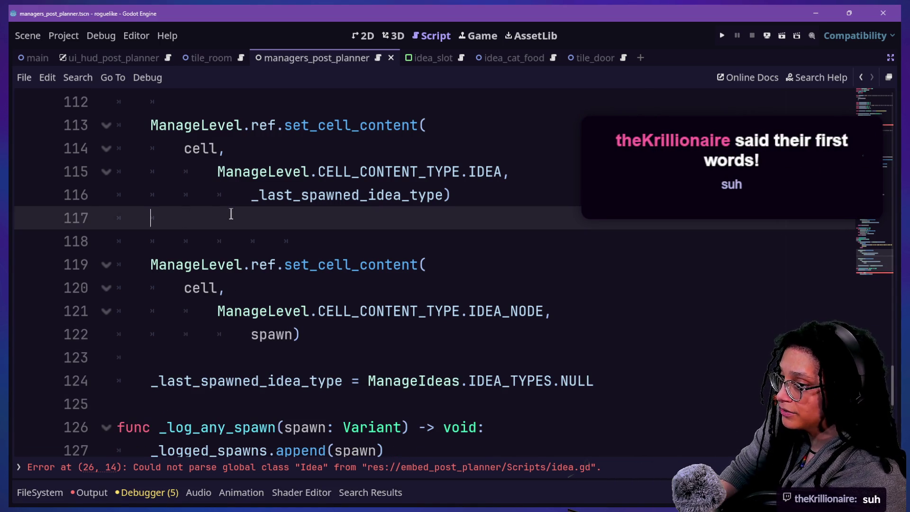
pyautogui.press('BackSpace')
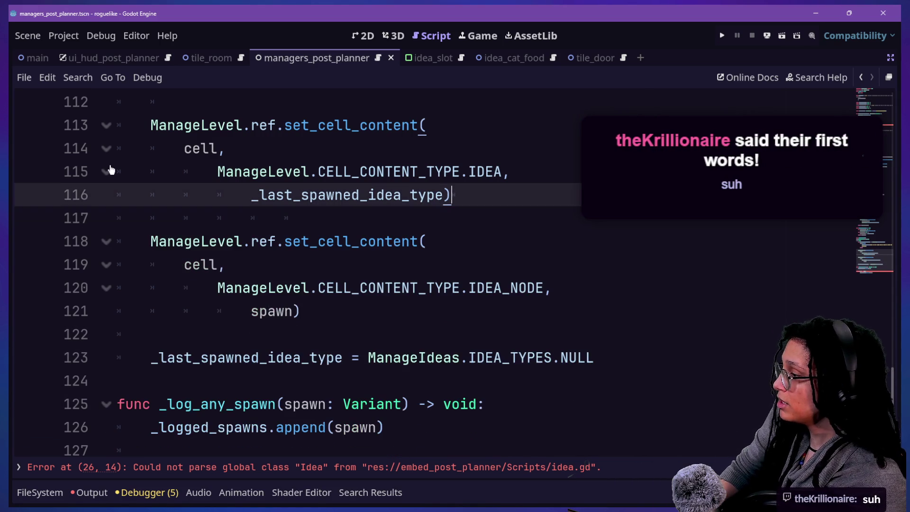
# Step: Undo the recent edits so the second set_cell_content call passes idea_node again
pyautogui.click(212, 240)
pyautogui.click(346, 268)
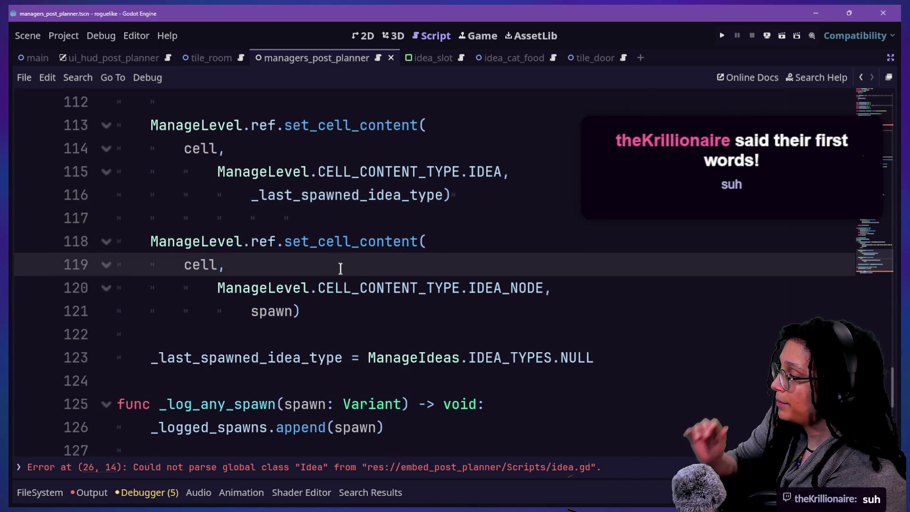
pyautogui.click(327, 311)
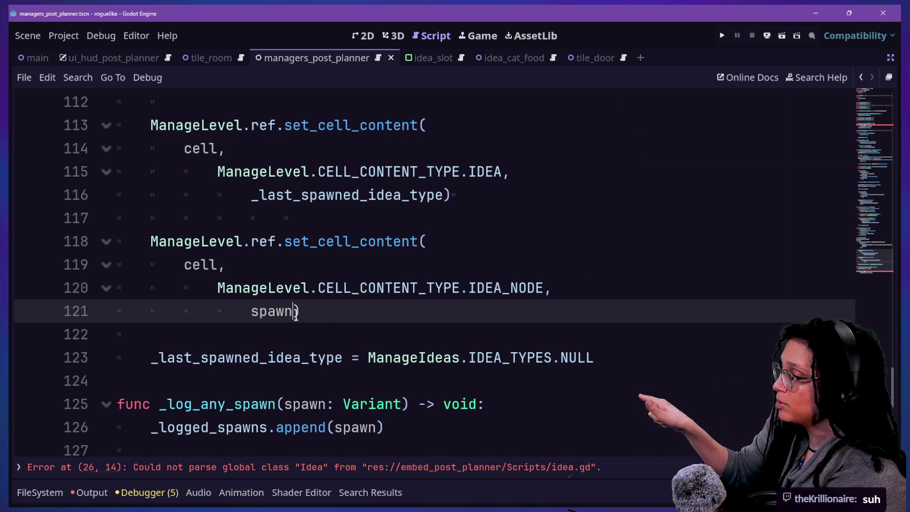
pyautogui.press('Return')
pyautogui.press('BackSpace')
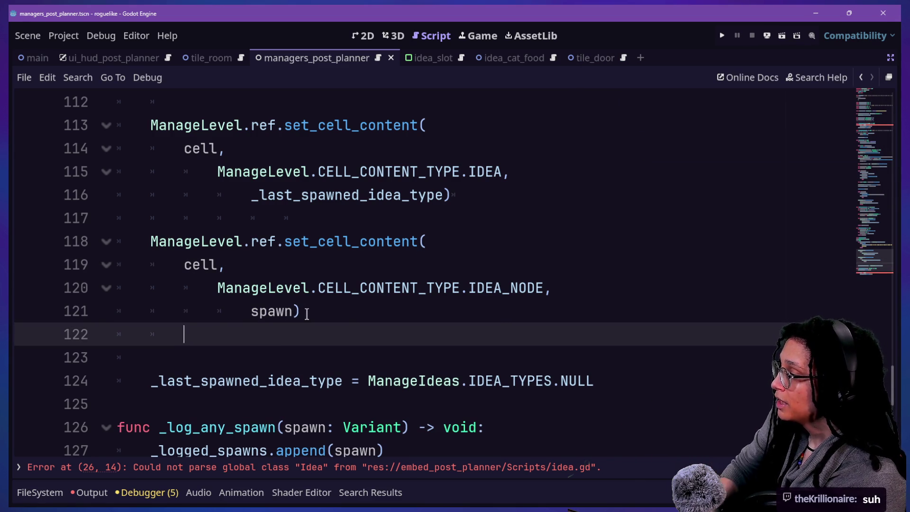
pyautogui.hotkey('alt', 'Up')
pyautogui.hotkey('alt', 'Up')
pyautogui.hotkey('alt', 'Up')
pyautogui.hotkey('ctrl', 'z')
pyautogui.hotkey('ctrl', 'z')
pyautogui.hotkey('ctrl', 'z')
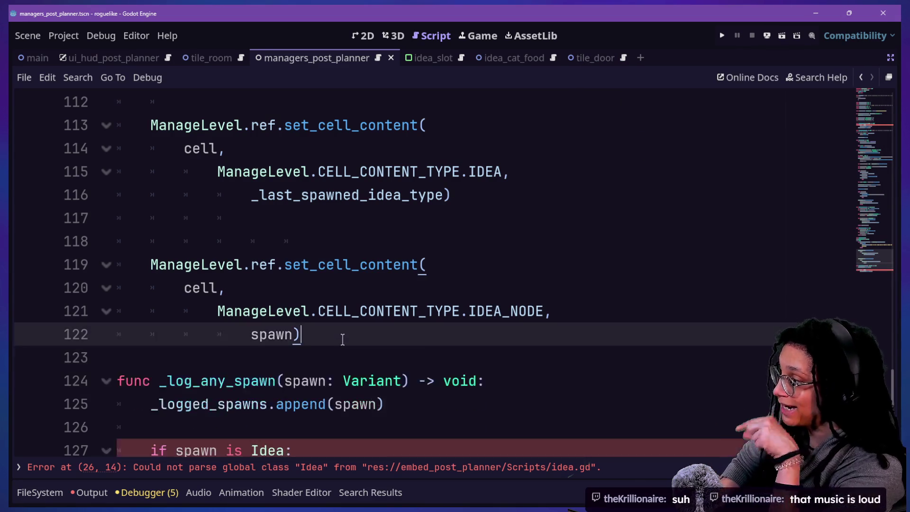
pyautogui.hotkey('ctrl', 'z')
pyautogui.hotkey('ctrl', 'z')
pyautogui.hotkey('ctrl', 'z')
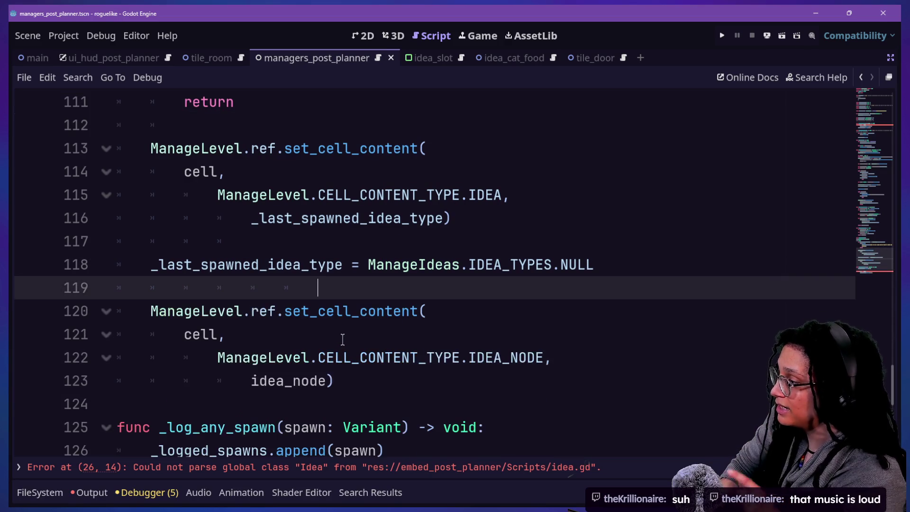
# Step: Change the line to 'var idea_node: Idea = spawn as Idea'
pyautogui.doubleClick(317, 317)
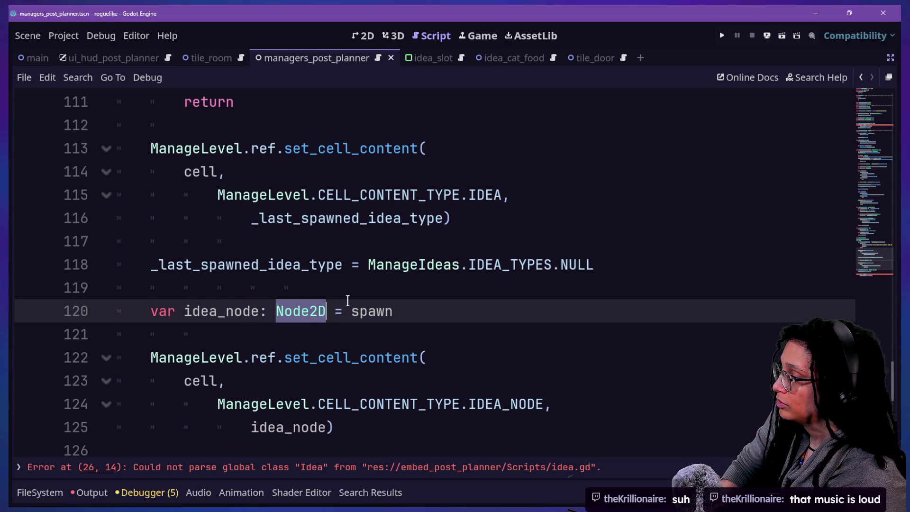
pyautogui.write('Idea')
pyautogui.click(453, 311)
pyautogui.write('as')
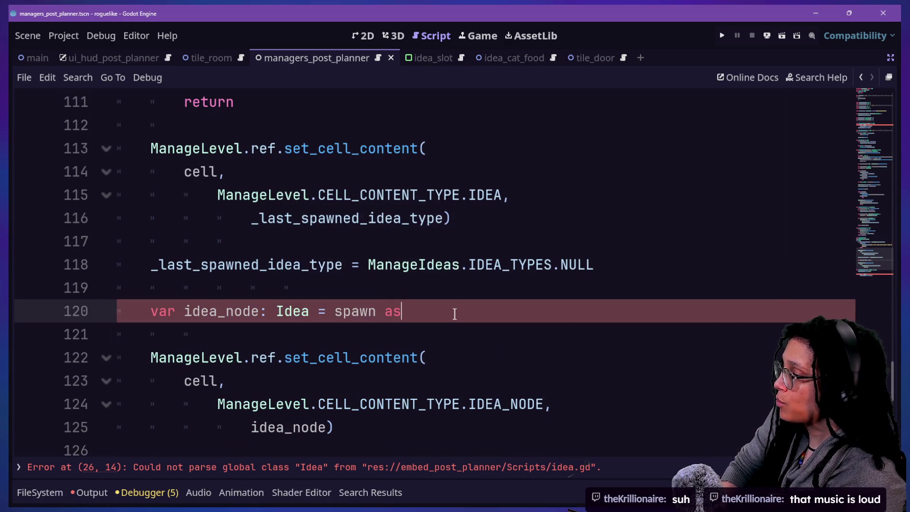
pyautogui.write(' Idea')
pyautogui.click(297, 240)
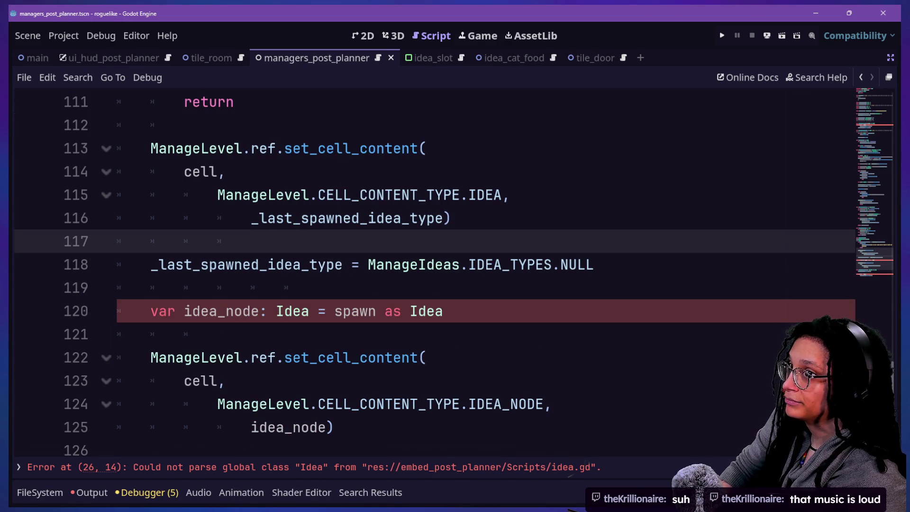
pyautogui.click(194, 217)
pyautogui.click(366, 287)
pyautogui.click(399, 327)
# Step: Save the script and jump to the Idea class script, scrolling to _get_collected
pyautogui.press('Down')
pyautogui.press('Down')
pyautogui.click(315, 288)
pyautogui.click(499, 400)
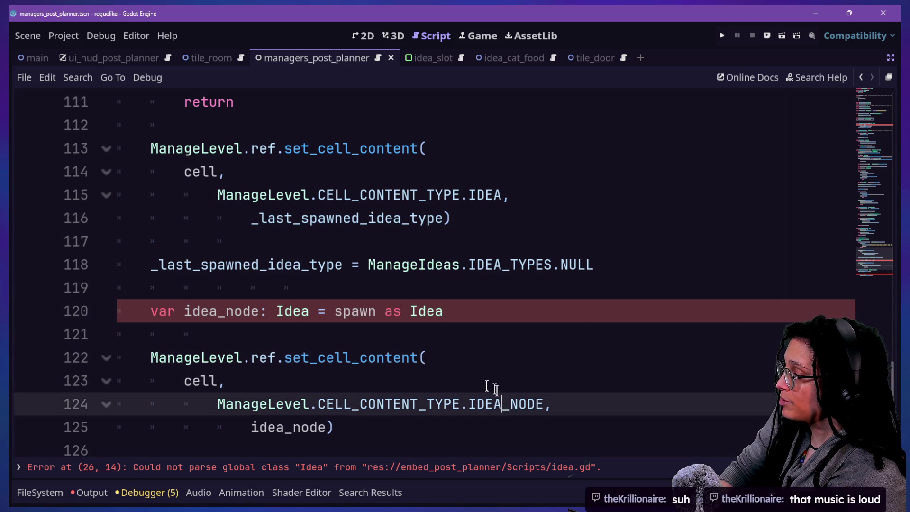
pyautogui.press('Down')
pyautogui.click(306, 265)
pyautogui.click(509, 318)
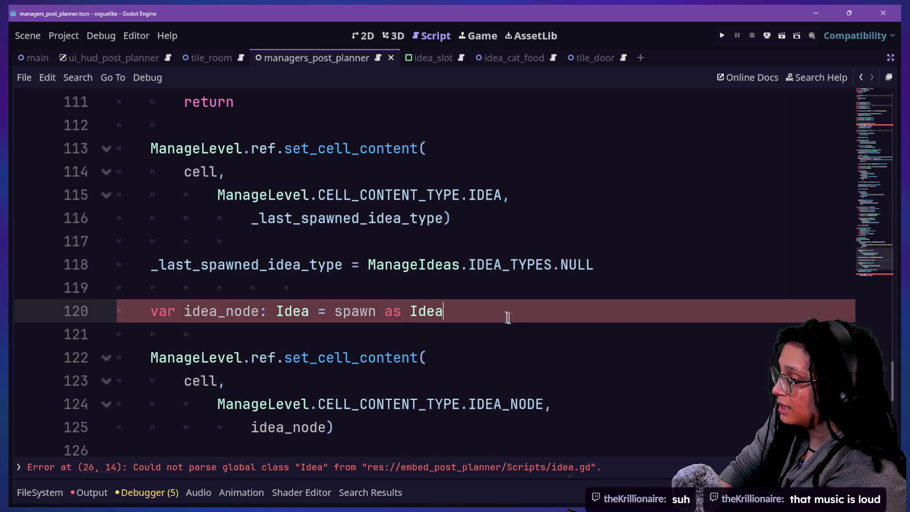
pyautogui.hotkey('ctrl', 's')
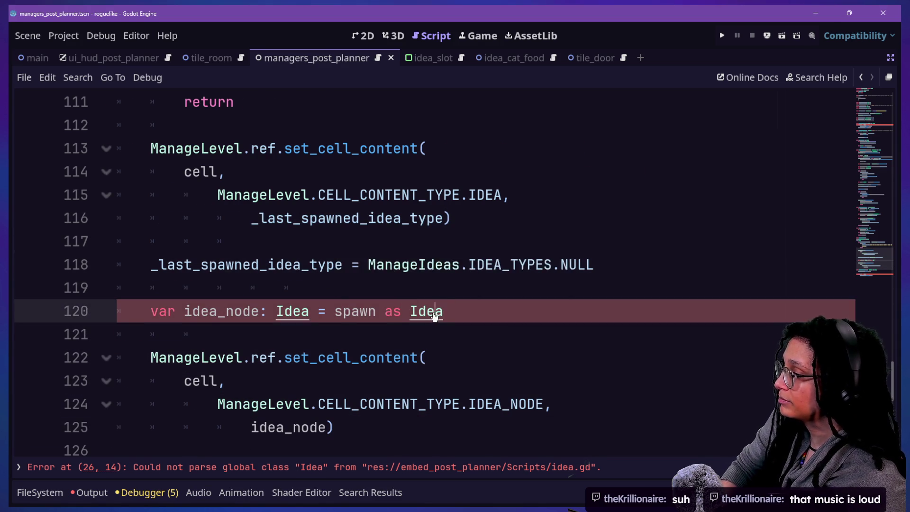
pyautogui.keyDown('ctrl'); pyautogui.click(421, 312); pyautogui.keyUp('ctrl')
pyautogui.scroll(-15, 384, 331)
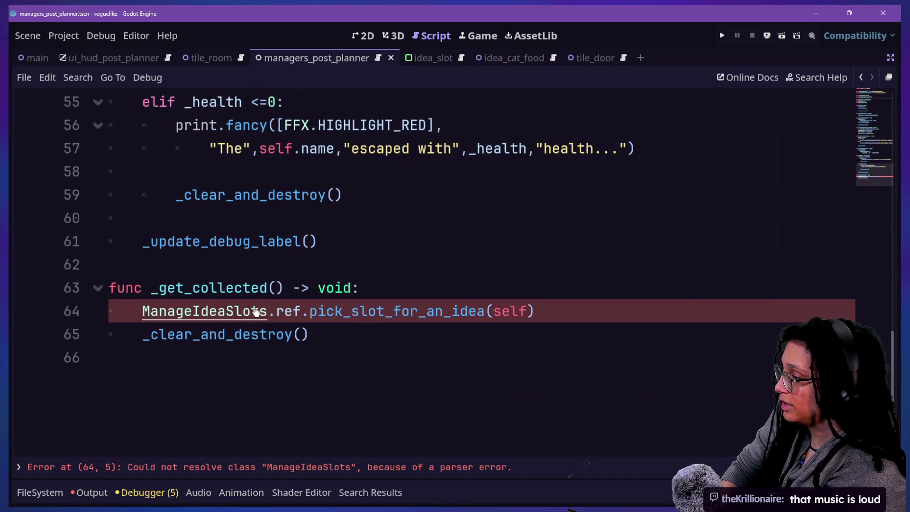
# Step: In the ManageIdeaSlots script, comment out the unfinished lines 28–30 with Ctrl+K
pyautogui.keyDown('ctrl'); pyautogui.click(268, 310); pyautogui.keyUp('ctrl')
pyautogui.scroll(-5, 428, 281)
pyautogui.click(561, 239)
pyautogui.hotkey('ctrl', 's')
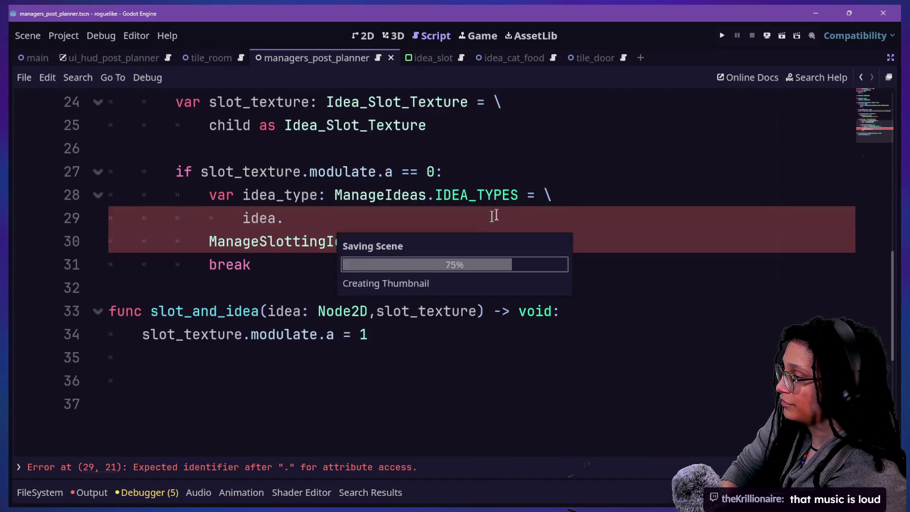
pyautogui.moveTo(574, 247); pyautogui.dragTo(543, 188)
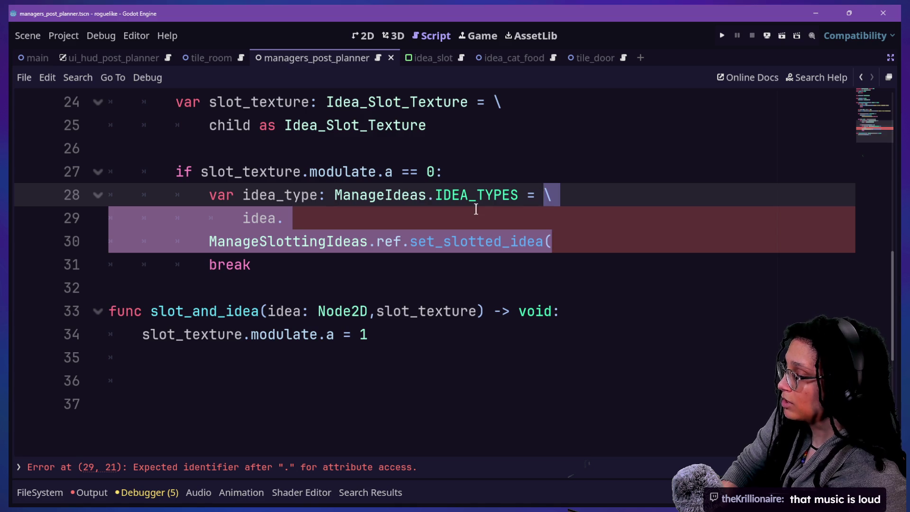
pyautogui.hotkey('ctrl', 'k')
# Step: Try a placeholder 'pass' under the if statement, then undo it
pyautogui.click(465, 177)
pyautogui.press('Return')
pyautogui.write('pass')
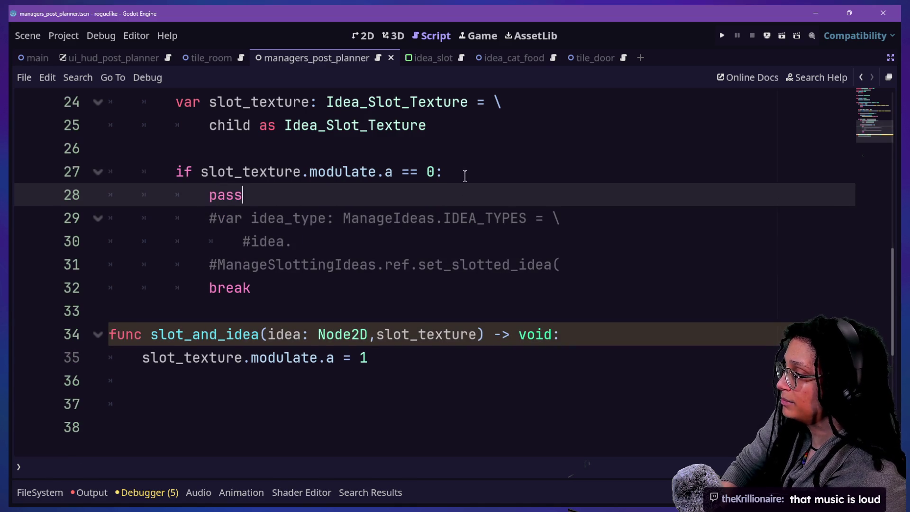
pyautogui.hotkey('ctrl', 'z')
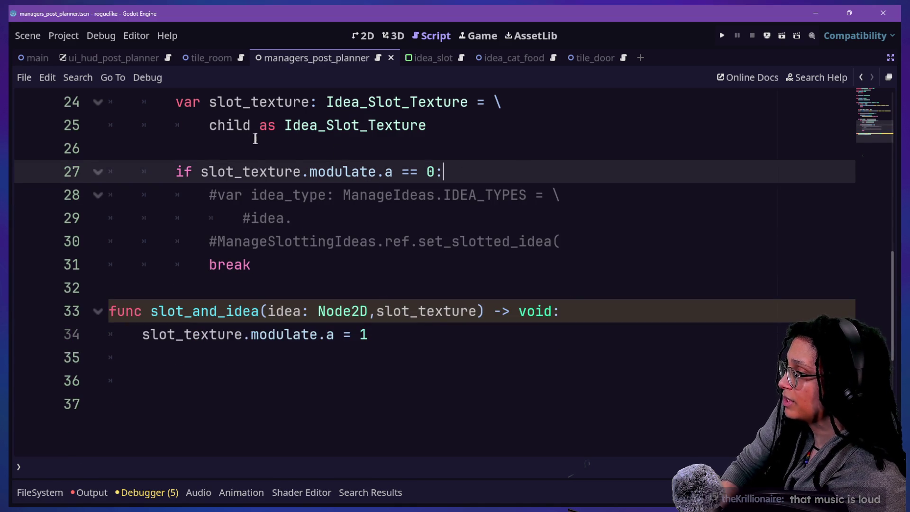
pyautogui.hotkey('ctrl', 'alt', 'o')
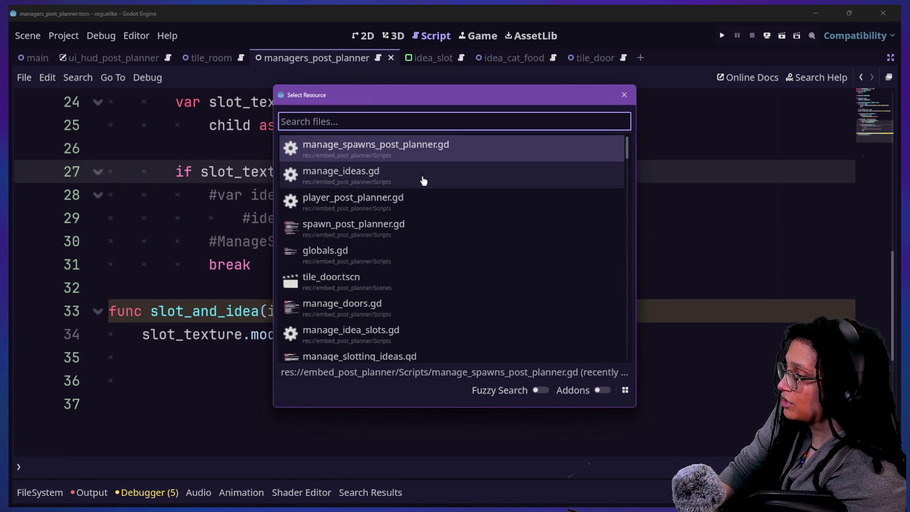
# Step: Quick-open manage_ideas.gd, then manage_spawns_post_planner.gd via a 'spawn' search
pyautogui.click(414, 185)
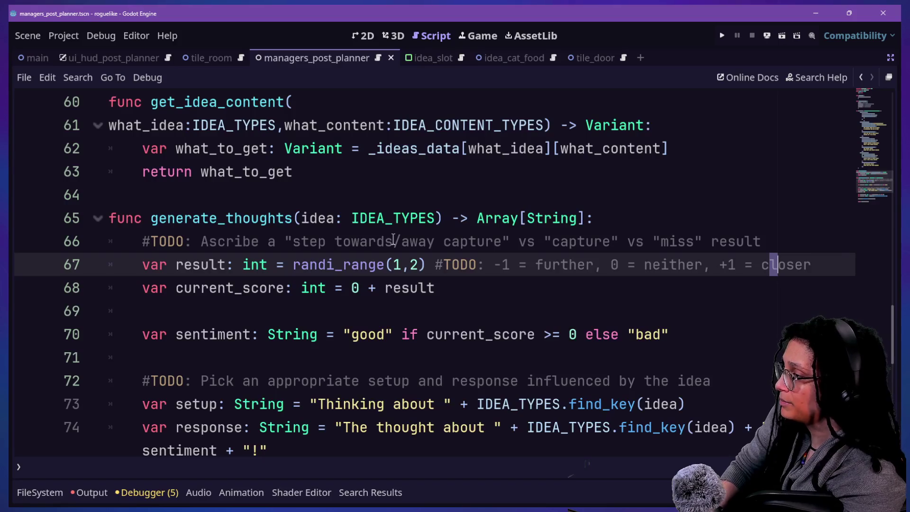
pyautogui.hotkey('ctrl', 'alt', 'o')
pyautogui.write('spawn')
pyautogui.press('Return')
pyautogui.scroll(-6, 326, 243)
pyautogui.hotkey('ctrl', 'alt', 'o')
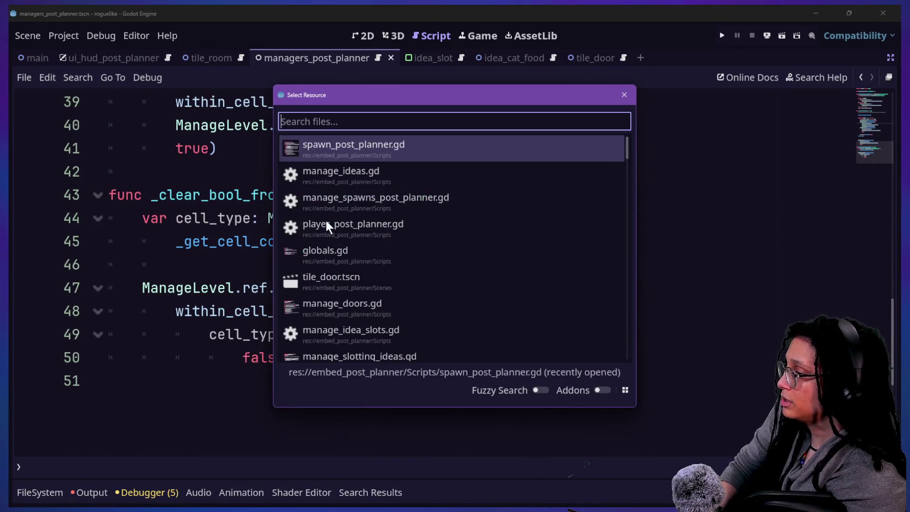
pyautogui.press('Down')
pyautogui.press('Down')
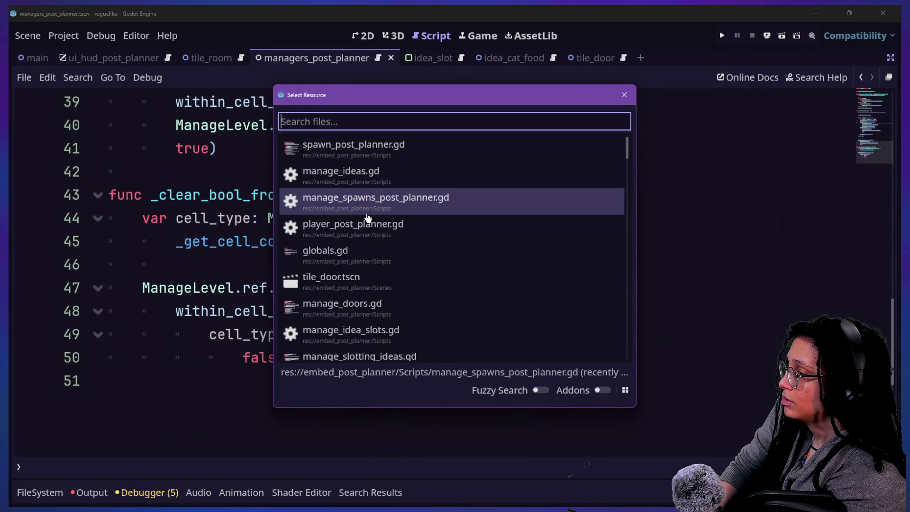
pyautogui.press('Return')
# Step: Remove the _last_spawned_idea_type NULL reset line and its leftover empty line
pyautogui.click(427, 297)
pyautogui.click(528, 311)
pyautogui.click(290, 331)
pyautogui.press('Down')
pyautogui.press('Down')
pyautogui.press('Down')
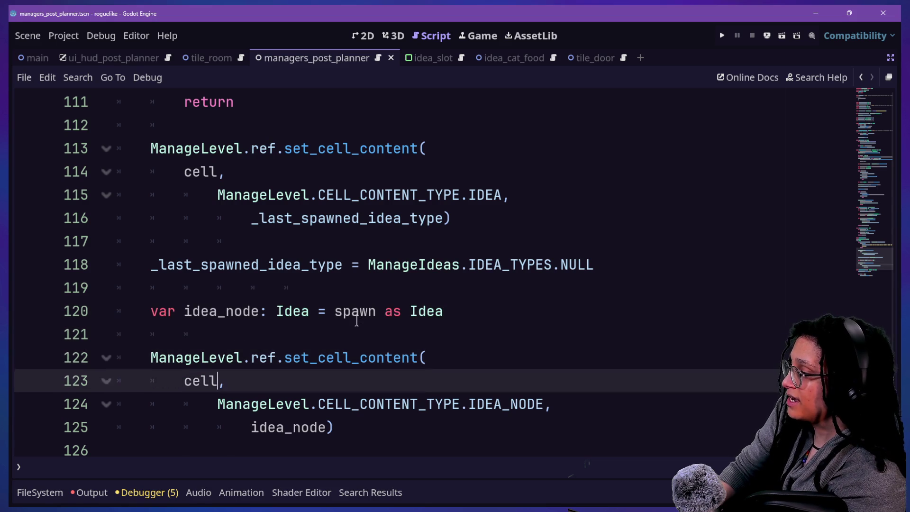
pyautogui.click(301, 332)
pyautogui.click(399, 342)
pyautogui.click(607, 173)
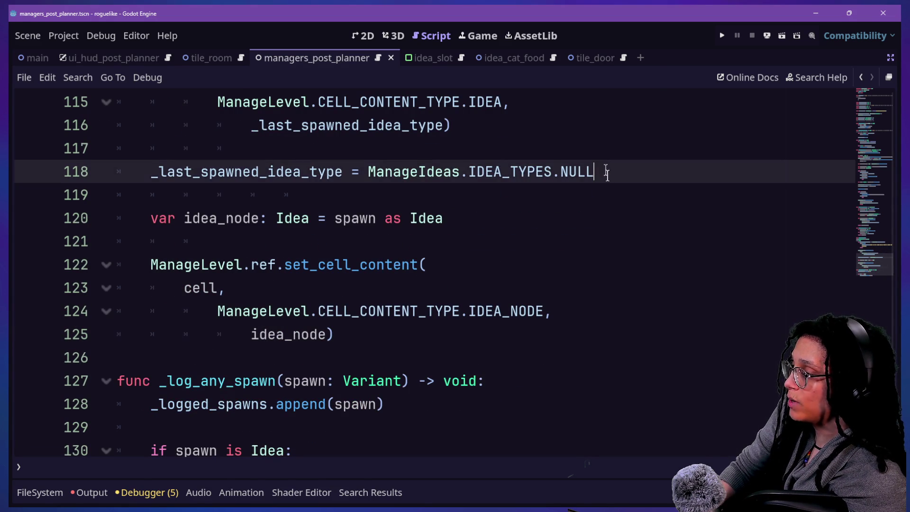
pyautogui.moveTo(608, 177); pyautogui.dragTo(600, 152)
pyautogui.hotkey('ctrl', 'c')
pyautogui.press('BackSpace')
pyautogui.press('BackSpace')
pyautogui.press('BackSpace')
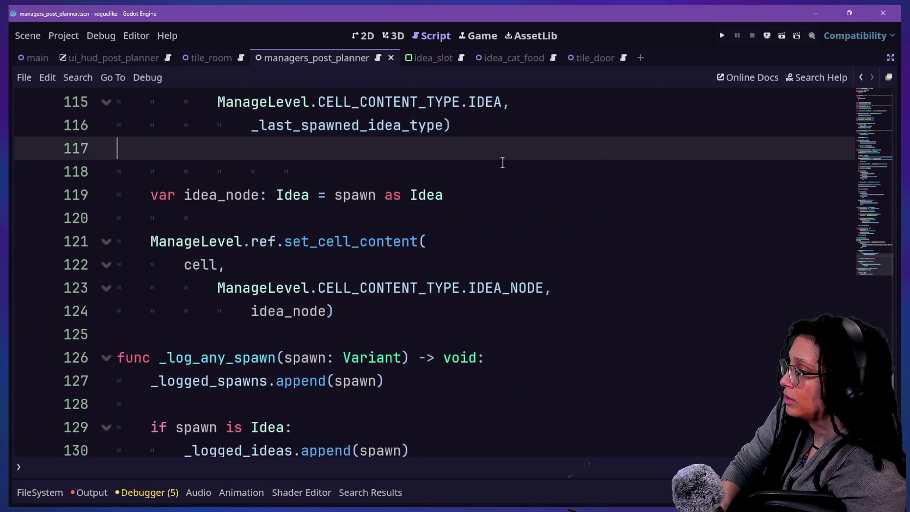
pyautogui.press('BackSpace')
# Step: Paste the NULL reset line after the IDEA_NODE set_cell_content call, adding a blank line
pyautogui.click(350, 287)
pyautogui.press('Return')
pyautogui.press('Return')
pyautogui.press('BackSpace')
pyautogui.press('BackSpace')
pyautogui.hotkey('ctrl', 'v')
pyautogui.click(280, 264)
pyautogui.click(339, 324)
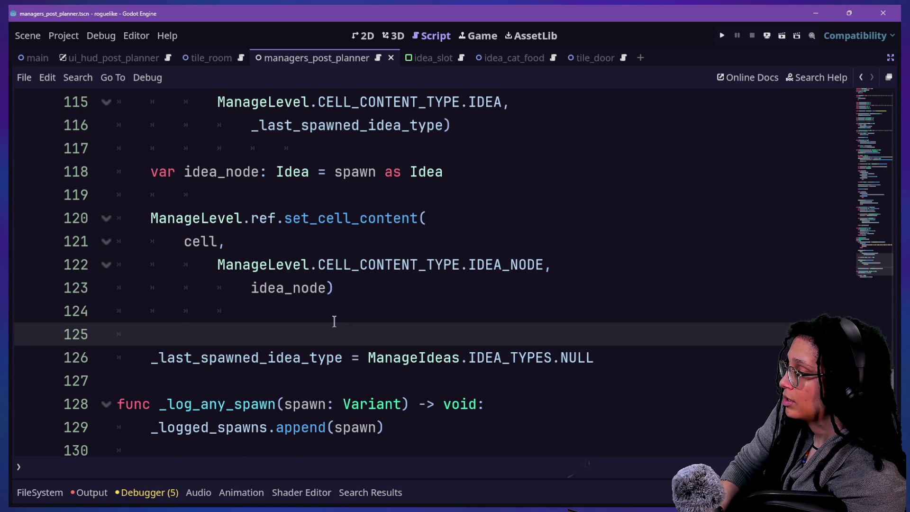
pyautogui.click(324, 312)
pyautogui.press('Return')
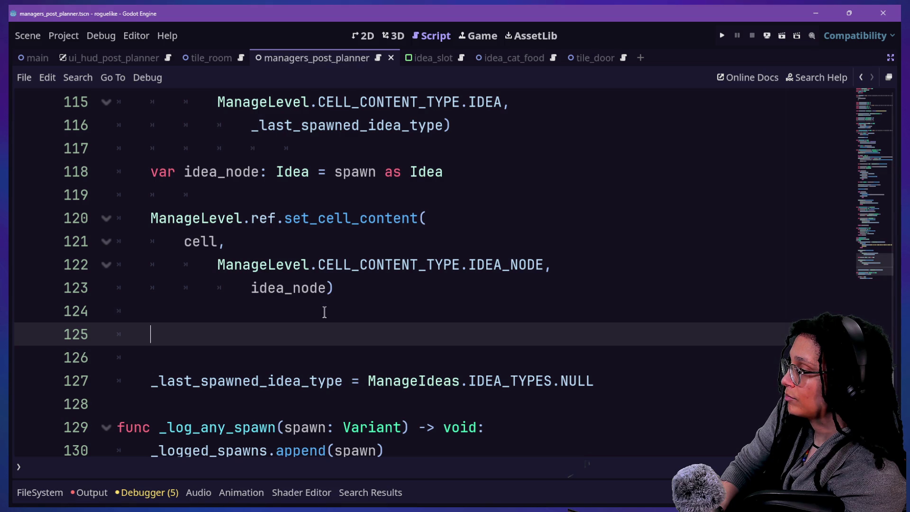
# Step: Ctrl+click Idea to open the Idea class script and go to the _debug_label declaration
pyautogui.moveTo(209, 168); pyautogui.dragTo(454, 167)
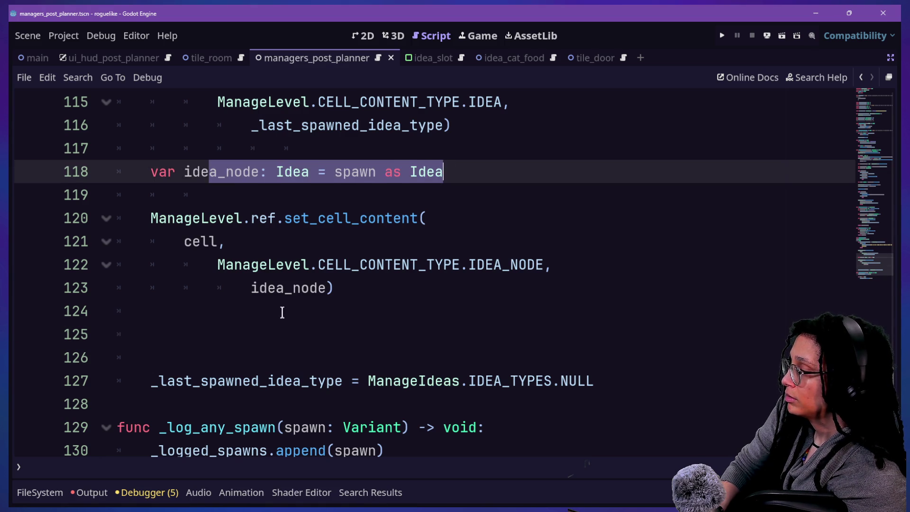
pyautogui.click(282, 311)
pyautogui.click(284, 331)
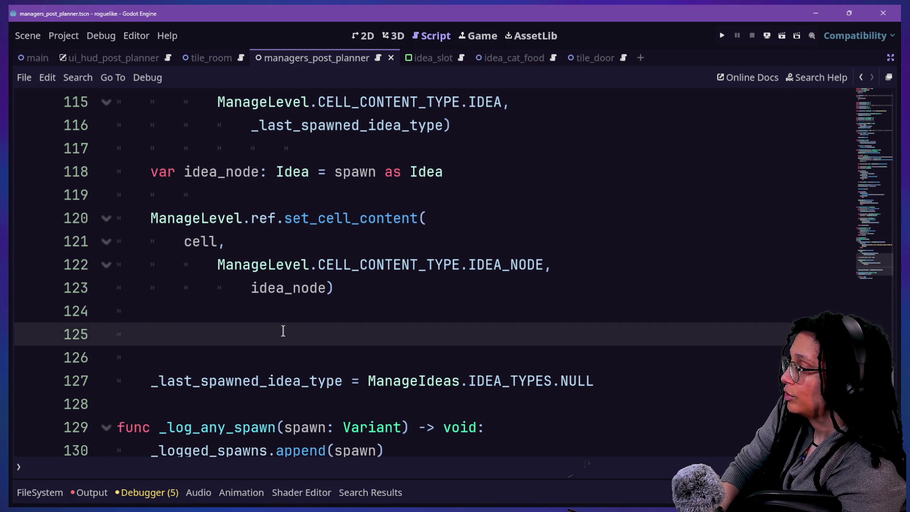
pyautogui.keyDown('ctrl'); pyautogui.click(304, 172); pyautogui.keyUp('ctrl')
pyautogui.scroll(-7, 469, 233)
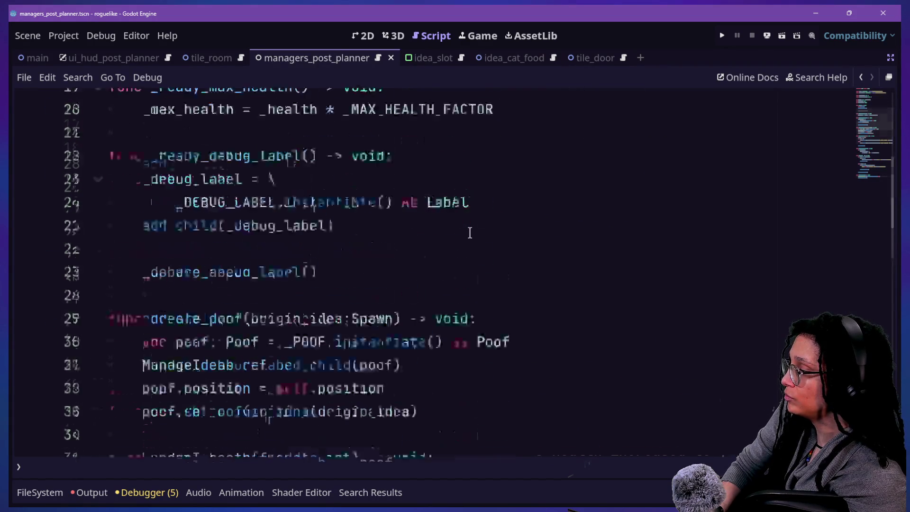
pyautogui.scroll(6, 470, 232)
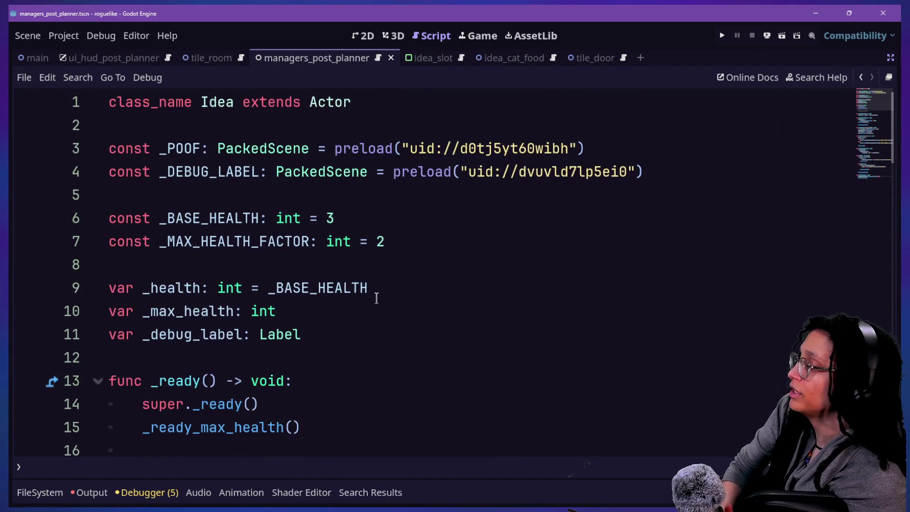
pyautogui.click(389, 343)
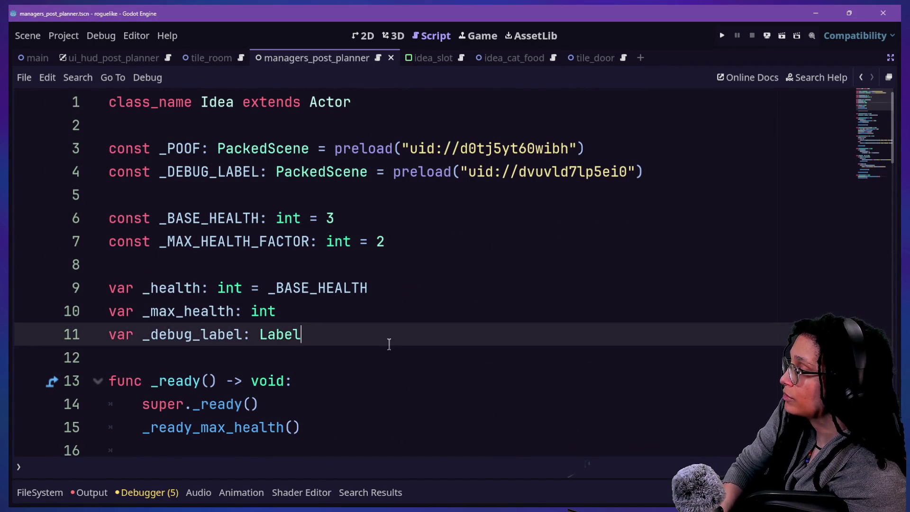
# Step: Declare a _my_type variable of type ManageIdeas.IDEA_TYPES after the constants
pyautogui.click(404, 250)
pyautogui.press('Return')
pyautogui.press('Return')
pyautogui.write('var _')
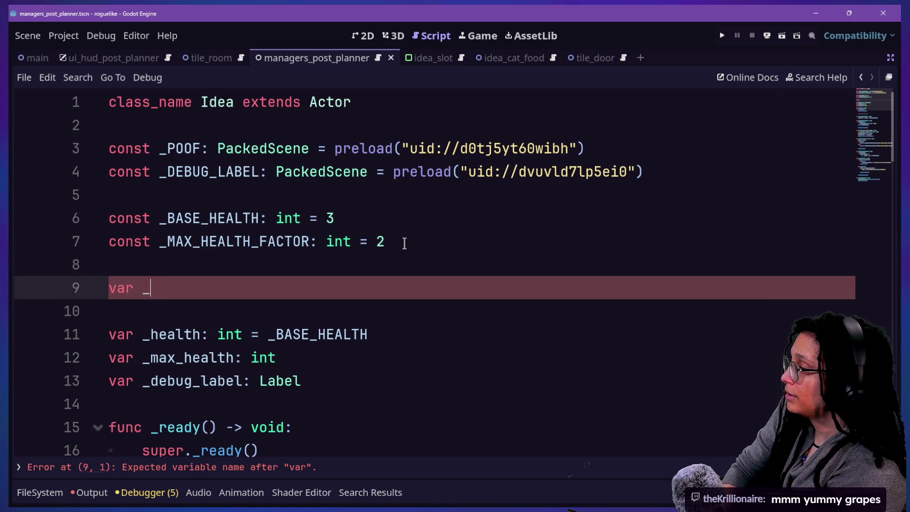
pyautogui.write('my_tt')
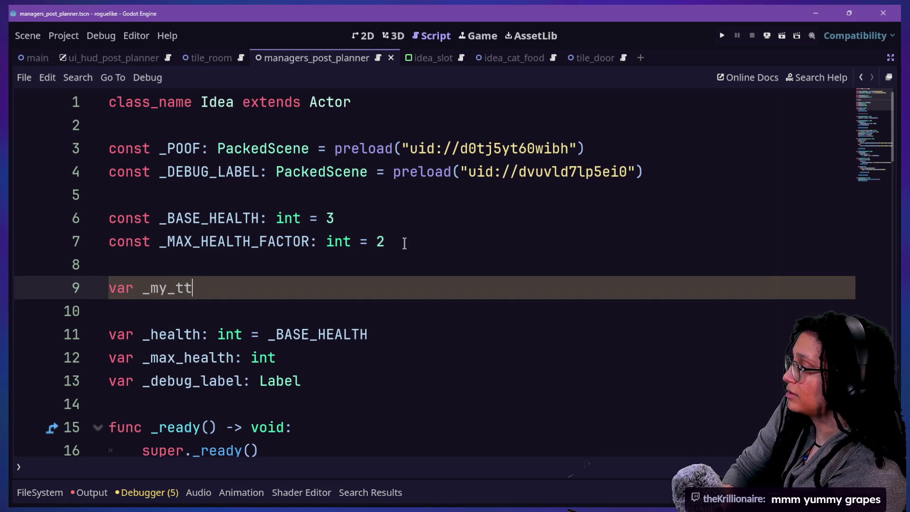
pyautogui.press('BackSpace')
pyautogui.write('ype: Ma')
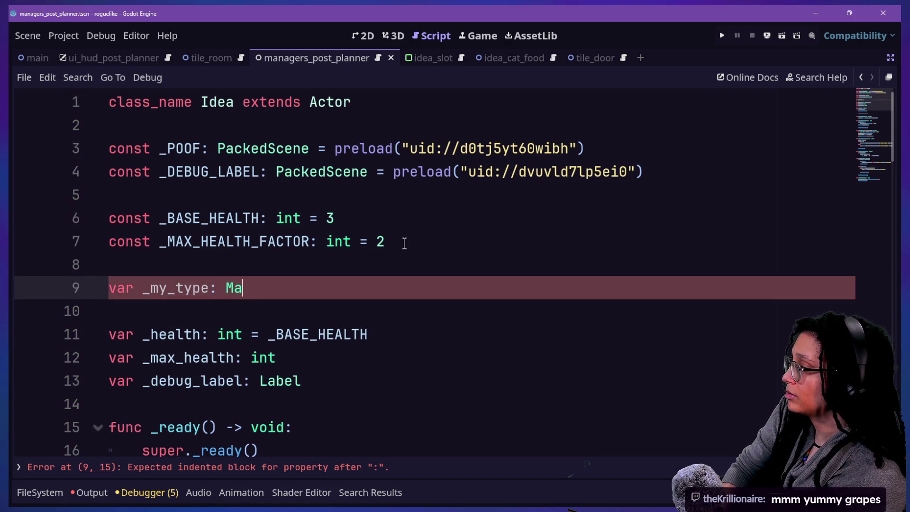
pyautogui.write('nageIdeas')
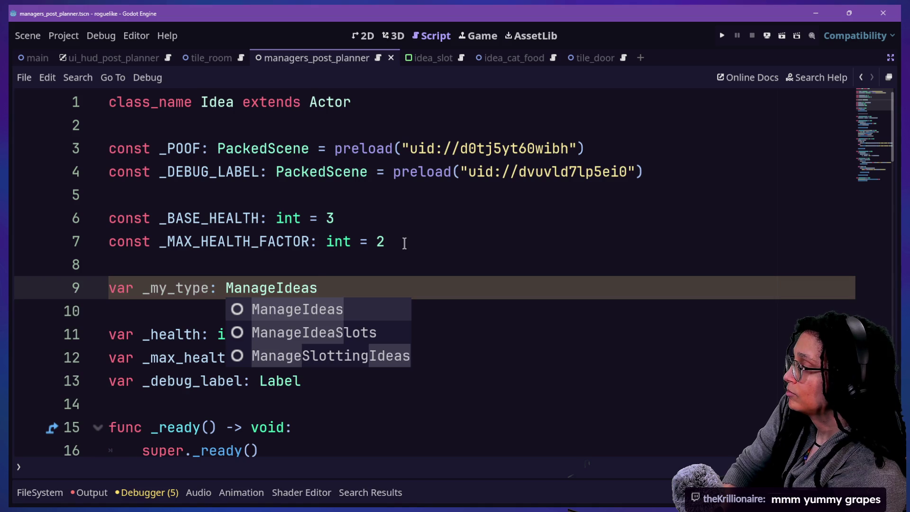
pyautogui.write('.')
pyautogui.press('BackSpace')
pyautogui.write('.')
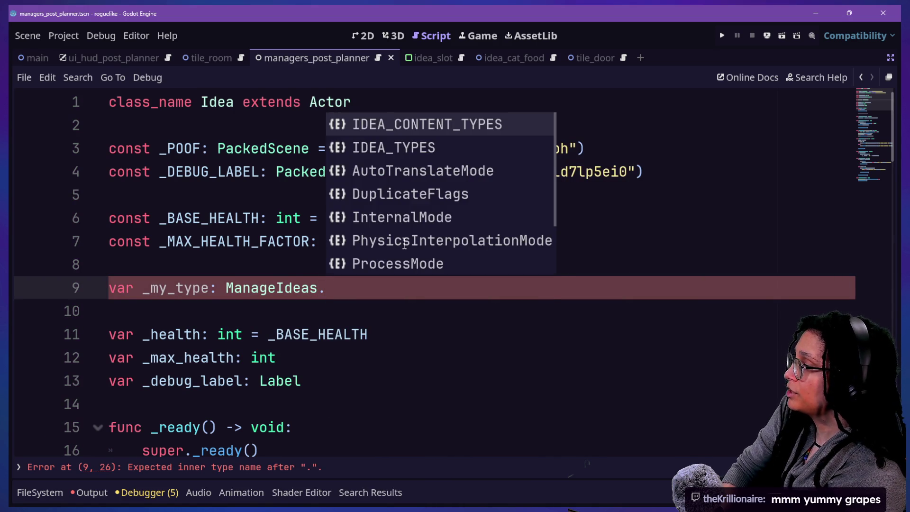
pyautogui.write('IDEA')
pyautogui.press('Down')
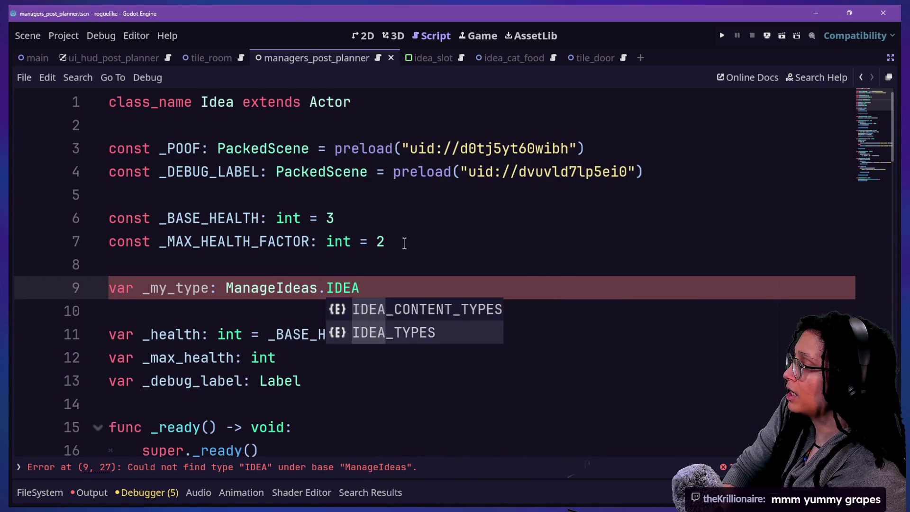
pyautogui.press('Return')
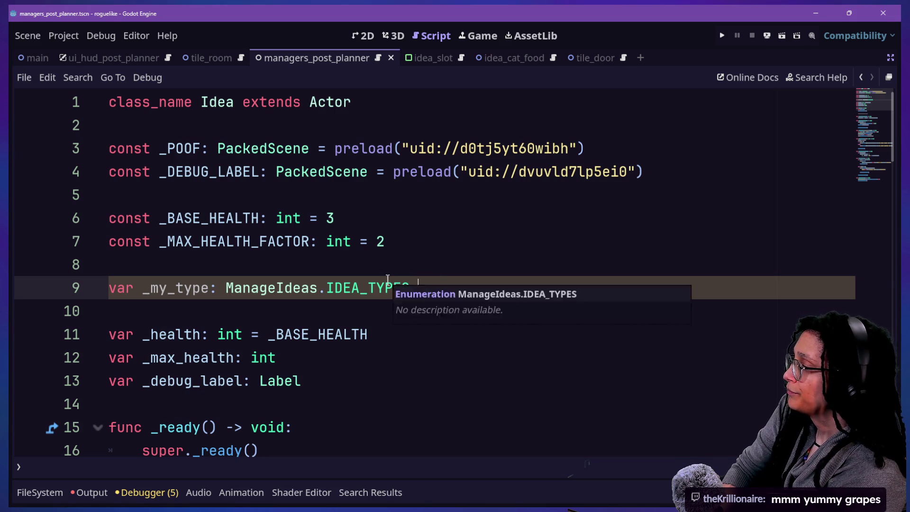
pyautogui.write('= Manage')
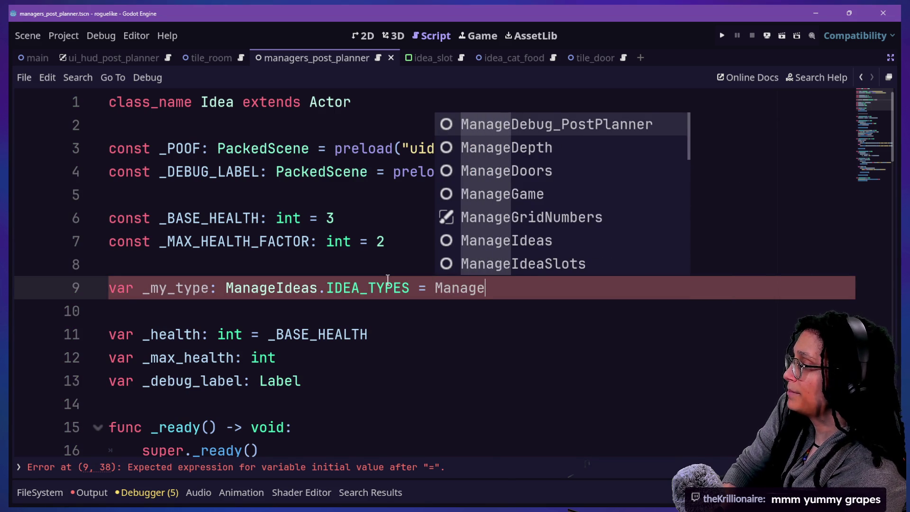
# Step: Give _my_type the default value ManageIdeas.IDEA_TYPES.NULL on line 9
pyautogui.moveTo(218, 291); pyautogui.dragTo(413, 280)
pyautogui.hotkey('ctrl', 'c')
pyautogui.click(509, 281)
pyautogui.hotkey('ctrl', 'v')
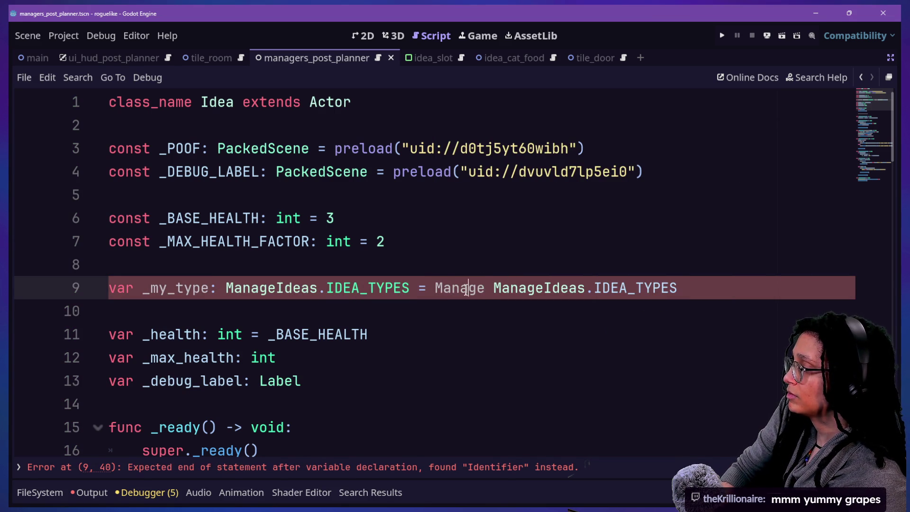
pyautogui.doubleClick(467, 287)
pyautogui.press('Delete')
pyautogui.press('Delete')
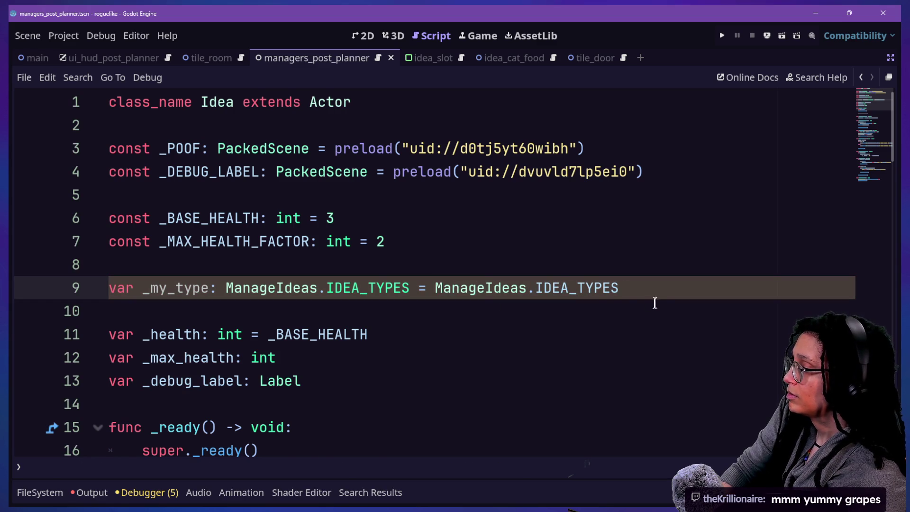
pyautogui.write('.NULL')
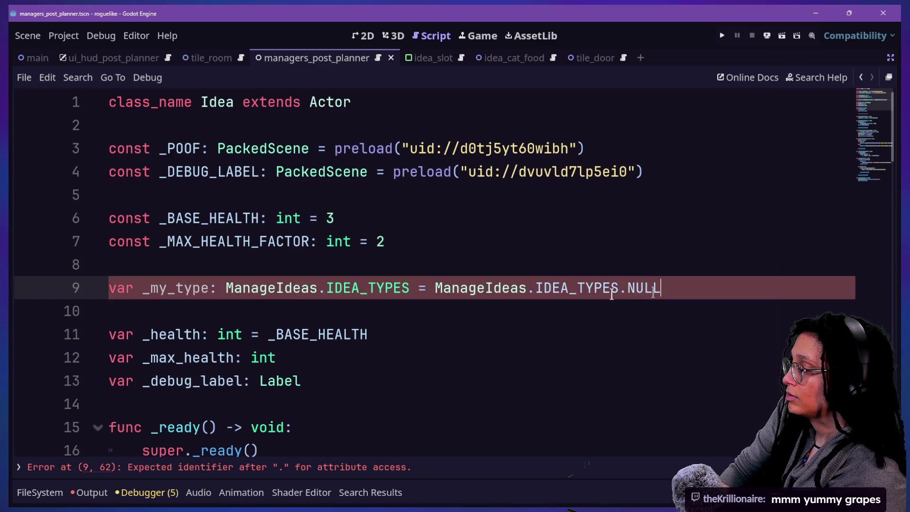
pyautogui.click(408, 247)
pyautogui.click(395, 270)
pyautogui.scroll(-2, 425, 303)
# Step: Save, then wrap the default value onto line 10 with a backslash continuation
pyautogui.moveTo(411, 222); pyautogui.dragTo(674, 217)
pyautogui.click(538, 220)
pyautogui.hotkey('ctrl', 's')
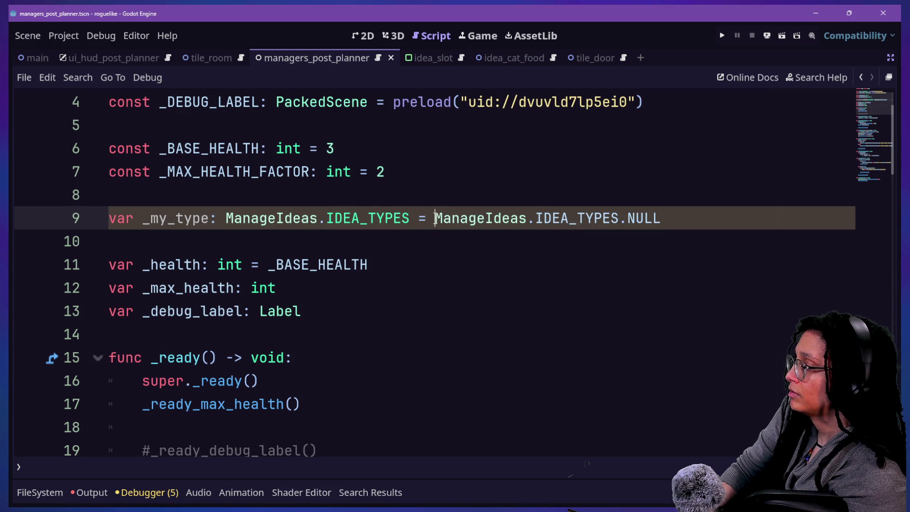
pyautogui.press('Return')
pyautogui.press('BackSpace')
pyautogui.write('\\')
pyautogui.press('Return')
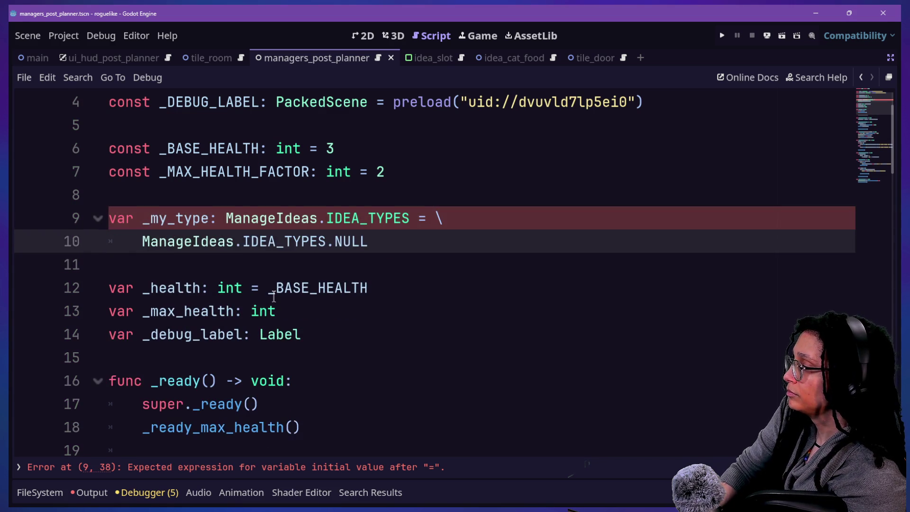
pyautogui.scroll(-8, 274, 298)
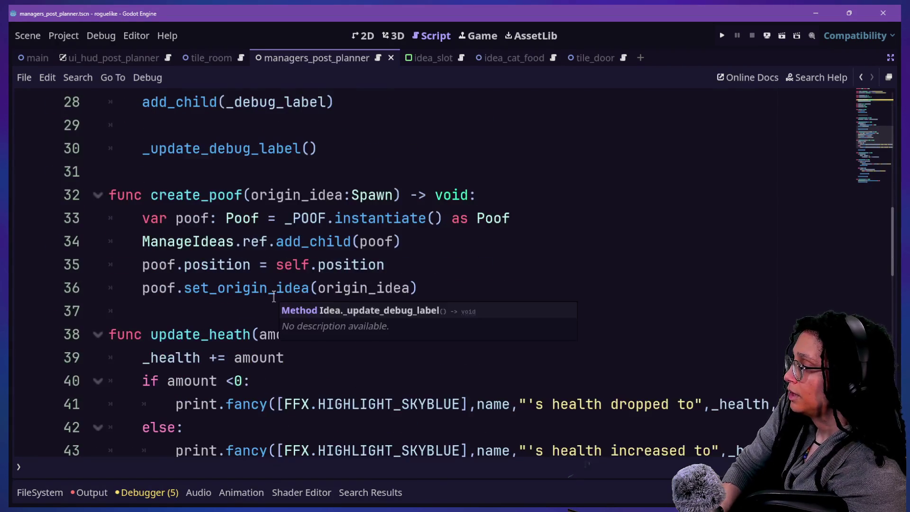
# Step: Look over the Idea script's _ready_max_health and debug label functions
pyautogui.scroll(4, 274, 297)
pyautogui.scroll(-1, 303, 189)
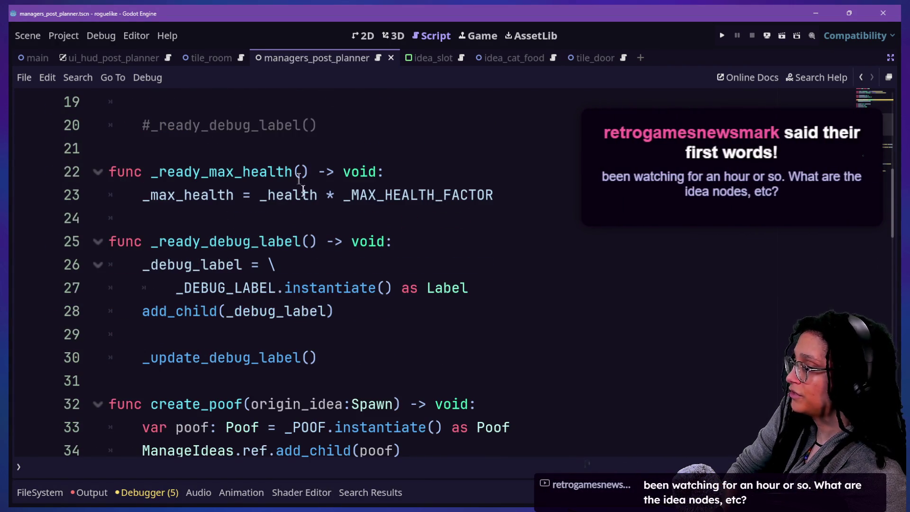
pyautogui.click(296, 173)
pyautogui.moveTo(342, 214); pyautogui.dragTo(362, 301)
pyautogui.press('Down')
pyautogui.press('Down')
pyautogui.press('Down')
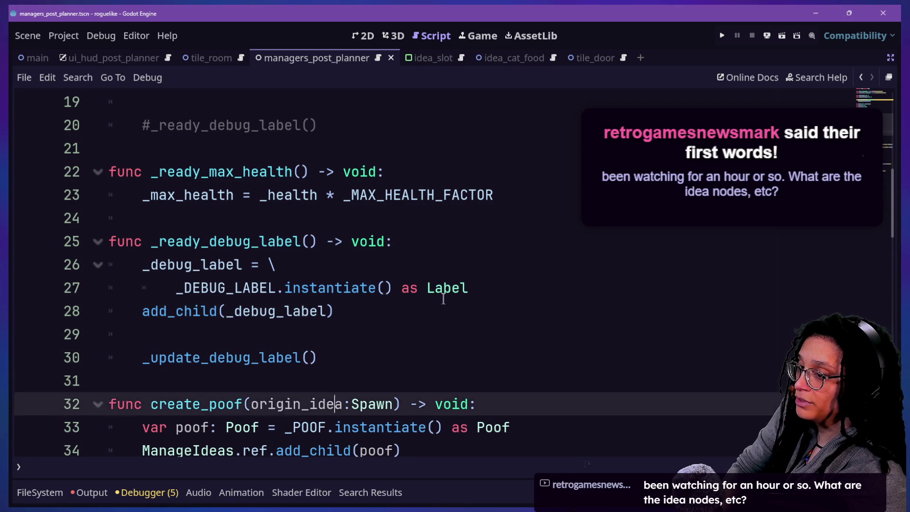
pyautogui.scroll(-1, 443, 299)
pyautogui.click(353, 103)
# Step: Review the health-reaching-0 code around line 59, then switch to the cat-care-game project window
pyautogui.scroll(2, 353, 107)
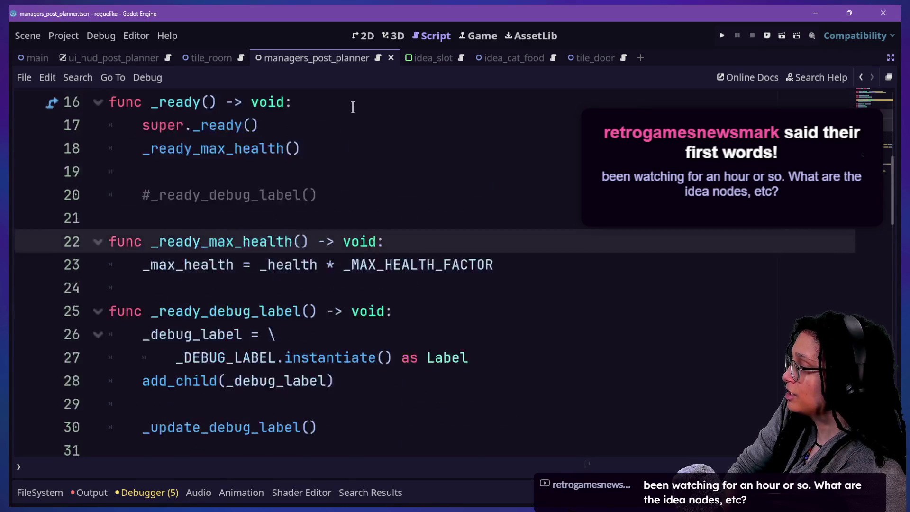
pyautogui.scroll(5, 352, 107)
pyautogui.scroll(-20, 355, 197)
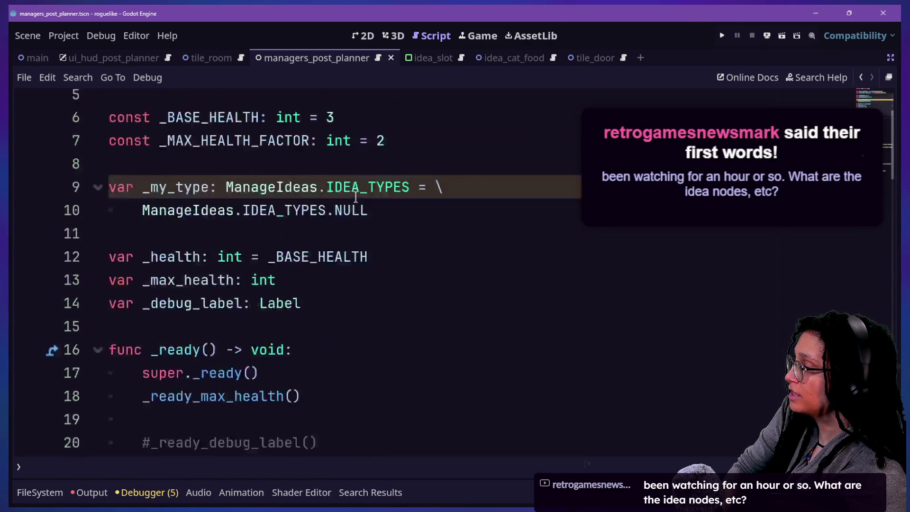
pyautogui.scroll(2, 355, 196)
pyautogui.click(356, 197)
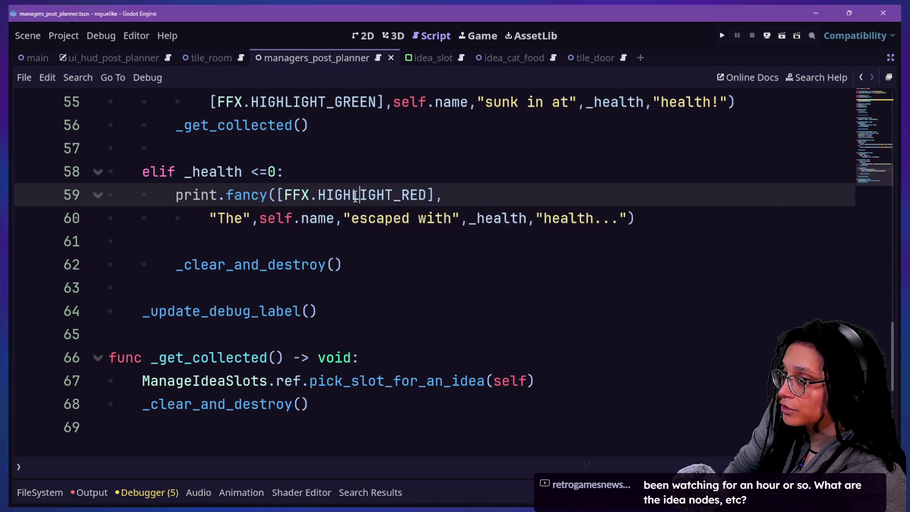
pyautogui.hotkey('alt', 'Tab')
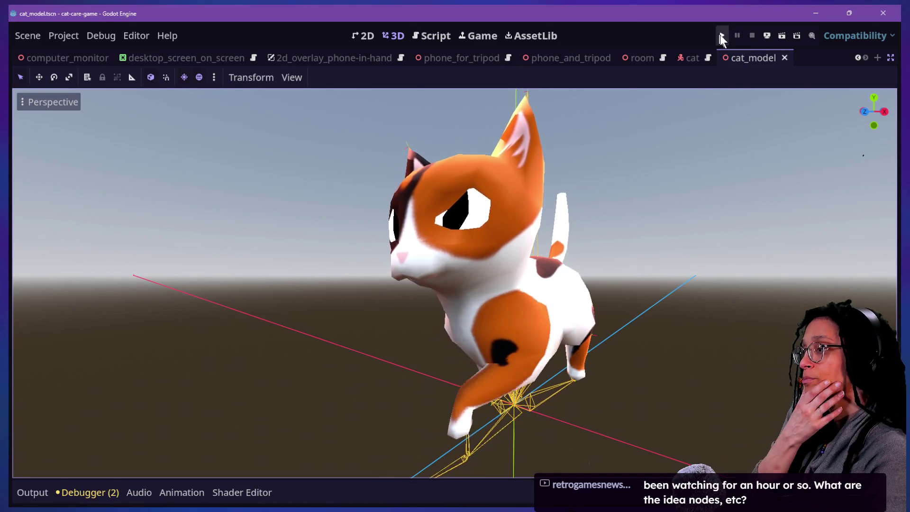
# Step: Launch the cat-care game and check the phone on the tripod before returning to the room
pyautogui.click(721, 35)
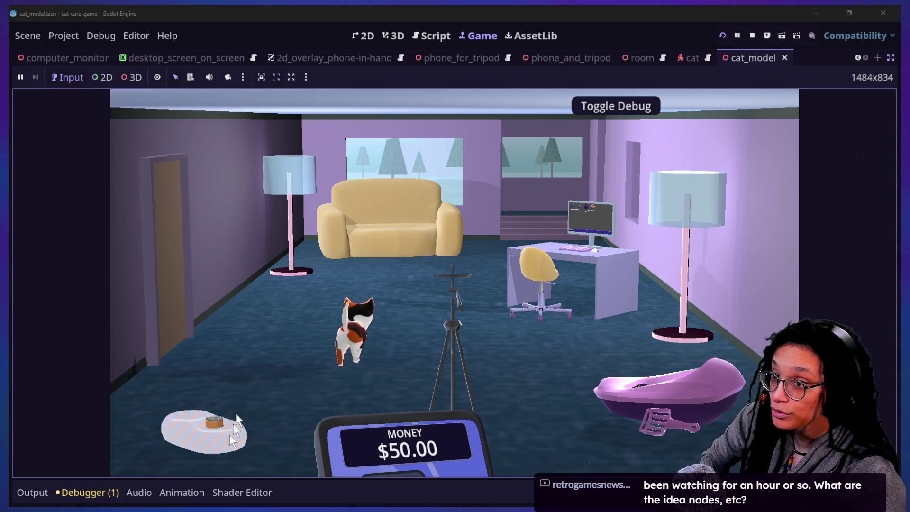
pyautogui.click(463, 326)
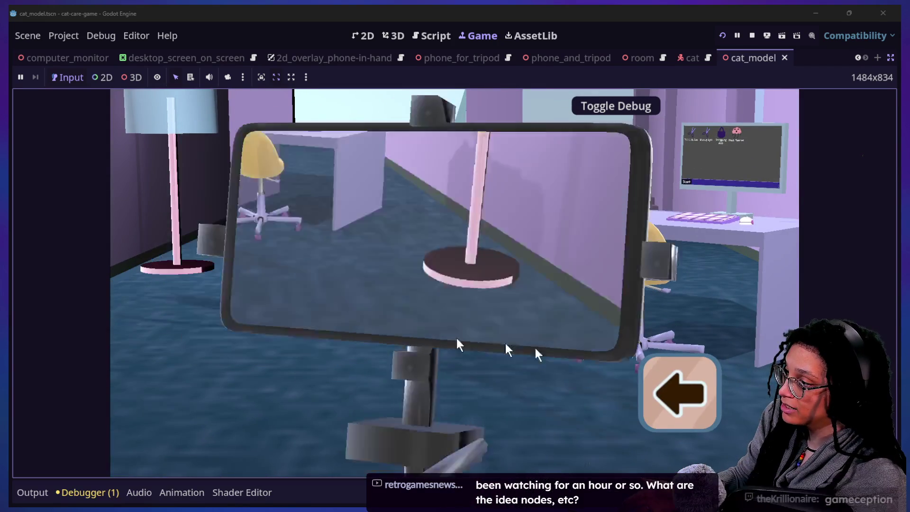
pyautogui.click(691, 381)
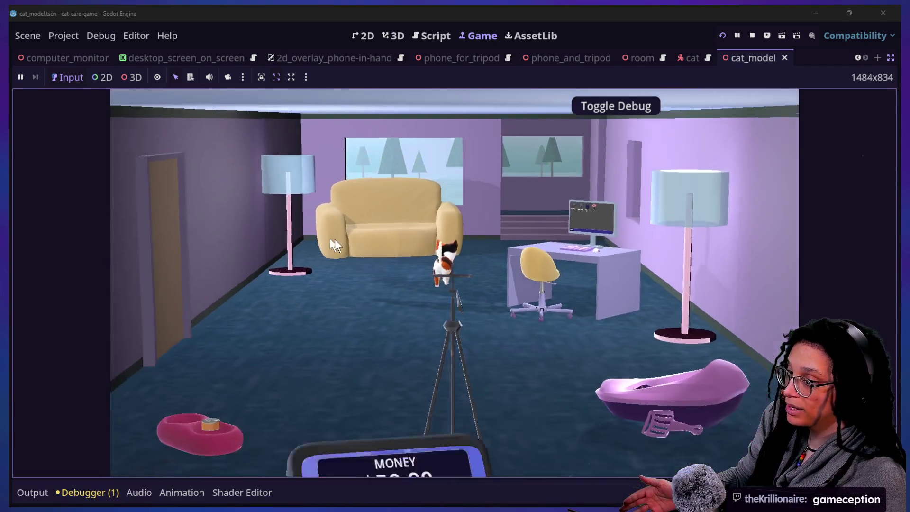
# Step: Pet the couch cat to lower loneliness to 83%, then go to the desk computer
pyautogui.click(332, 240)
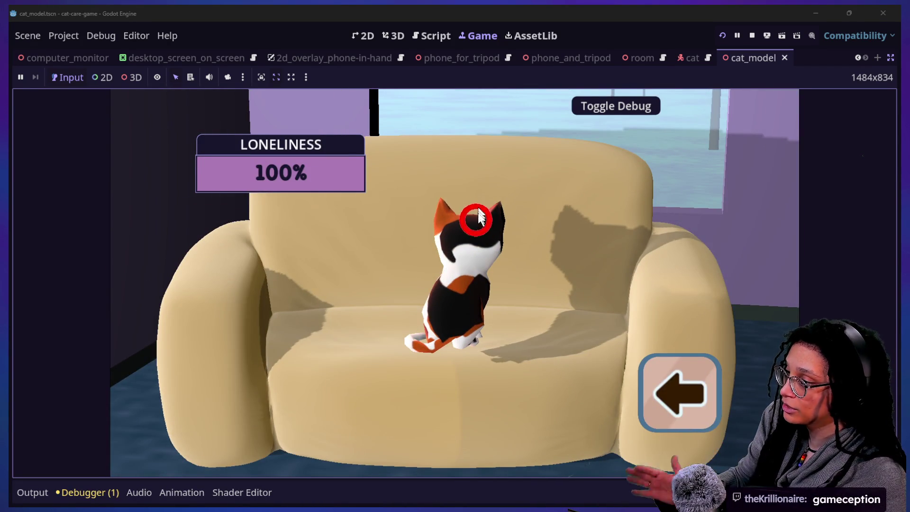
pyautogui.click(474, 220)
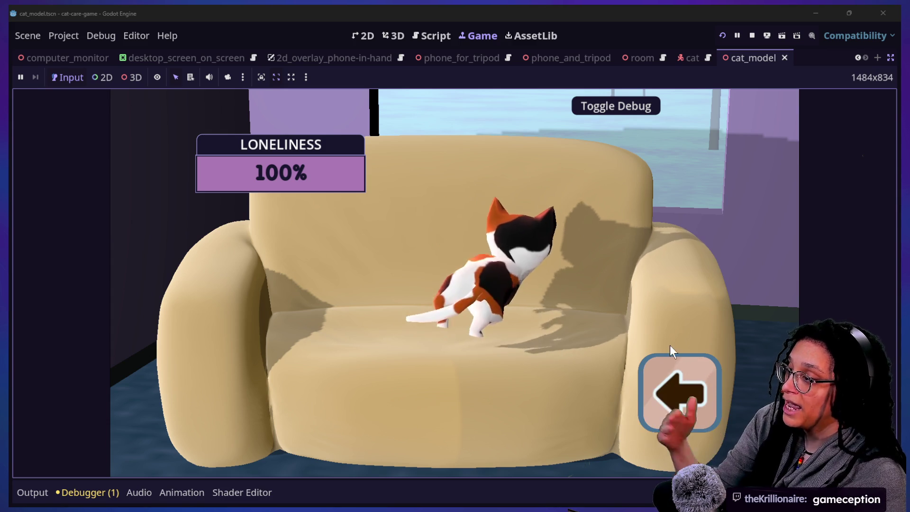
pyautogui.click(672, 400)
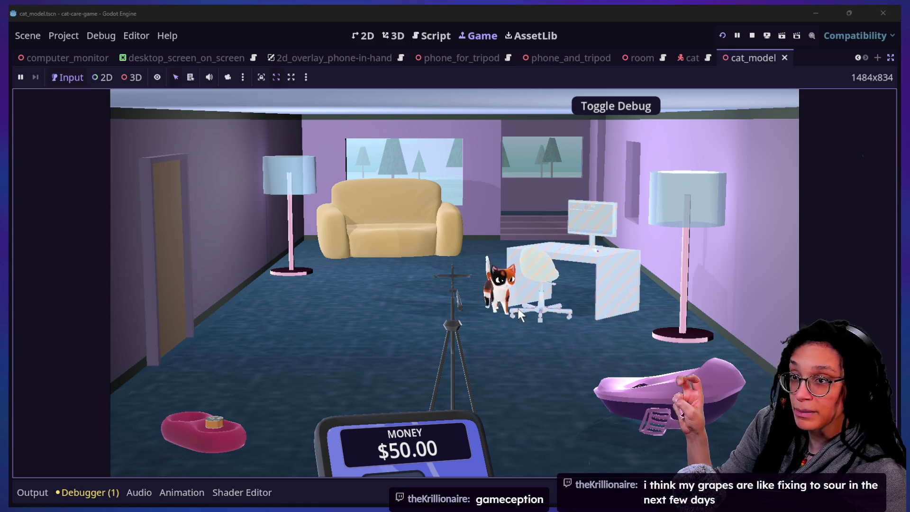
pyautogui.click(543, 275)
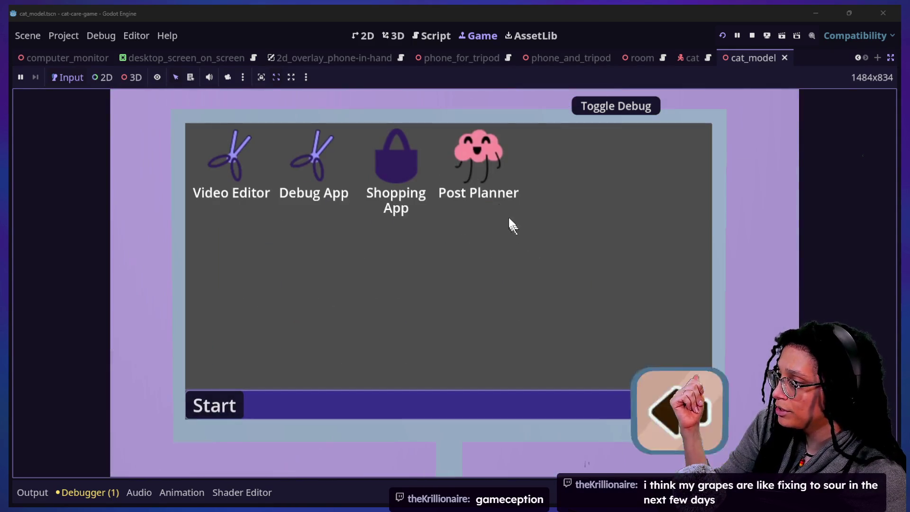
# Step: Look at the Shopping App on the in-game computer, then close it
pyautogui.click(418, 157)
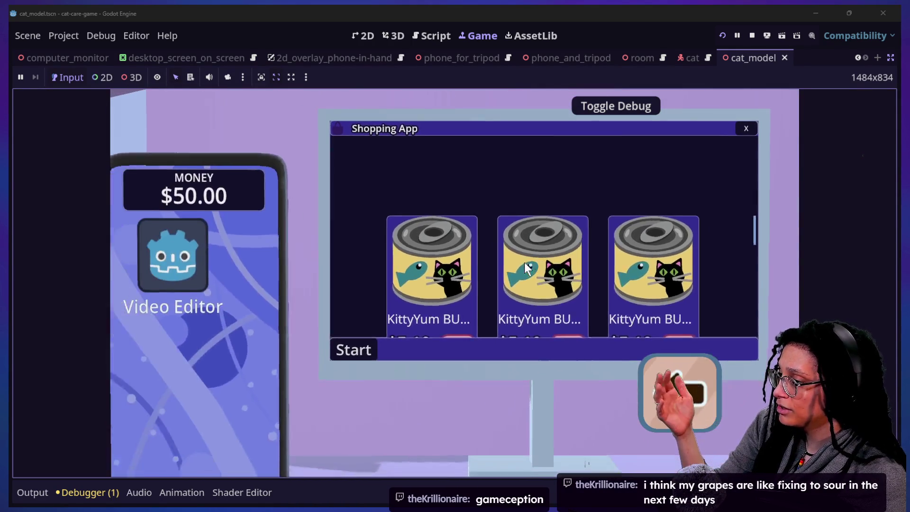
pyautogui.press('Escape')
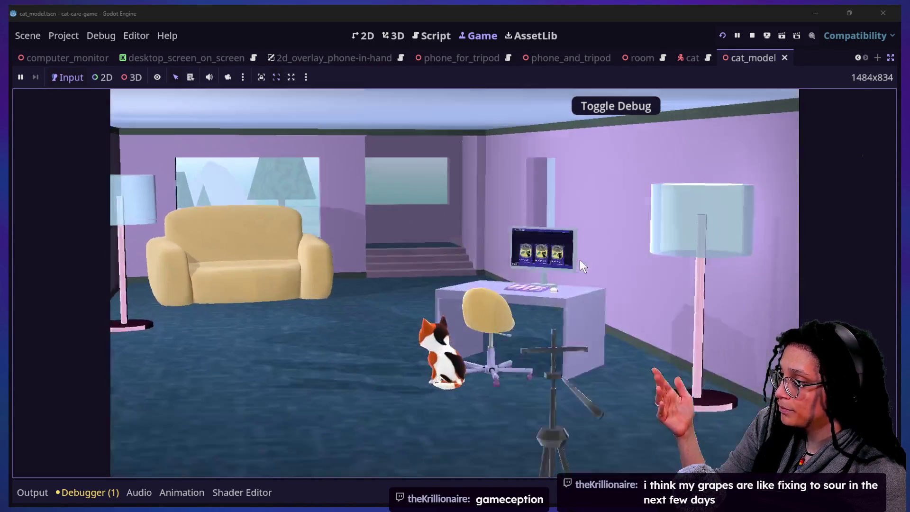
pyautogui.click(579, 260)
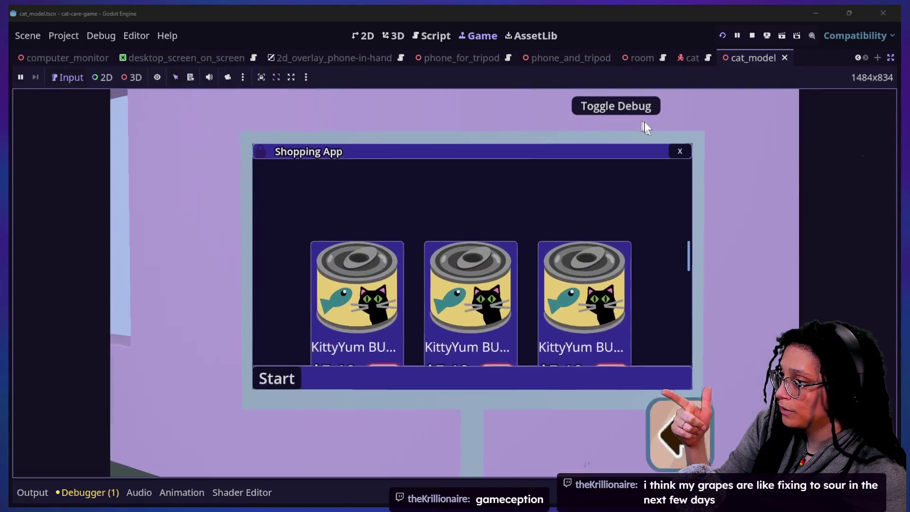
pyautogui.click(748, 128)
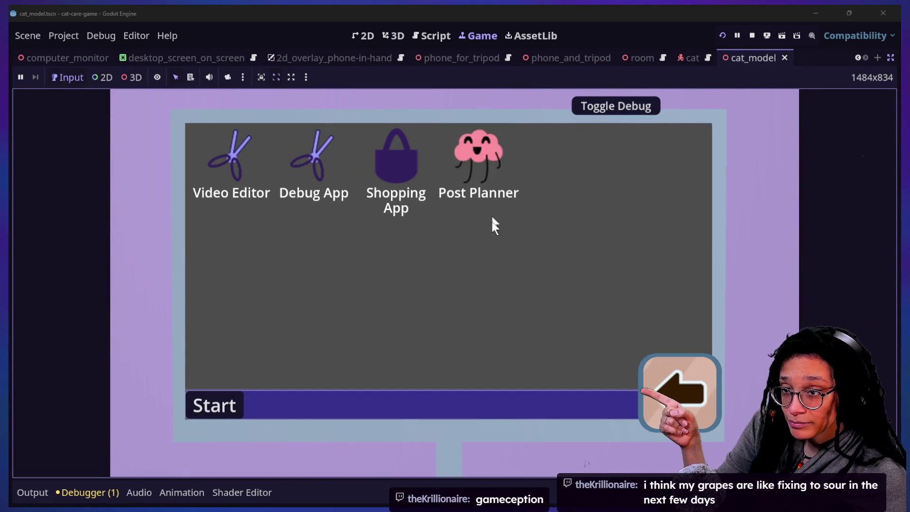
# Step: Start a Catstagram plan in the Post Planner app to reach the cat-food puzzle
pyautogui.doubleClick(474, 152)
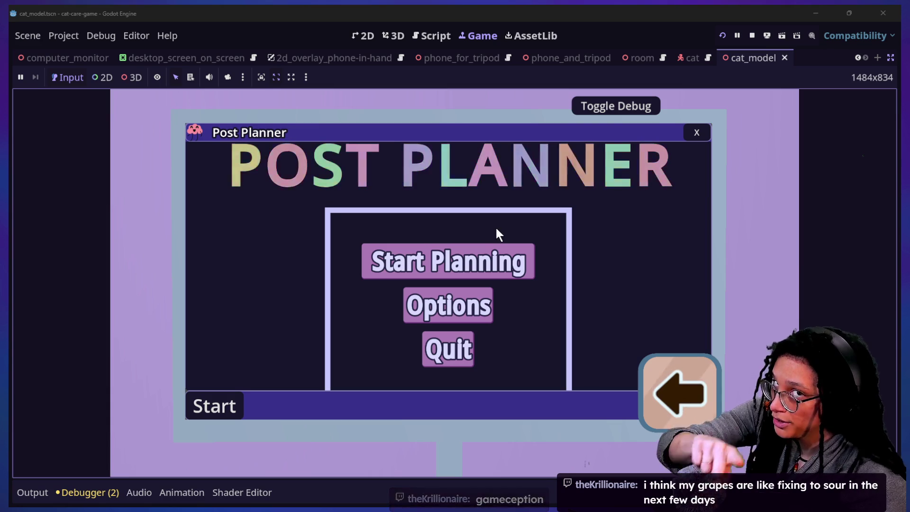
pyautogui.click(453, 271)
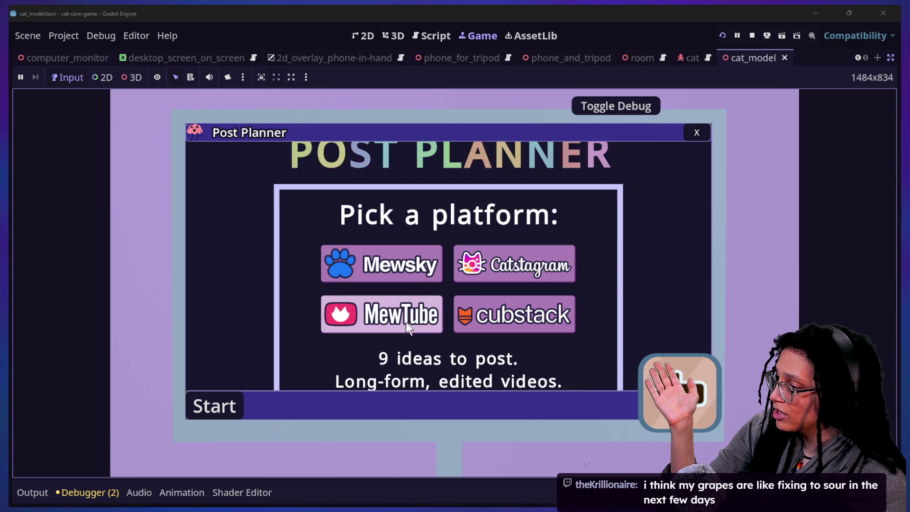
pyautogui.click(493, 264)
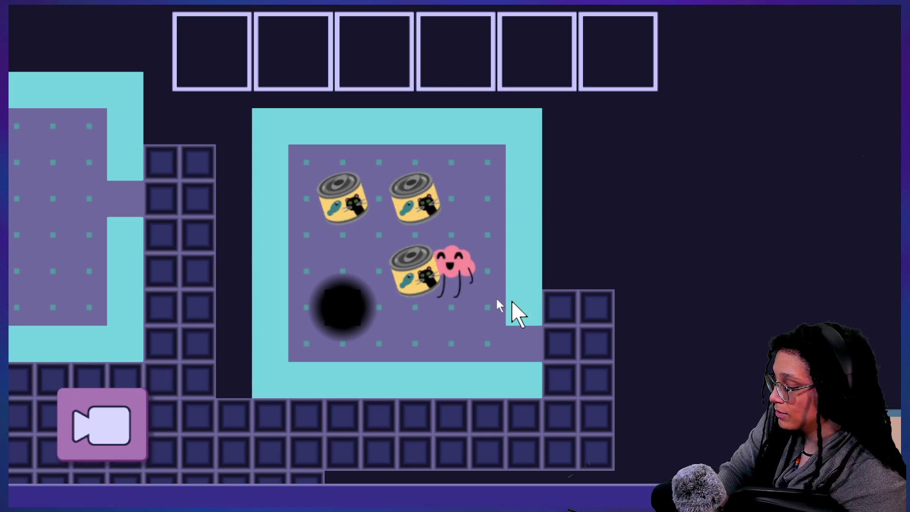
pyautogui.press('Left')
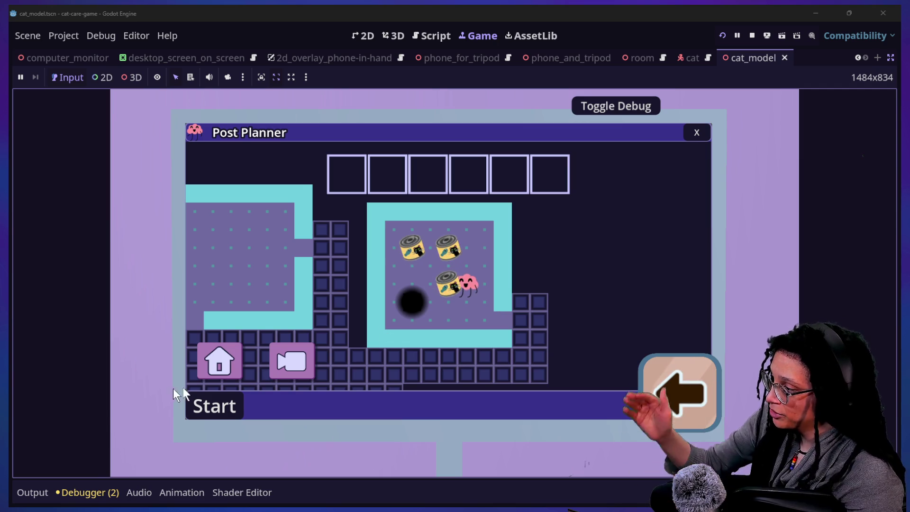
pyautogui.click(293, 357)
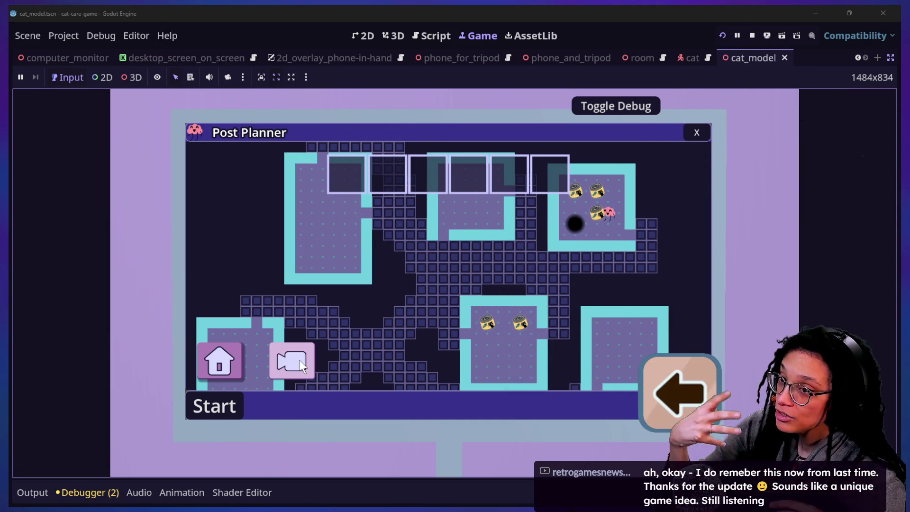
pyautogui.click(295, 355)
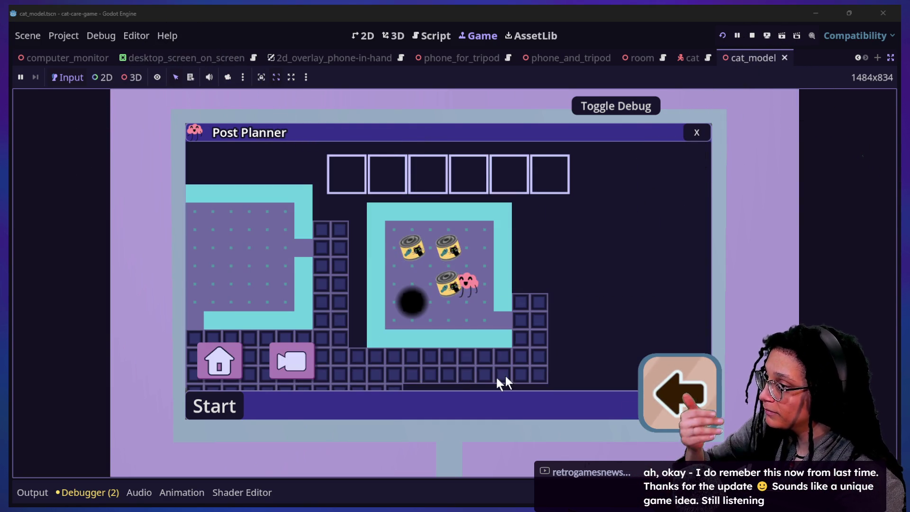
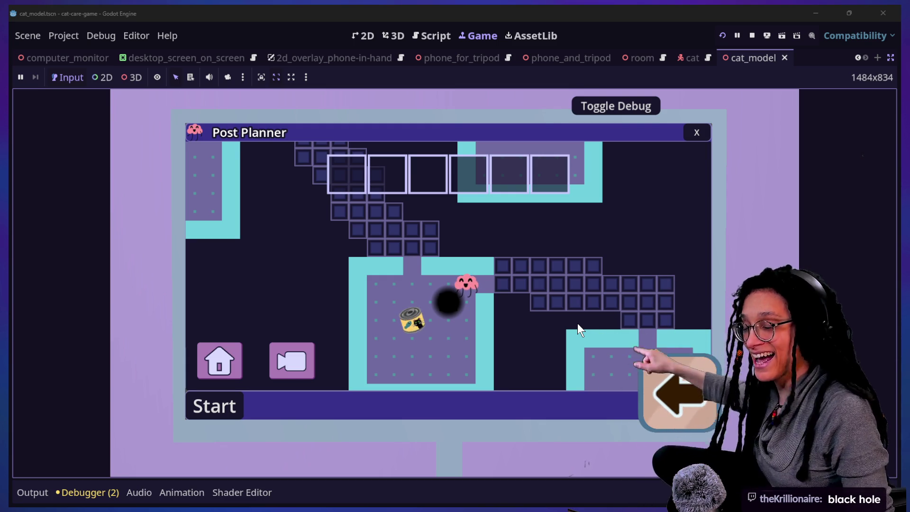
# Step: Walk the jellyfish right, down into the room, left along the corridor and back through the Post Planner level
pyautogui.press('Right')
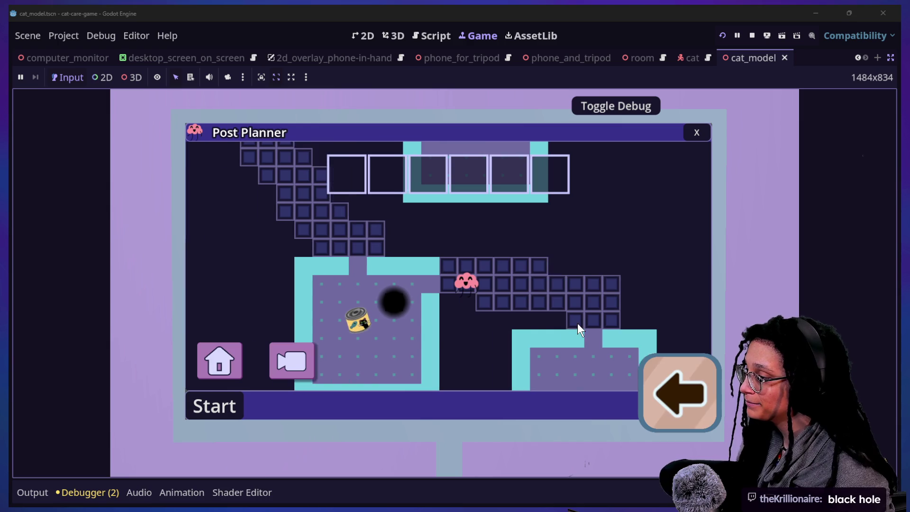
pyautogui.press('Down')
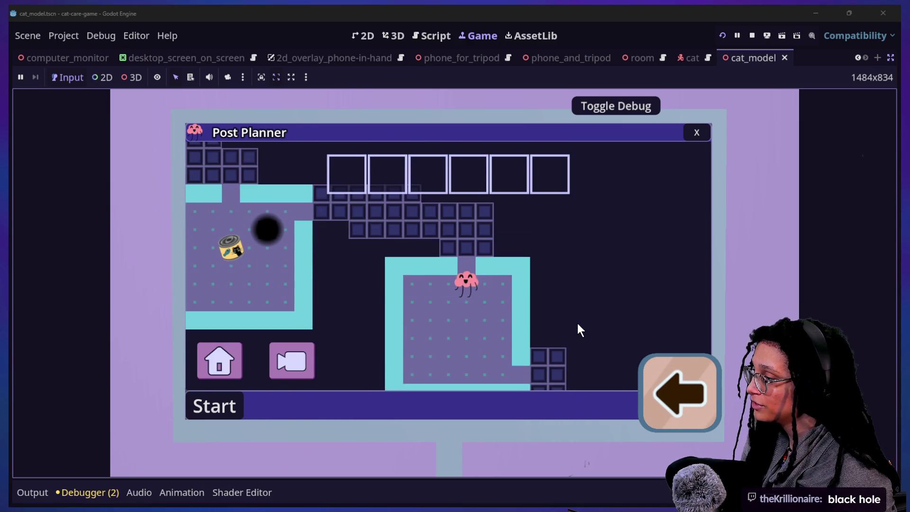
pyautogui.press('Left')
pyautogui.press('Down')
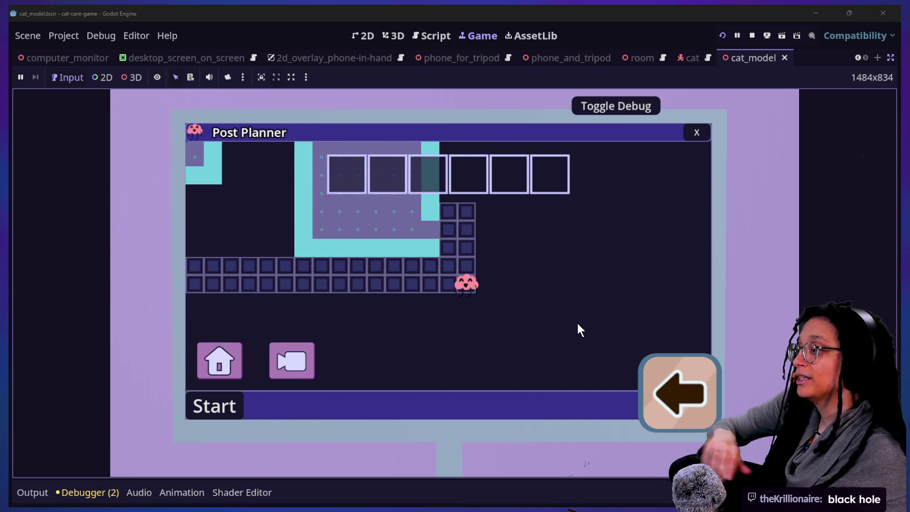
pyautogui.press('Right')
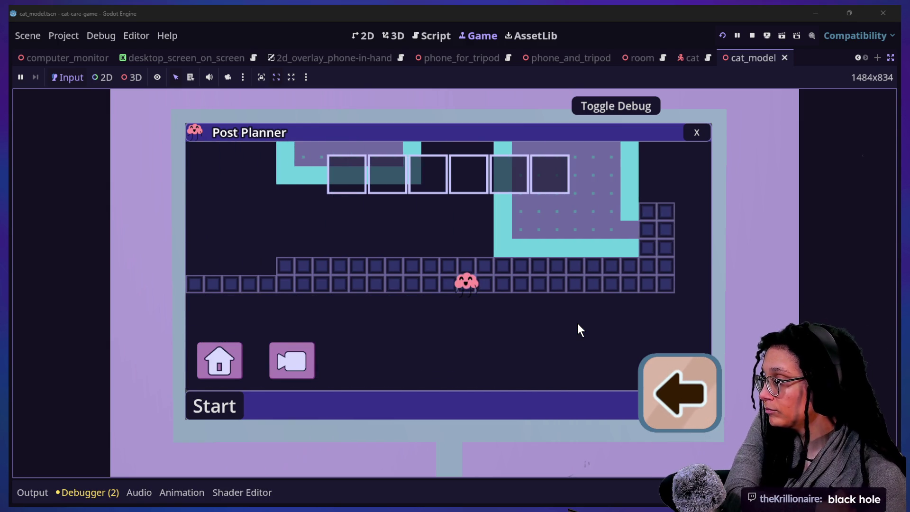
pyautogui.press('Left')
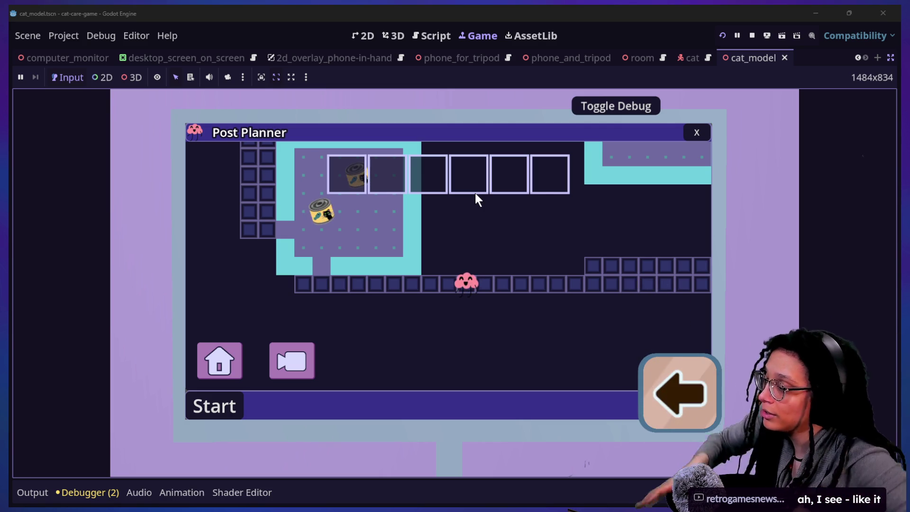
pyautogui.press('Left')
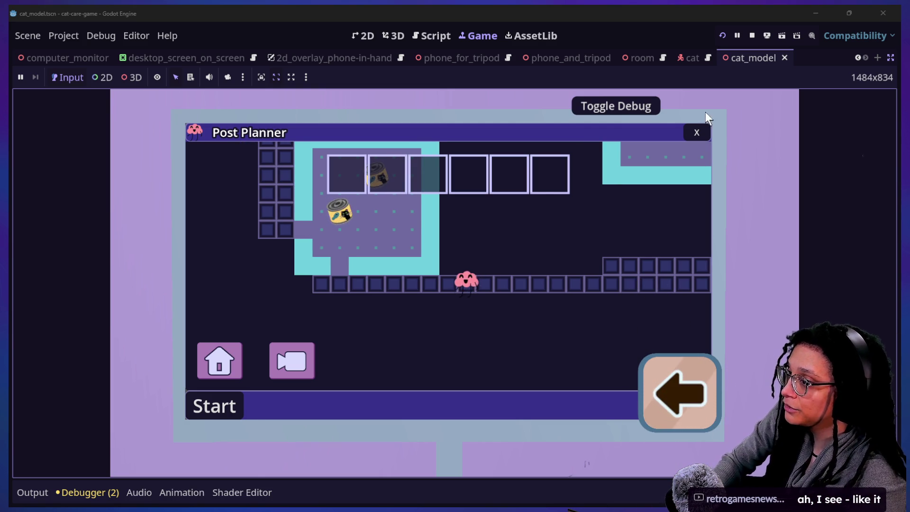
# Step: Walk left a few more tiles, close the Post Planner and desktop screens, and stop the game
pyautogui.press('Left')
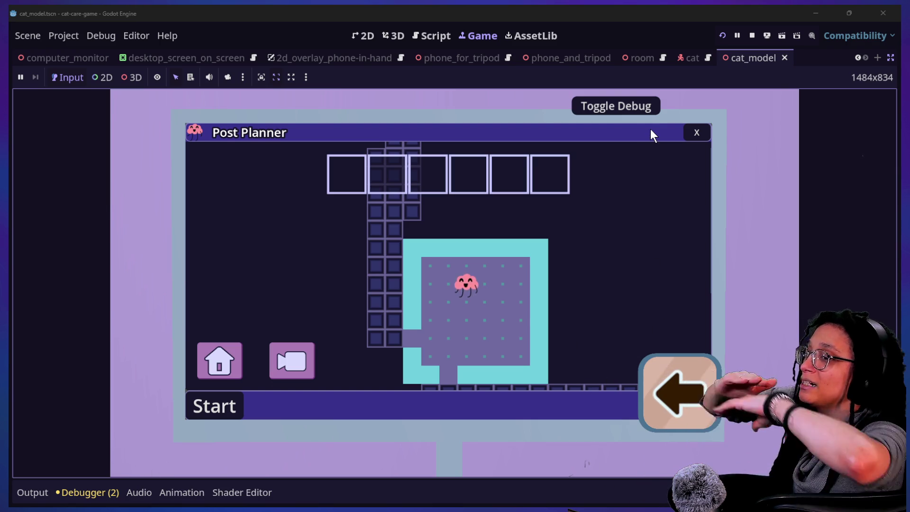
pyautogui.click(697, 133)
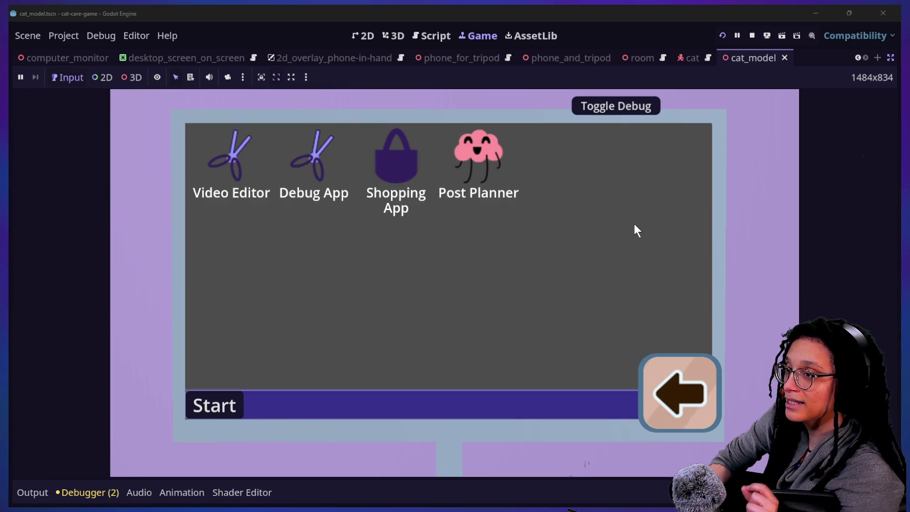
pyautogui.click(661, 371)
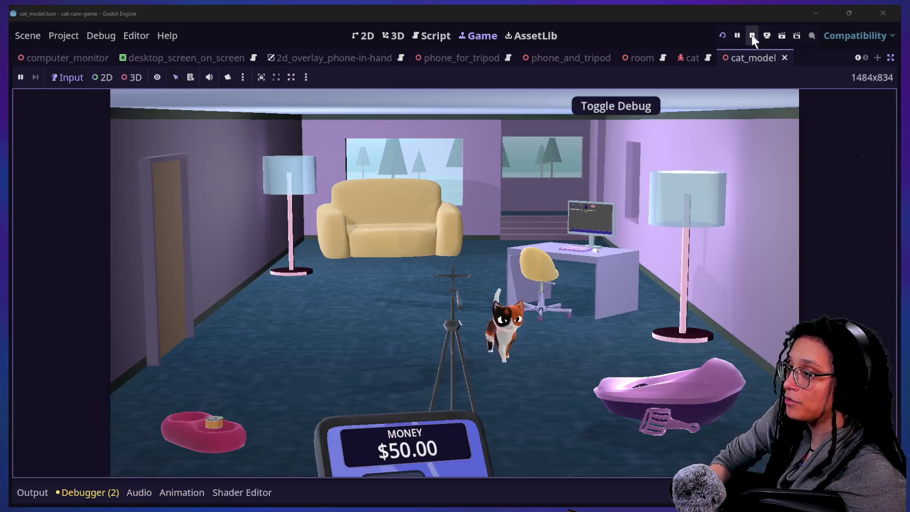
pyautogui.click(752, 35)
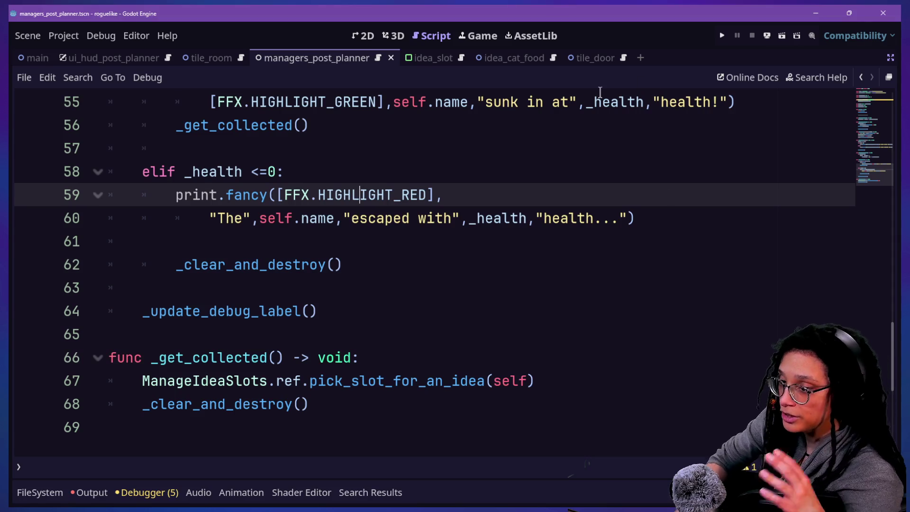
# Step: Look over the Idea script, from the variable declarations near line 12 down to line 60
pyautogui.moveTo(600, 92)
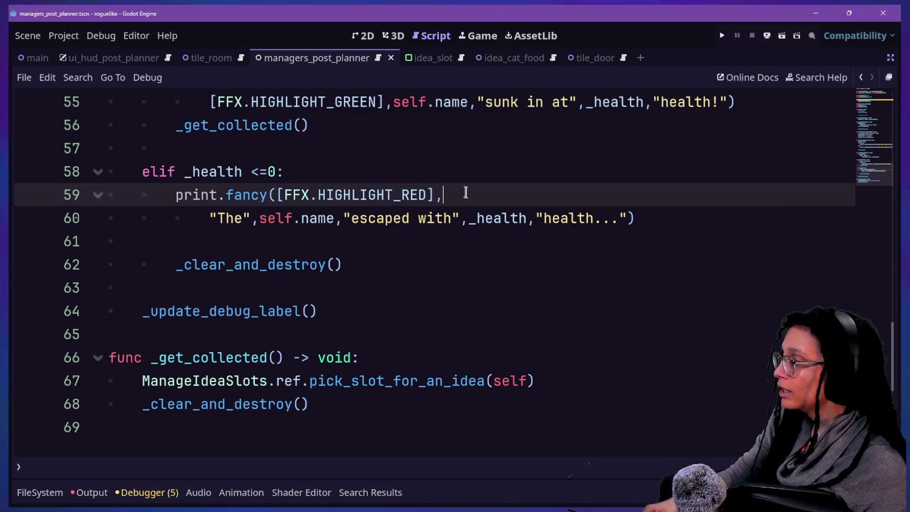
pyautogui.press('Down')
pyautogui.press('Up')
pyautogui.press('Down')
pyautogui.press('Down')
pyautogui.press('Down')
pyautogui.scroll(2, 473, 209)
pyautogui.scroll(3, 473, 209)
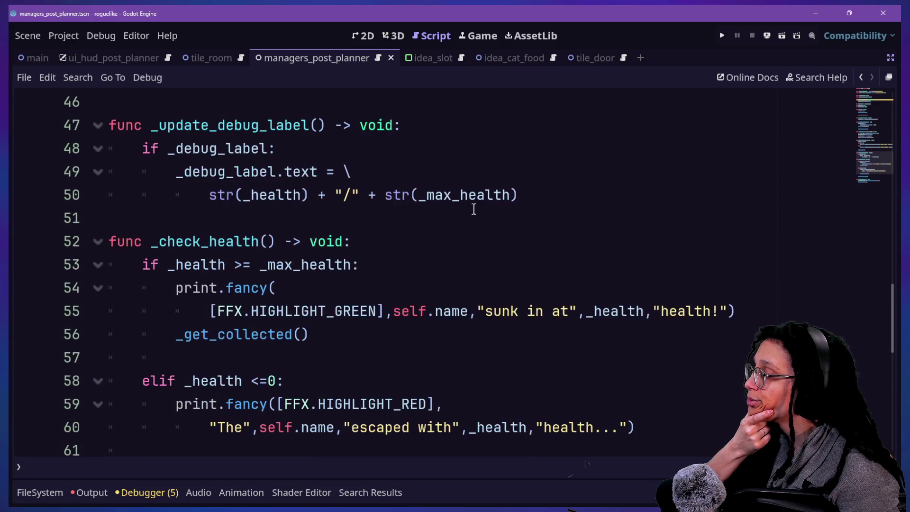
pyautogui.scroll(-7, 474, 209)
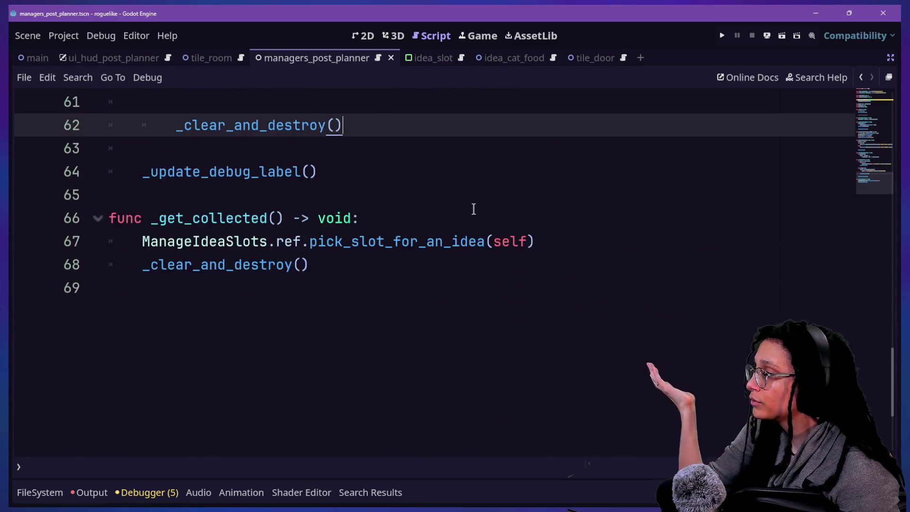
pyautogui.scroll(20, 473, 209)
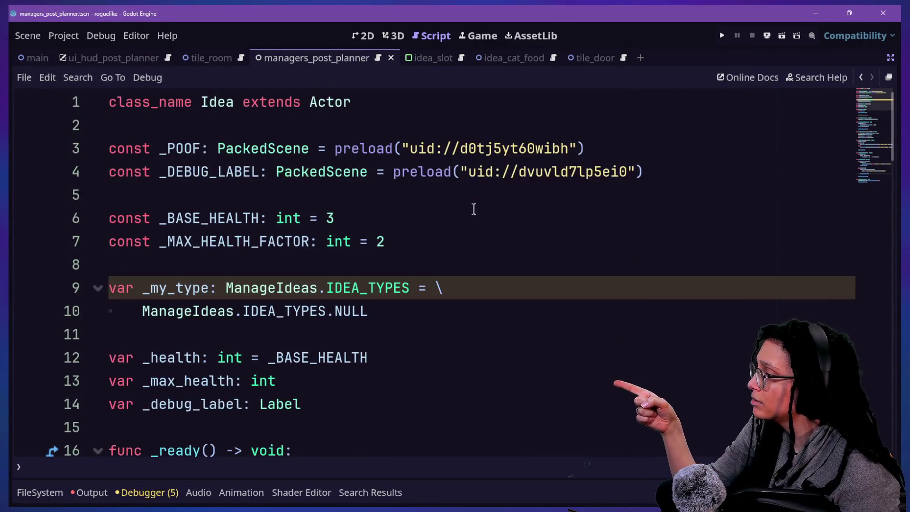
pyautogui.scroll(-5, 225, 320)
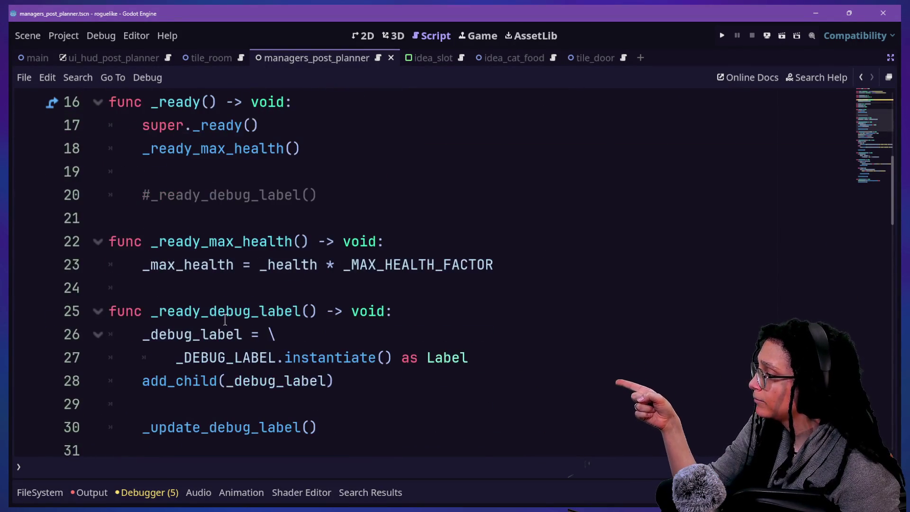
pyautogui.scroll(-1, 293, 276)
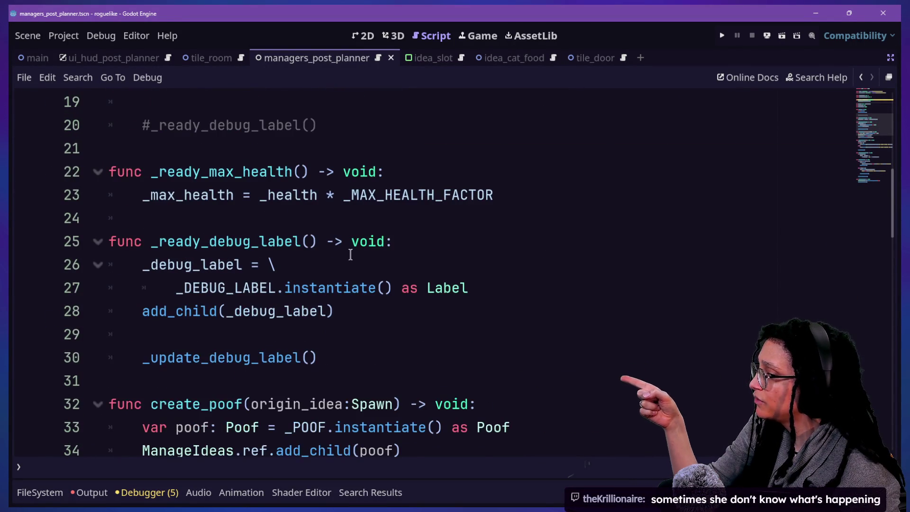
pyautogui.press('Up')
pyautogui.press('Down')
pyautogui.press('Down')
pyautogui.press('Down')
pyautogui.press('Up')
pyautogui.press('Up')
pyautogui.press('Up')
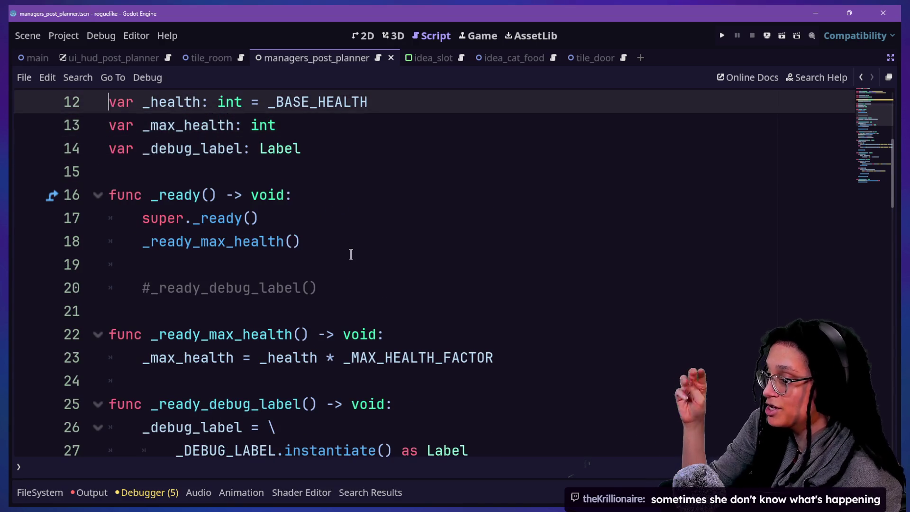
pyautogui.press('Up')
pyautogui.press('Up')
pyautogui.press('Down')
pyautogui.press('Down')
pyautogui.press('Down')
pyautogui.press('Down')
pyautogui.press('Down')
pyautogui.press('Down')
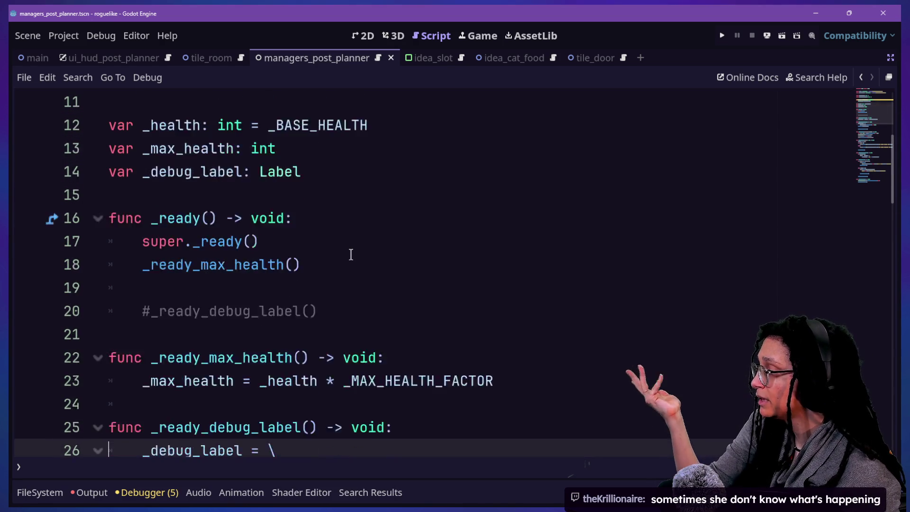
pyautogui.press('Down')
pyautogui.press('Down')
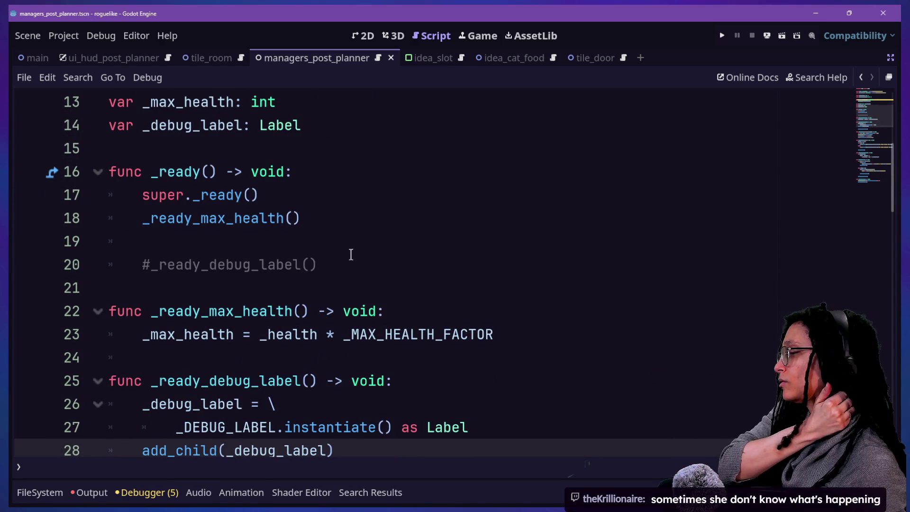
# Step: Insert blank lines after line 30, right after the debug label function
pyautogui.click(370, 266)
pyautogui.scroll(-4, 372, 264)
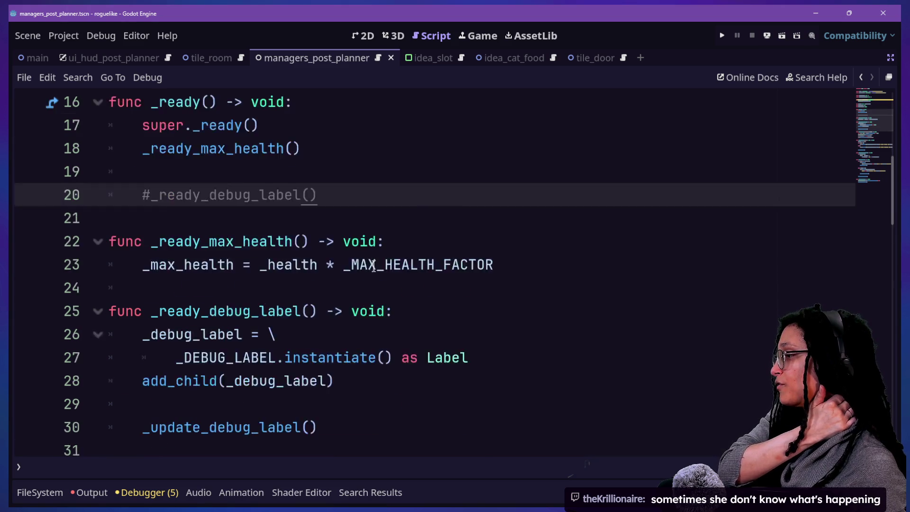
pyautogui.click(389, 217)
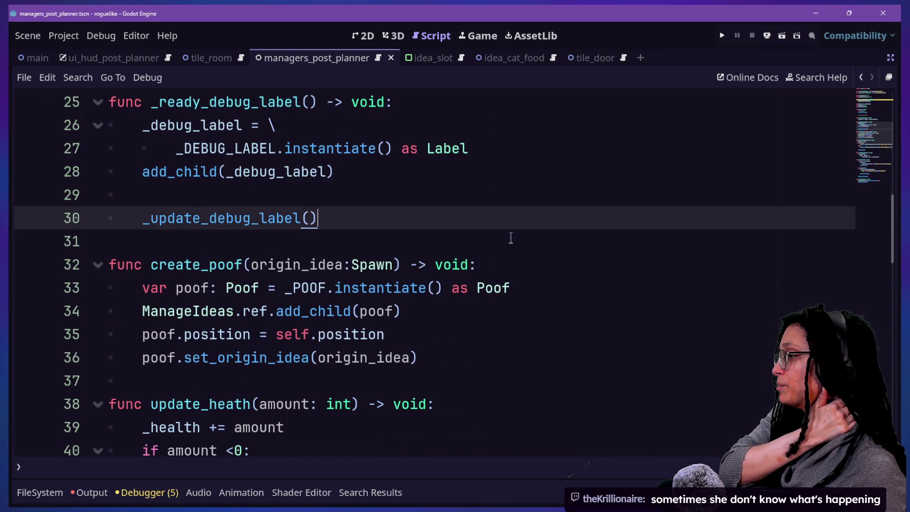
pyautogui.scroll(-1, 512, 238)
pyautogui.press('Return')
pyautogui.press('Return')
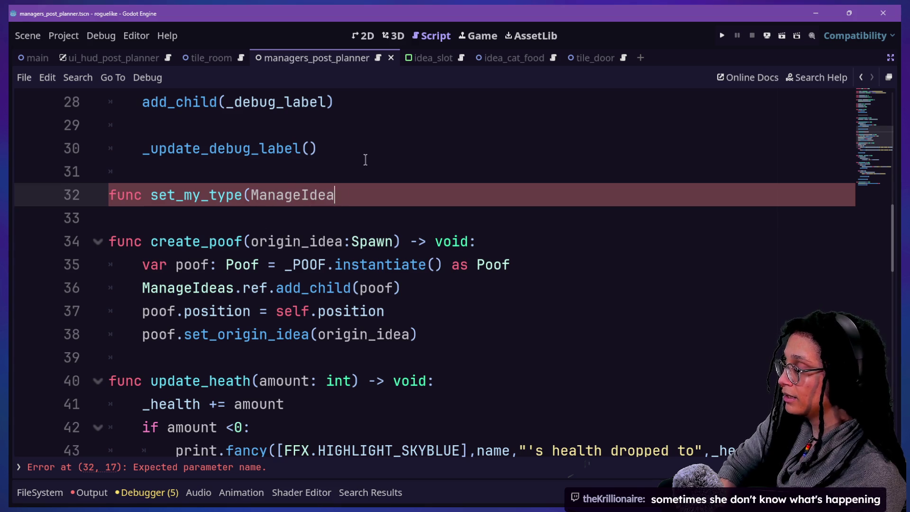
# Step: Declare set_my_type(type: ManageIdeas.IDEA_TYPES) -> void: and start its indented body
pyautogui.write('s.')
pyautogui.click(251, 193)
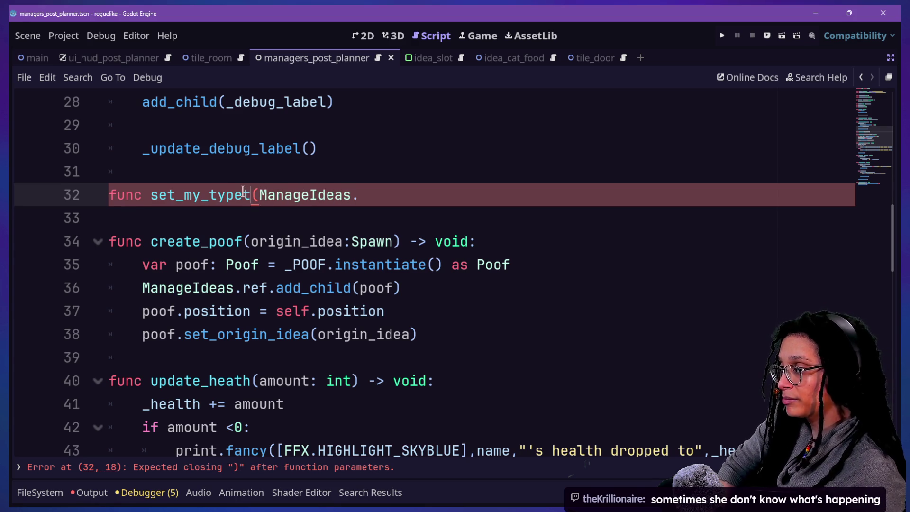
pyautogui.write('type:')
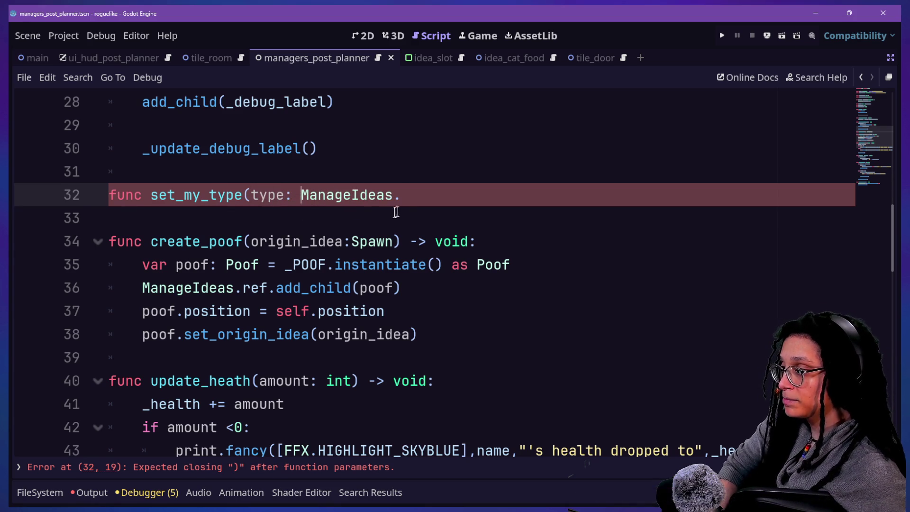
pyautogui.click(412, 194)
pyautogui.write('.')
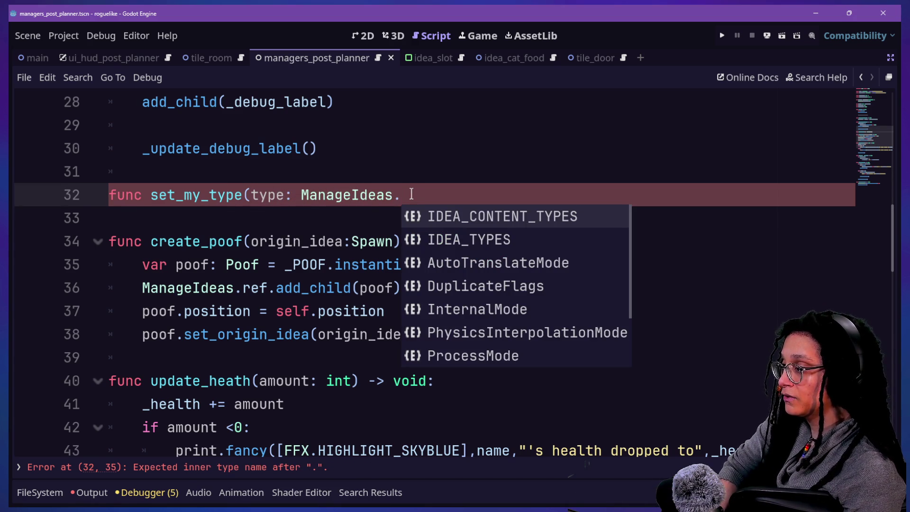
pyautogui.press('Down')
pyautogui.press('Return')
pyautogui.write(') -> ')
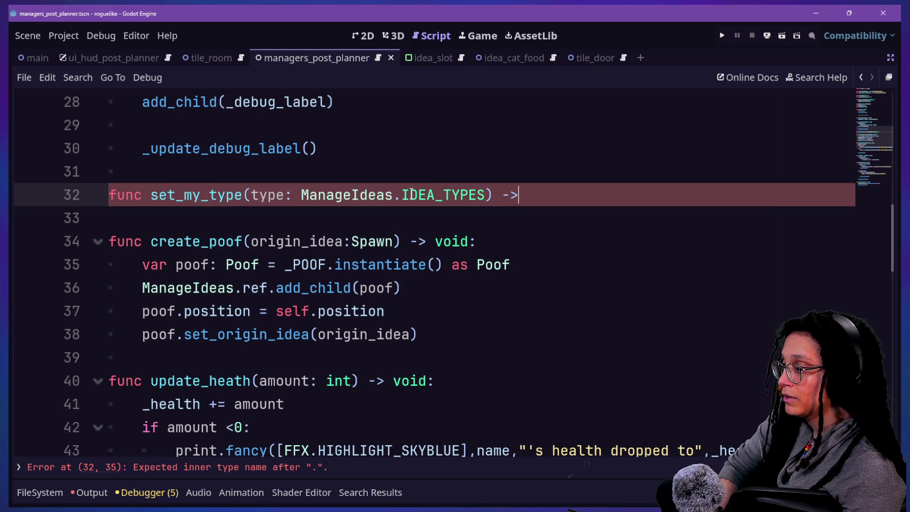
pyautogui.write('void:')
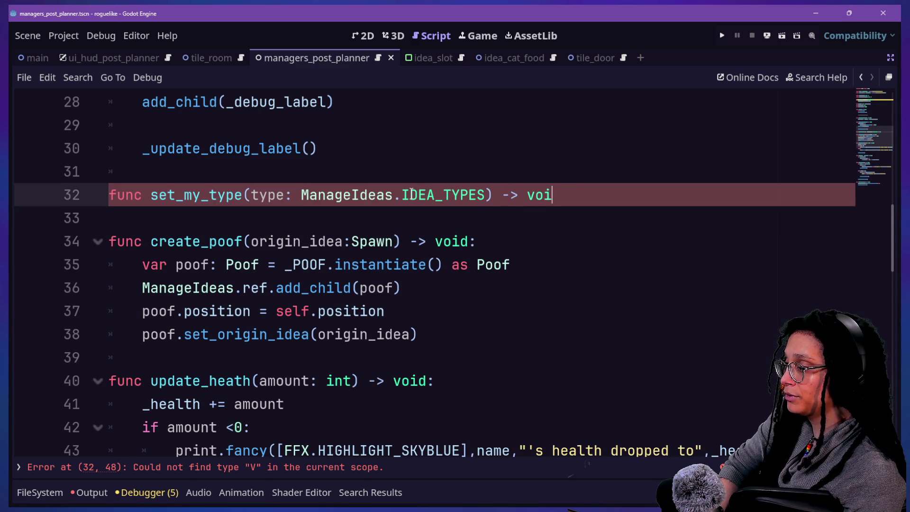
pyautogui.press('Return')
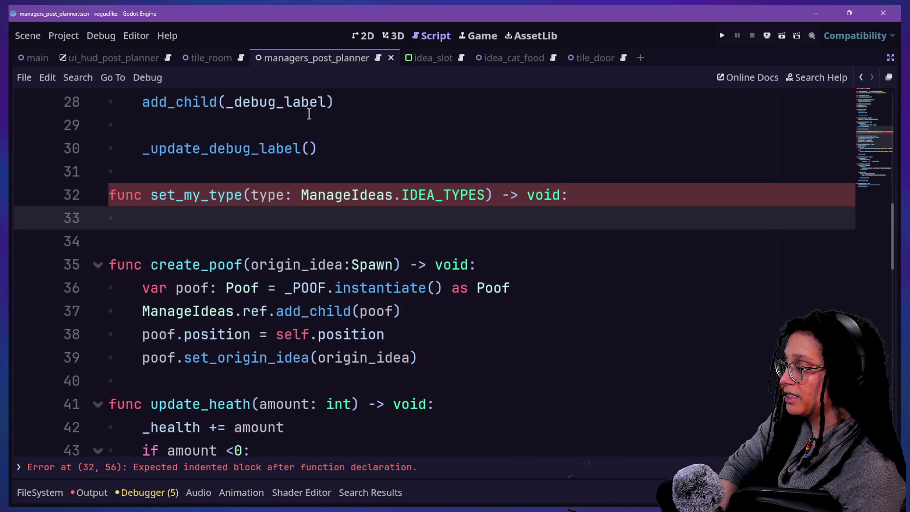
# Step: Write _my_type = type as the body, then begin the get_my_type declaration below
pyautogui.write('_my')
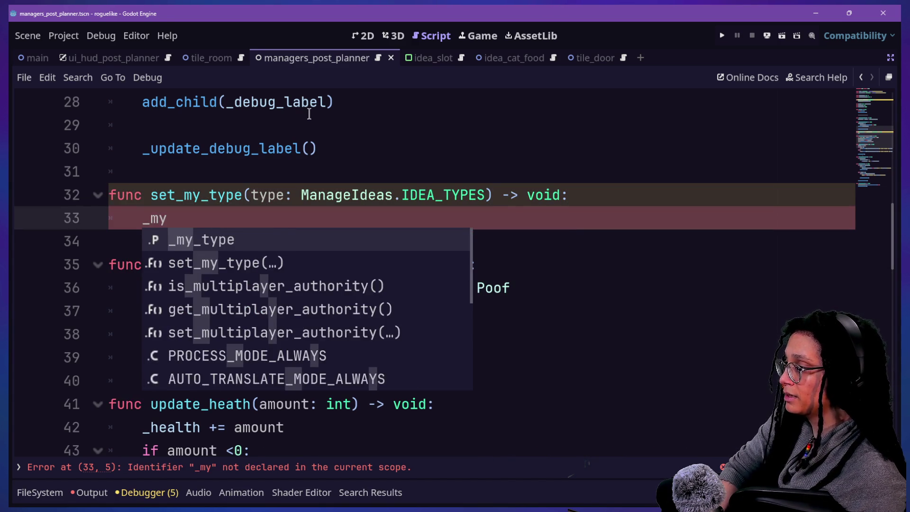
pyautogui.press('Return')
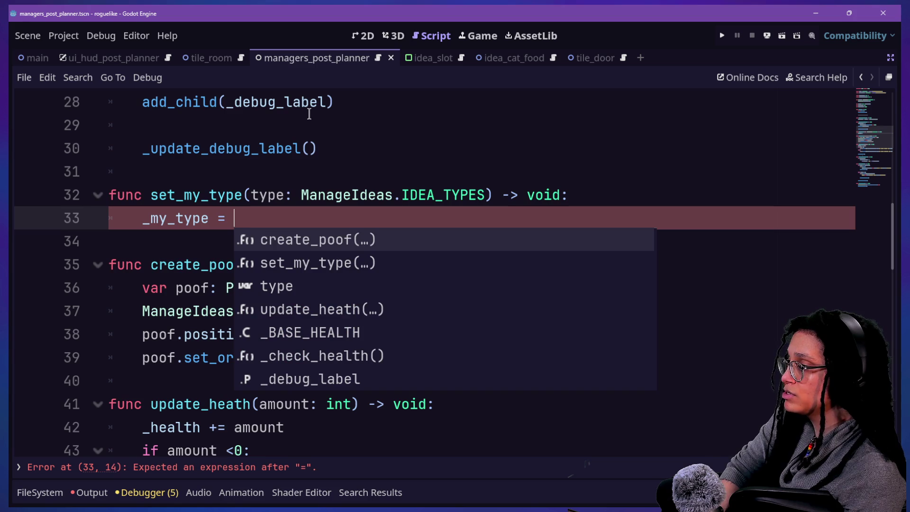
pyautogui.write('type')
pyautogui.click(168, 214)
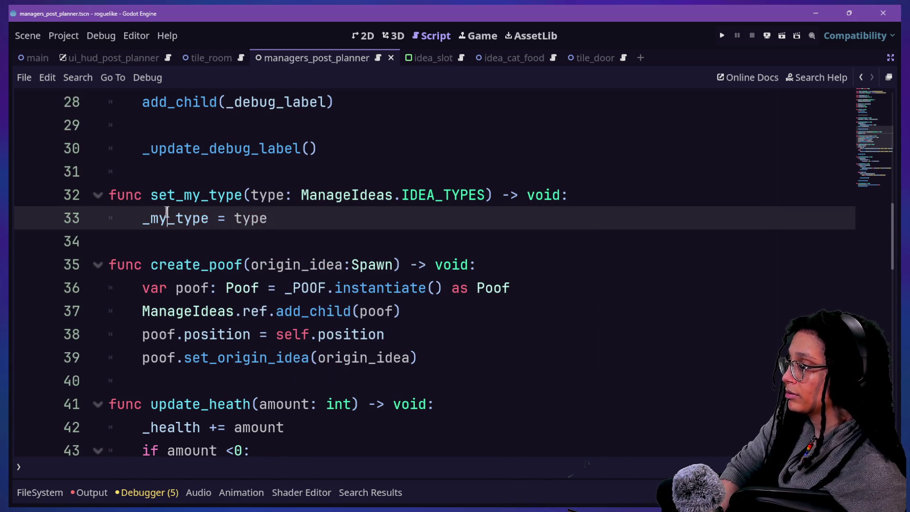
pyautogui.click(393, 262)
pyautogui.click(271, 209)
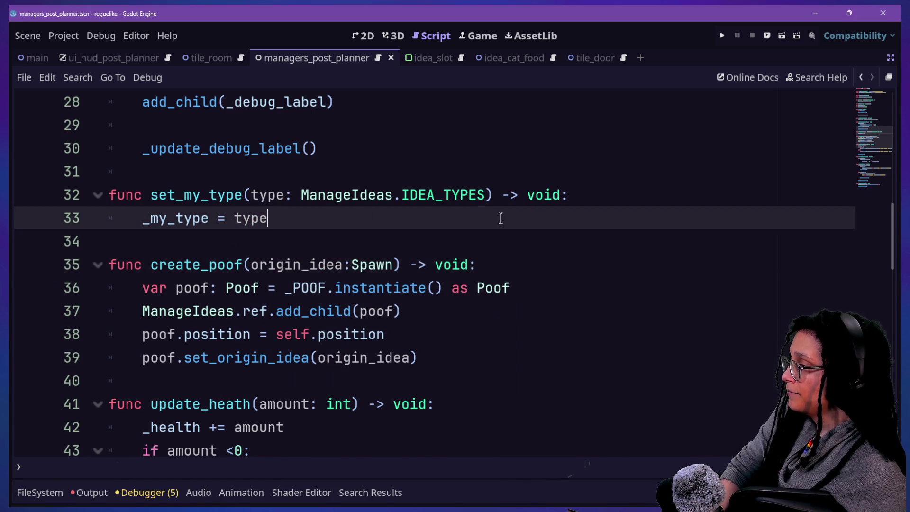
pyautogui.press('Return')
pyautogui.press('Return')
pyautogui.press('BackSpace')
pyautogui.write('nc get_my_type() ')
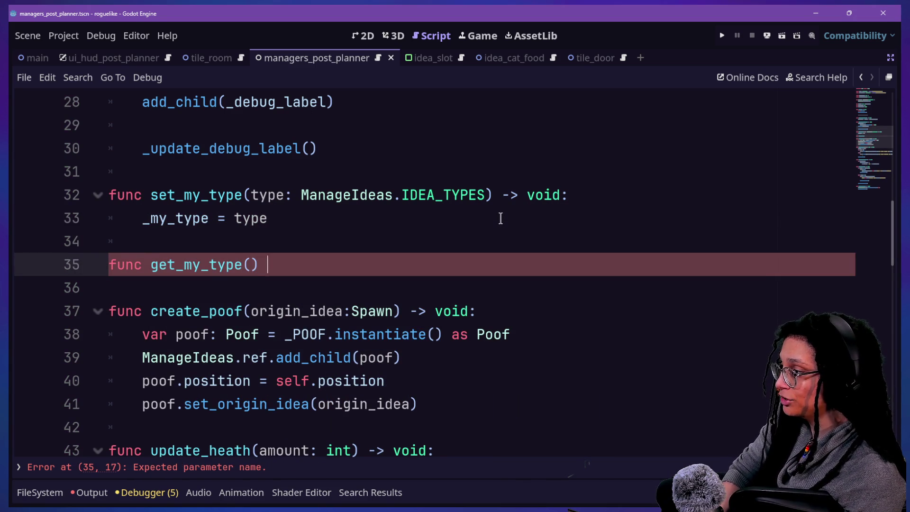
pyautogui.write('-> ManageId')
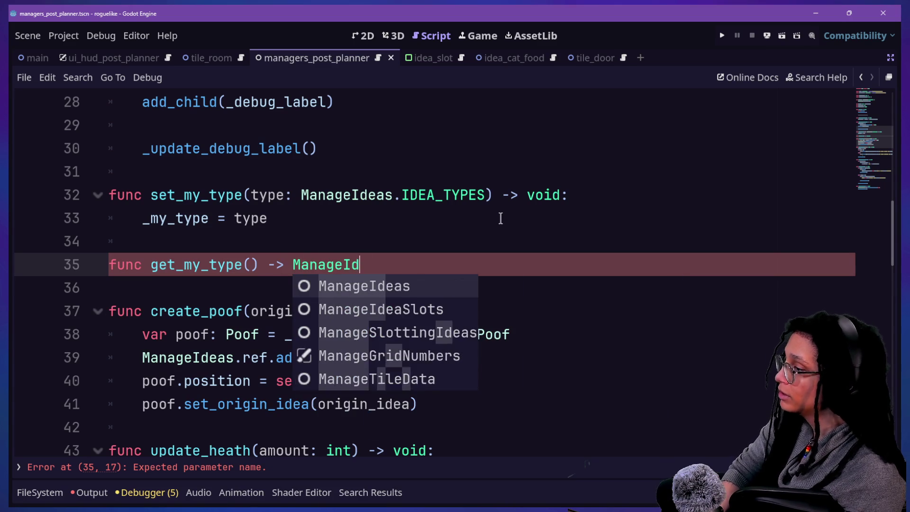
pyautogui.write('eas.IDEAS')
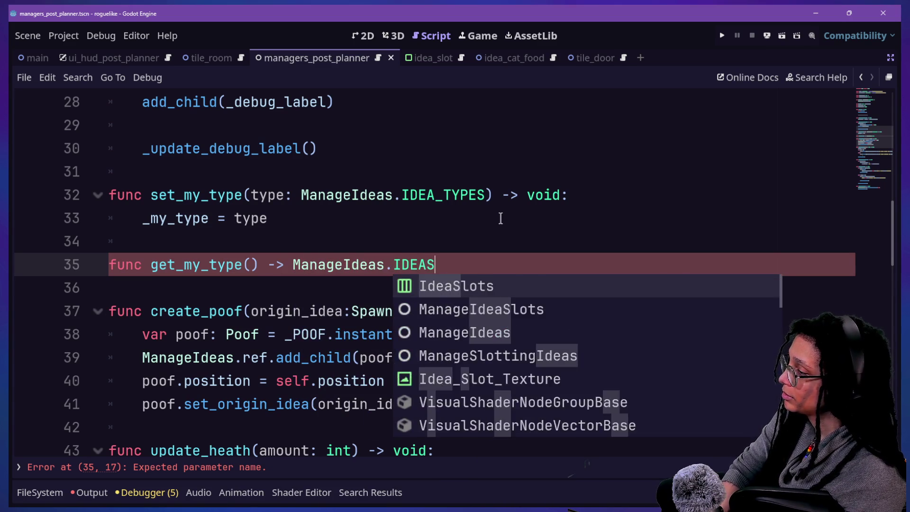
# Step: Finish the get_my_type signature with return type ManageIdeas.IDEA_TYPES
pyautogui.press('BackSpace')
pyautogui.write('_TYPES:')
pyautogui.press('Return')
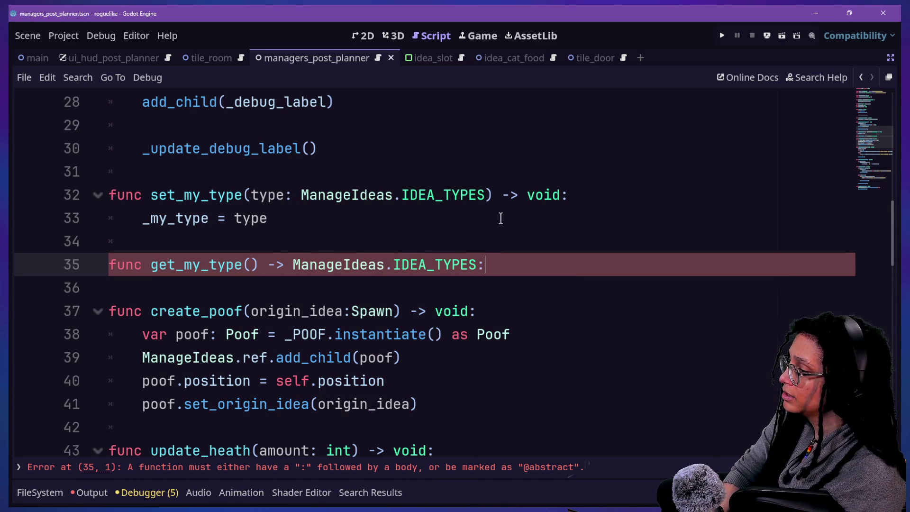
pyautogui.press('Return')
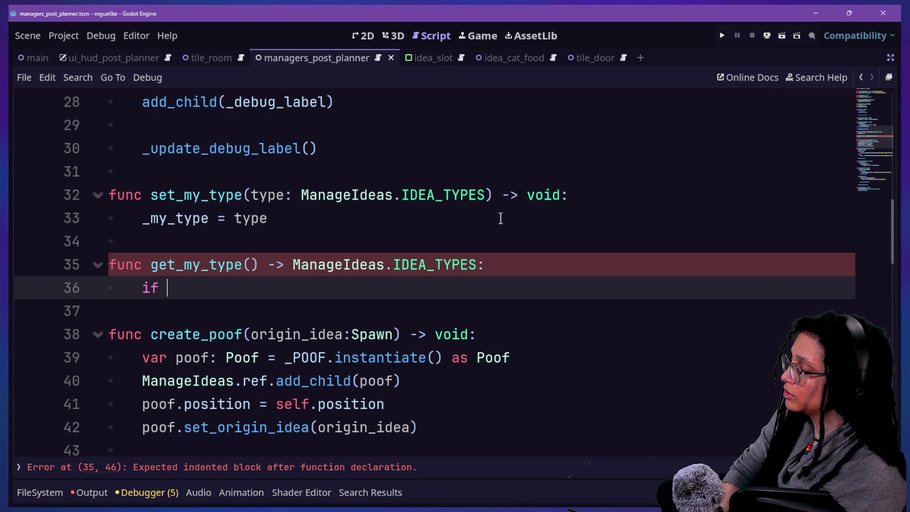
pyautogui.write('if _')
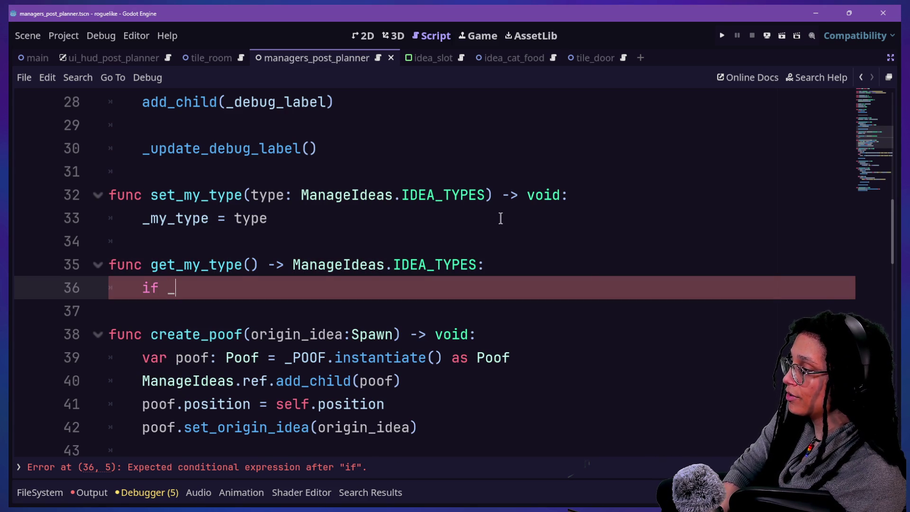
# Step: Add an if check for _my_type == ManageIdeas.IDEA_TYPES.NULL
pyautogui.write('m')
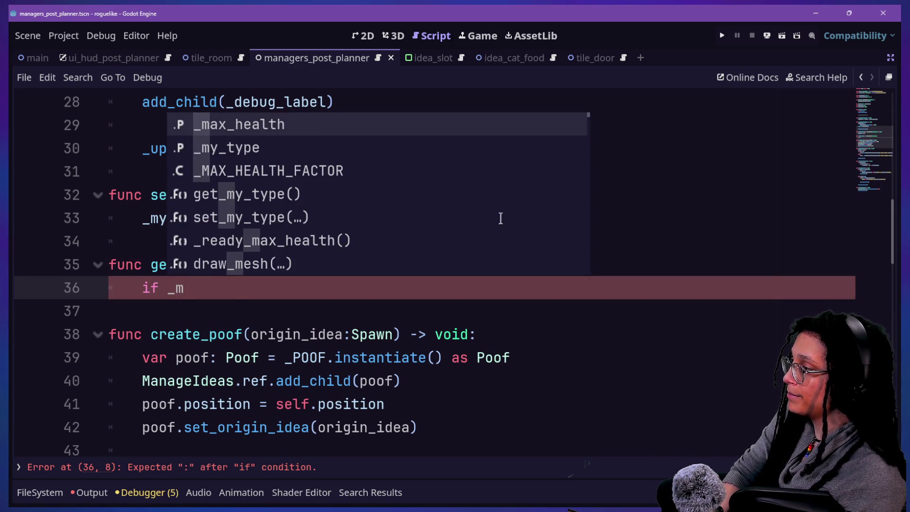
pyautogui.press('Down')
pyautogui.press('Return')
pyautogui.write('== Managei')
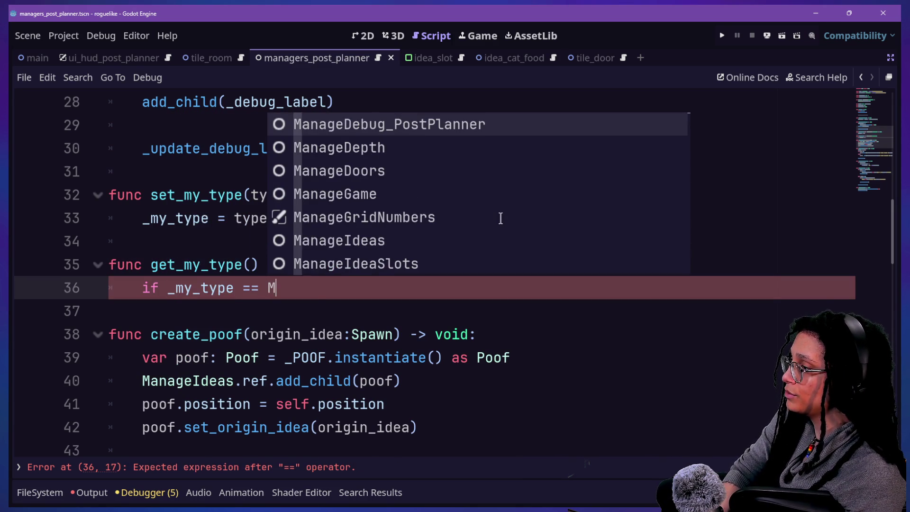
pyautogui.press('Return')
pyautogui.write('.IDEA')
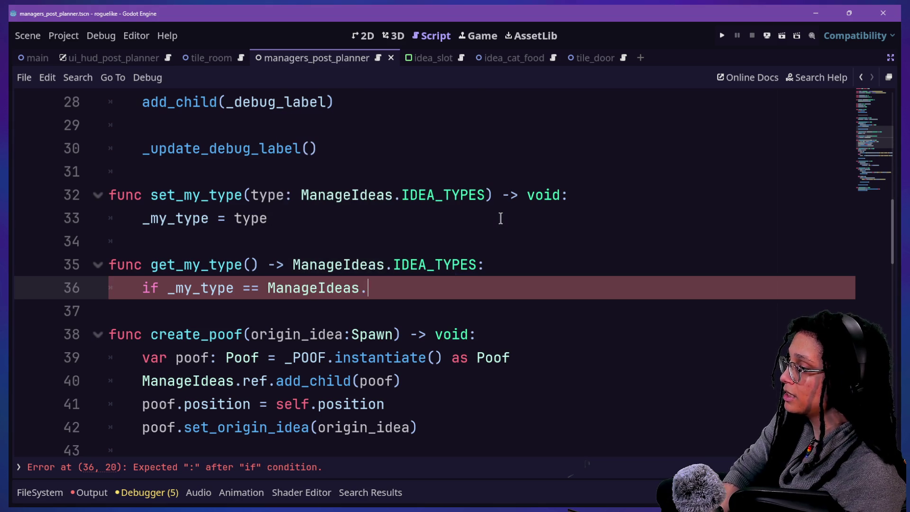
pyautogui.press('Down')
pyautogui.press('Return')
pyautogui.write('.NULL:')
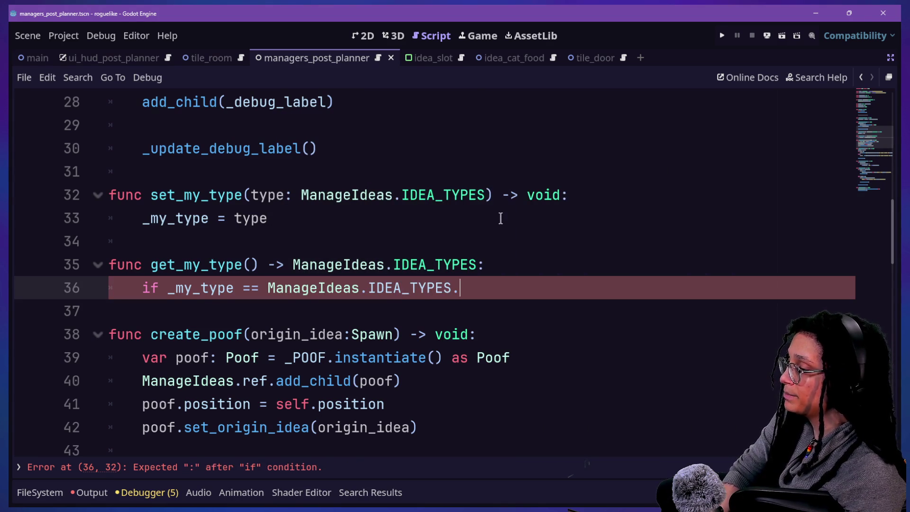
pyautogui.press('Return')
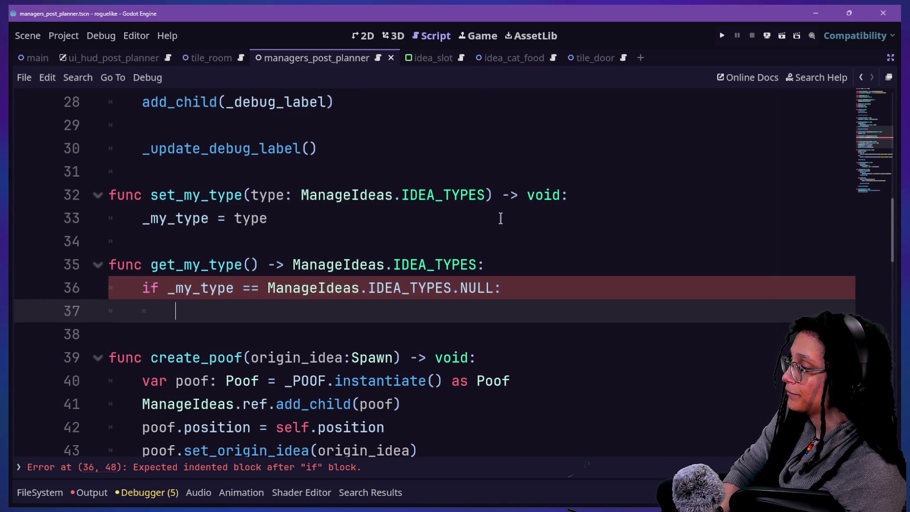
# Step: Inside the if, print a FFX.PUSH_ERROR message: "Tried to get an idea's type, but it has no type."
pyautogui.press('BackSpace')
pyautogui.press('BackSpace')
pyautogui.press('BackSpace')
pyautogui.write('pr')
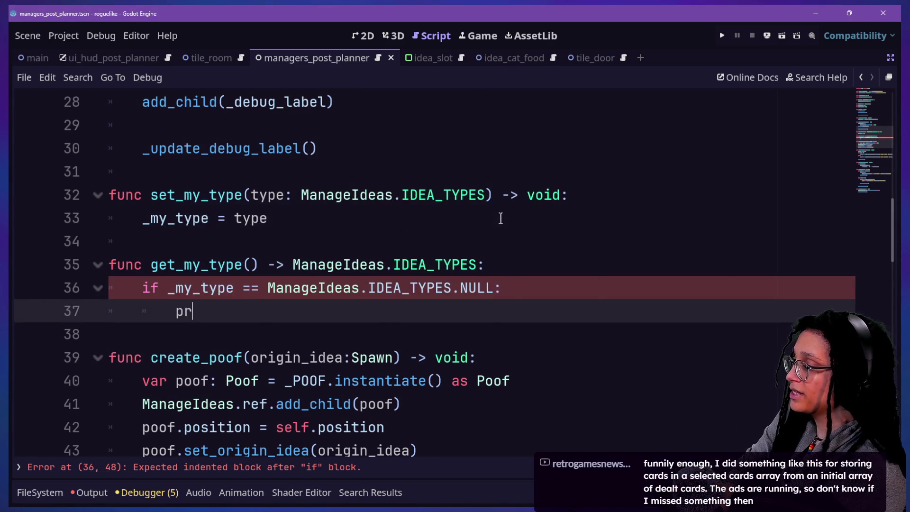
pyautogui.press('BackSpace')
pyautogui.press('BackSpace')
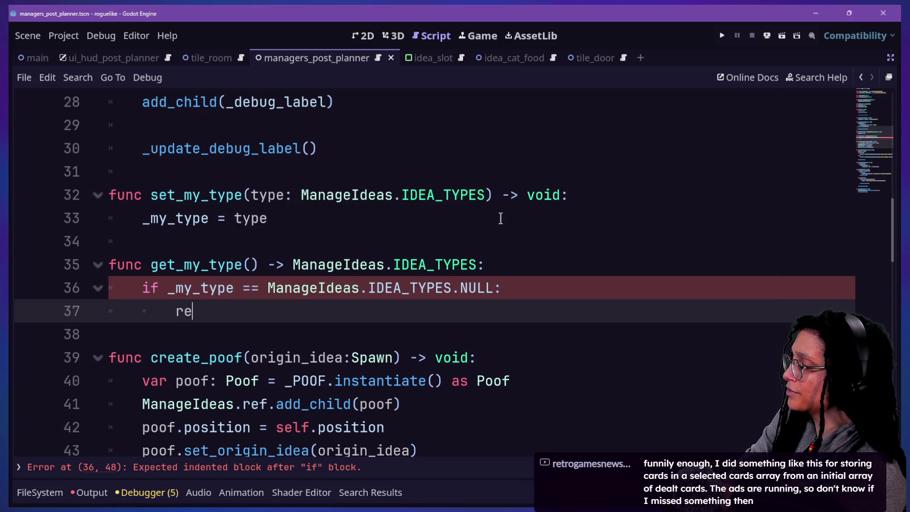
pyautogui.press('BackSpace')
pyautogui.write('eturn')
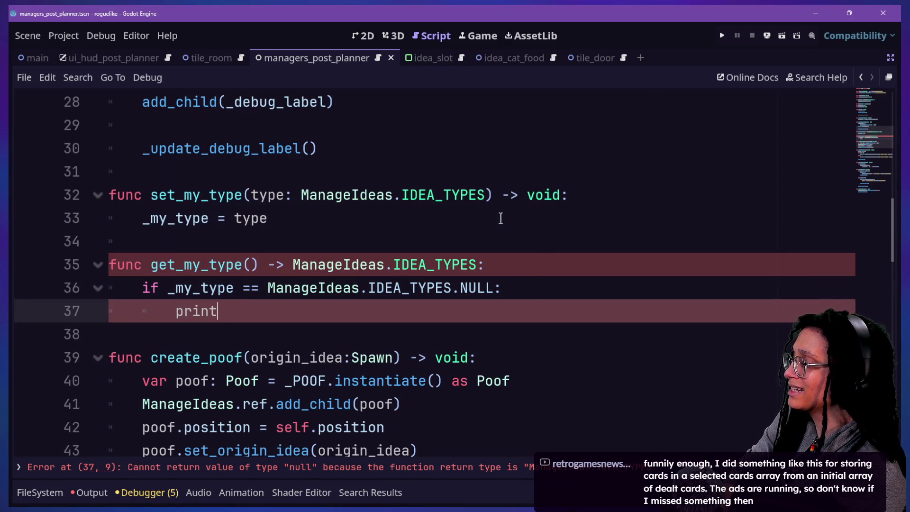
pyautogui.write('.fancy')
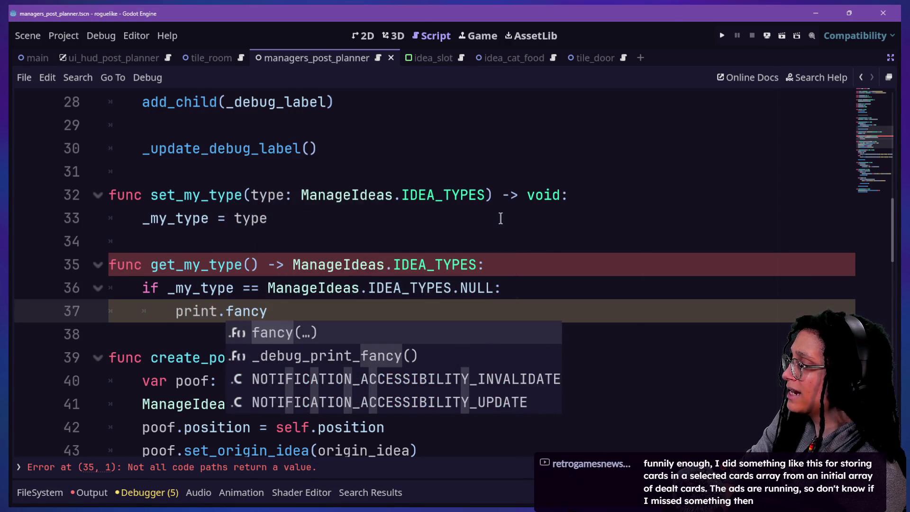
pyautogui.write('([FF')
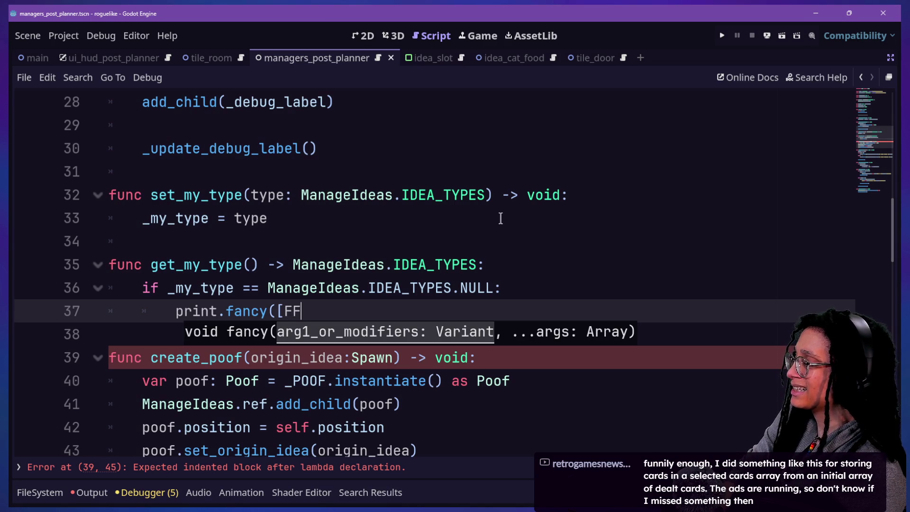
pyautogui.write('X.')
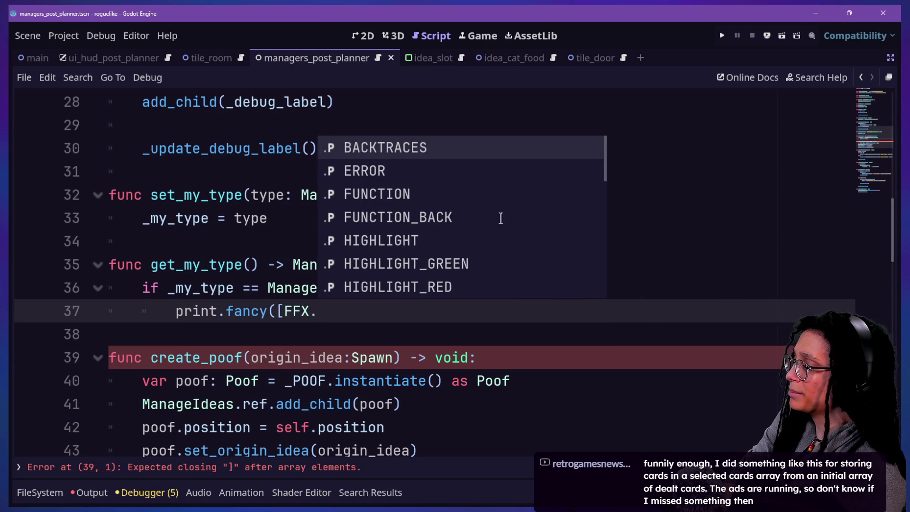
pyautogui.write('PU')
pyautogui.press('Return')
pyautogui.write(']')
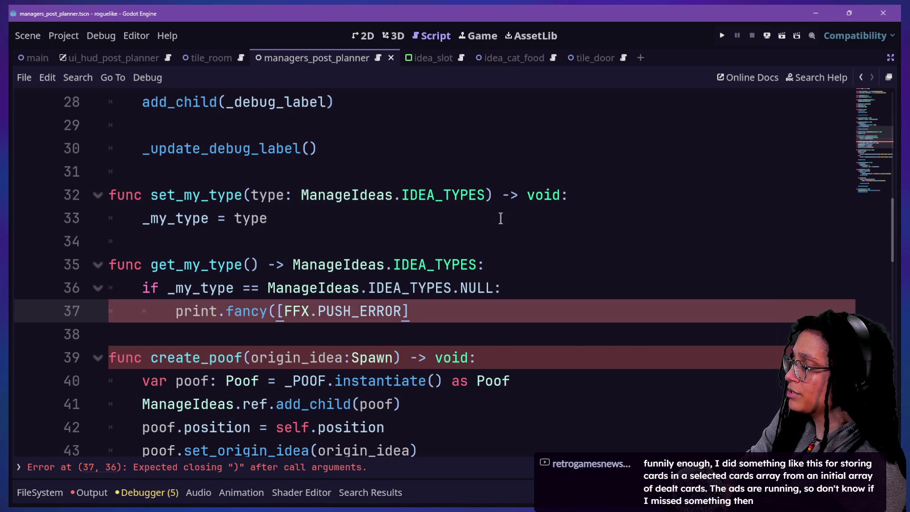
pyautogui.write(',"T')
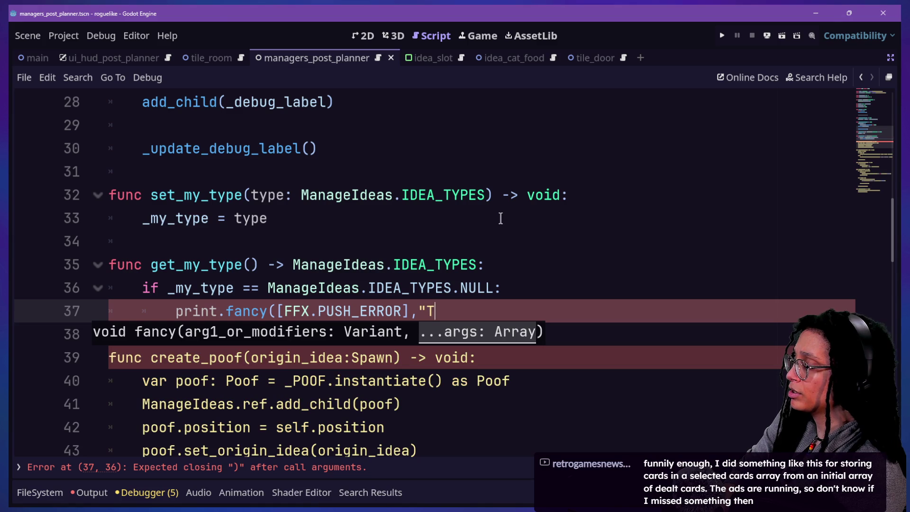
pyautogui.write('ried to get an idea')
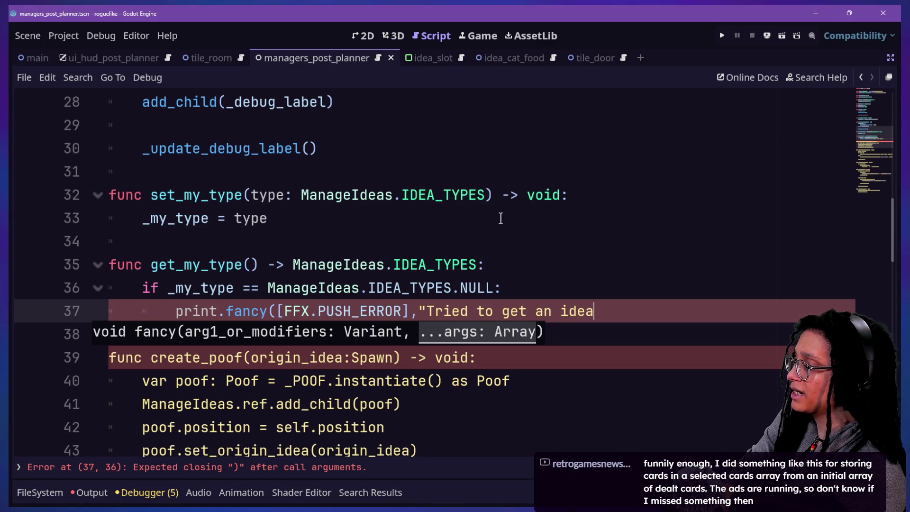
pyautogui.write("'s type bef")
pyautogui.write('ore it ')
pyautogui.write('e')
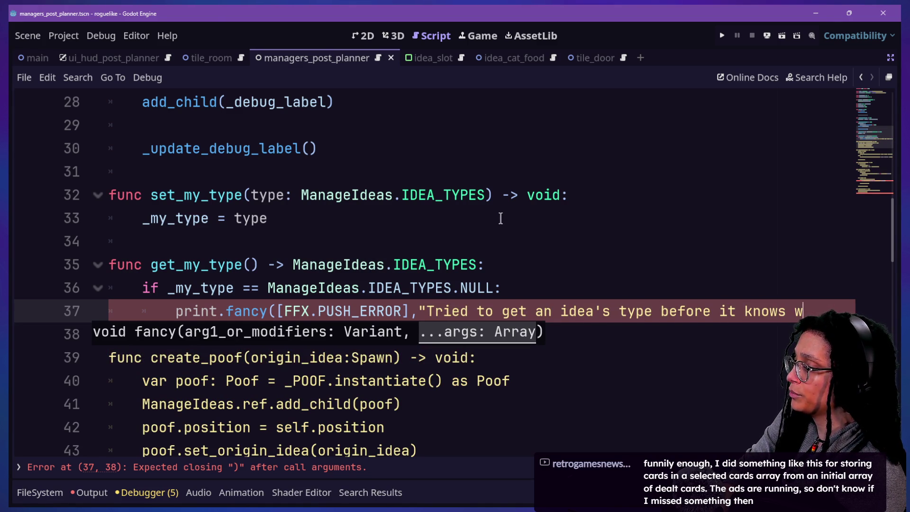
pyautogui.write('pe')
pyautogui.press('BackSpace')
pyautogui.press('BackSpace')
pyautogui.write('e')
pyautogui.press('BackSpace')
pyautogui.press('BackSpace')
pyautogui.press('BackSpace')
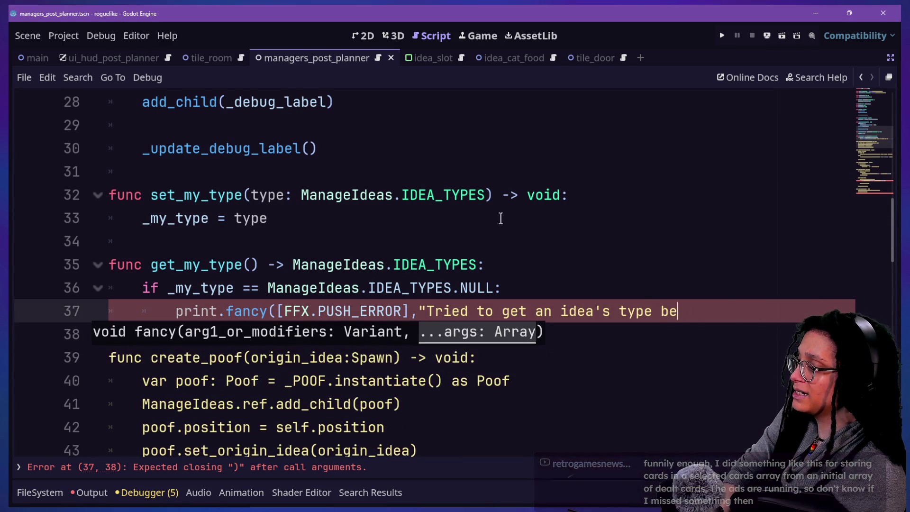
pyautogui.write('e,  but it')
pyautogui.press('BackSpace')
pyautogui.press('BackSpace')
pyautogui.press('BackSpace')
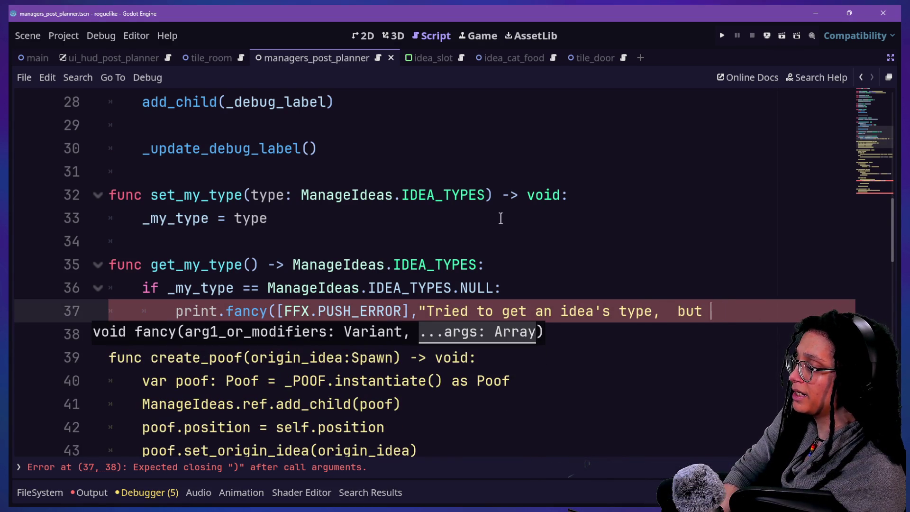
pyautogui.write('but it has no')
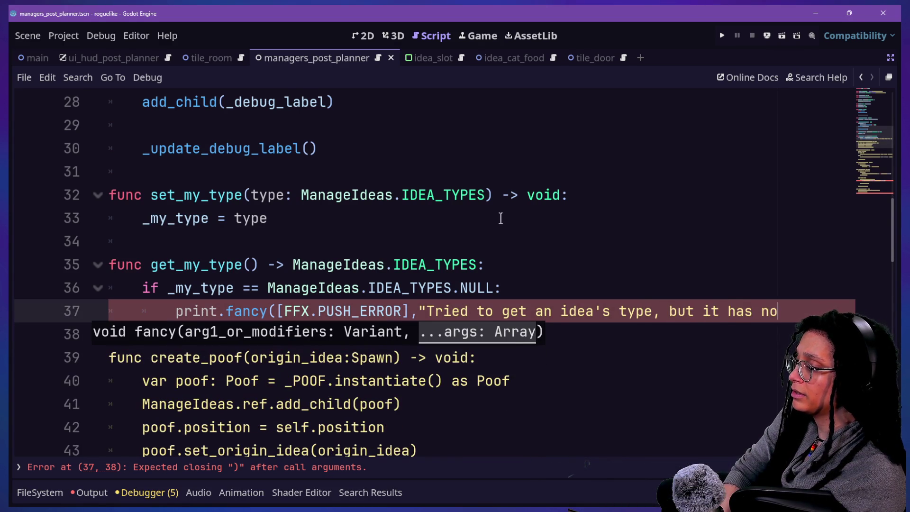
pyautogui.press('BackSpace')
pyautogui.write('.")')
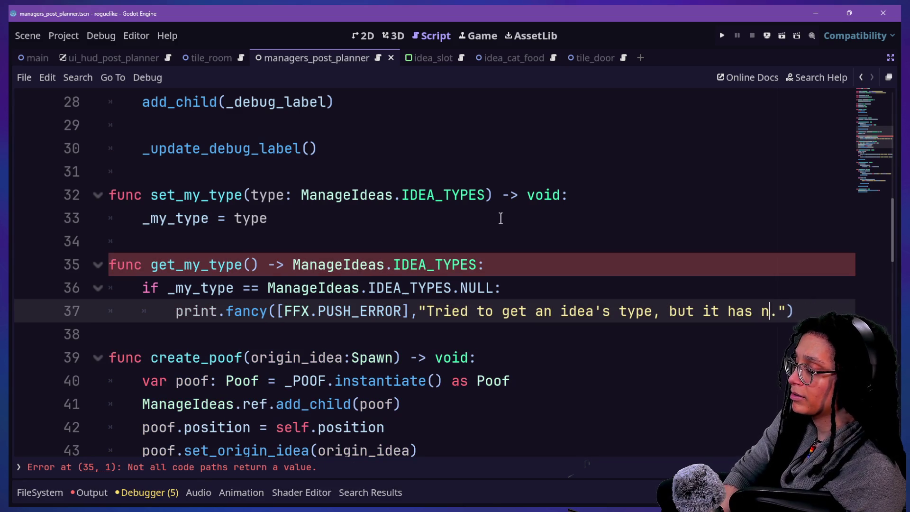
pyautogui.write('o type')
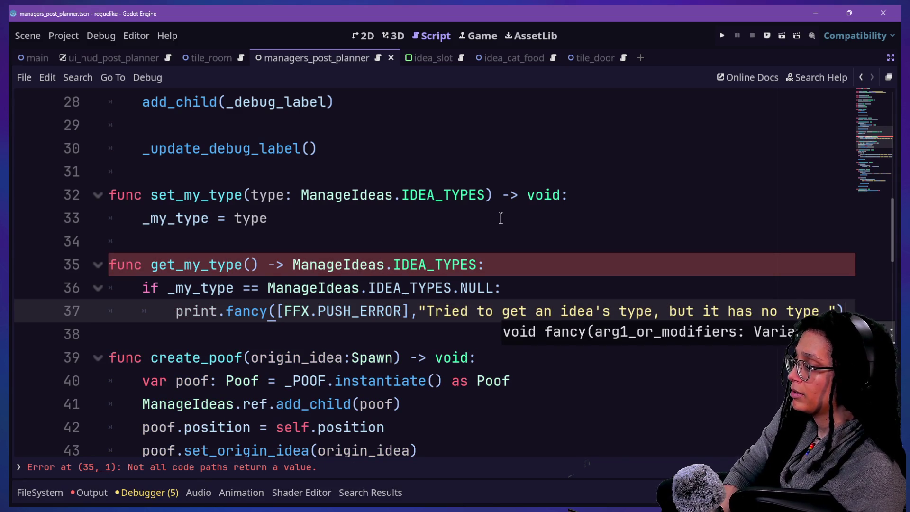
# Step: Start an indented return line below the error print
pyautogui.press('Return')
pyautogui.press('BackSpace')
pyautogui.write('r')
pyautogui.press('BackSpace')
pyautogui.press('Tab')
# Step: Copy ManageIdeas.IDEA_TYPES.NULL from the if condition and paste it after return
pyautogui.write('return')
pyautogui.press('Return')
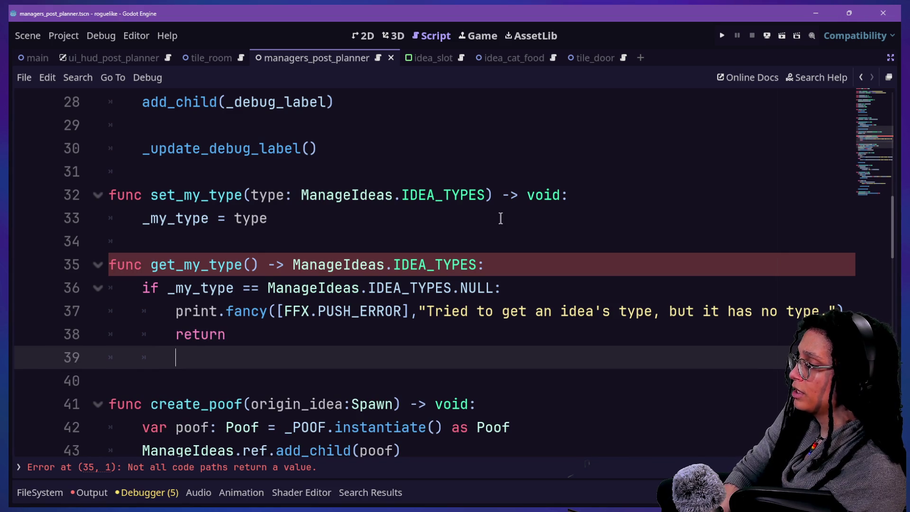
pyautogui.click(318, 329)
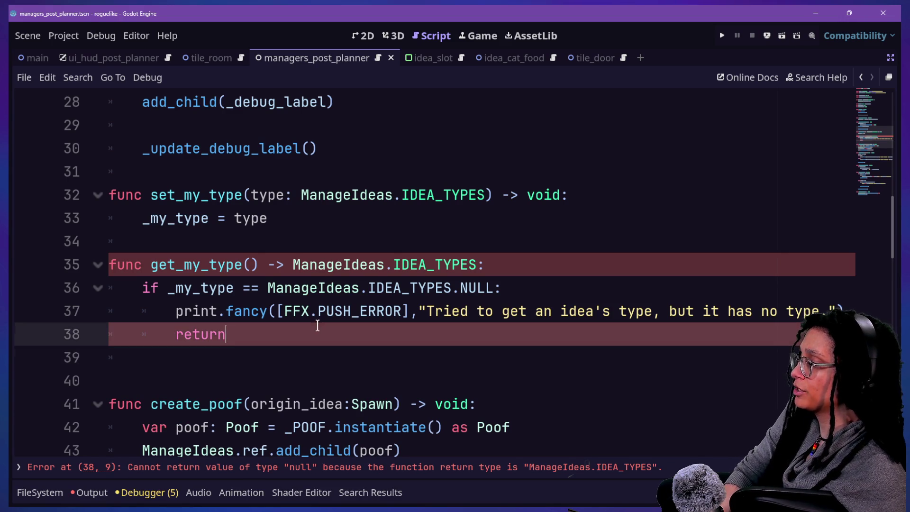
pyautogui.moveTo(270, 291); pyautogui.dragTo(495, 289)
pyautogui.hotkey('ctrl', 'c')
pyautogui.click(252, 333)
pyautogui.hotkey('ctrl', 'v')
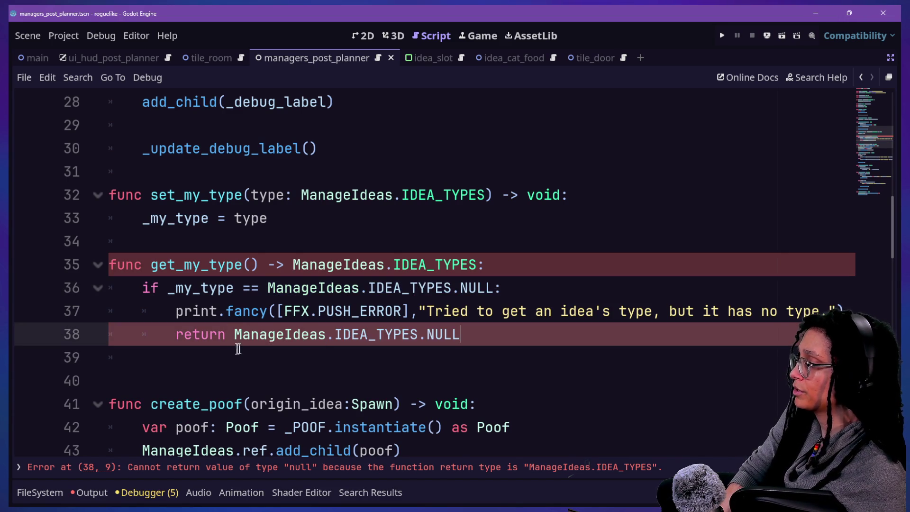
# Step: Replace it with return _my_type, outdented out of the if block
pyautogui.click(237, 351)
pyautogui.moveTo(234, 335); pyautogui.dragTo(473, 328)
pyautogui.write('_my')
pyautogui.press('BackSpace')
pyautogui.press('BackSpace')
pyautogui.press('BackSpace')
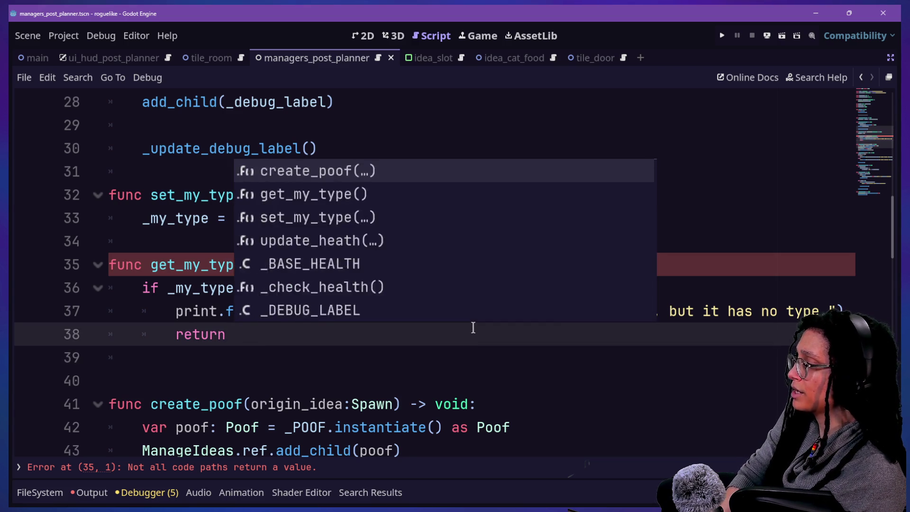
pyautogui.press('BackSpace')
pyautogui.write('reutnr _my')
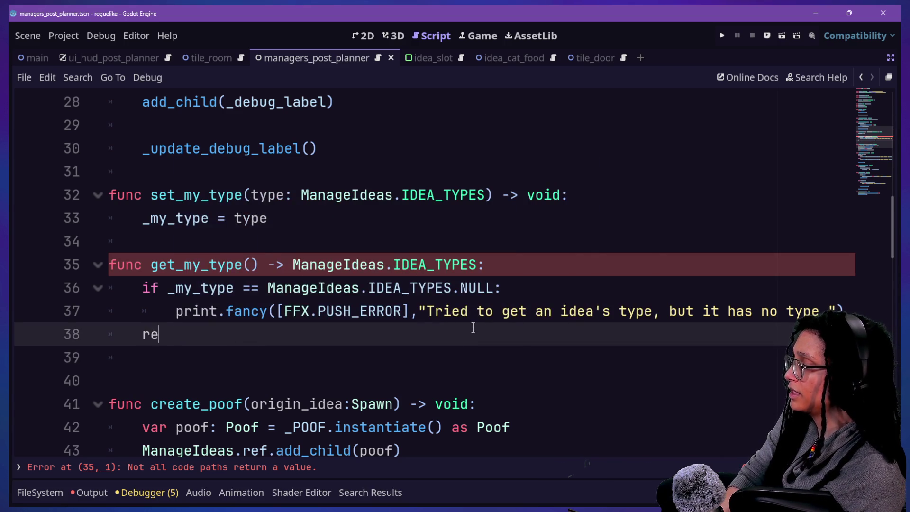
pyautogui.press('Return')
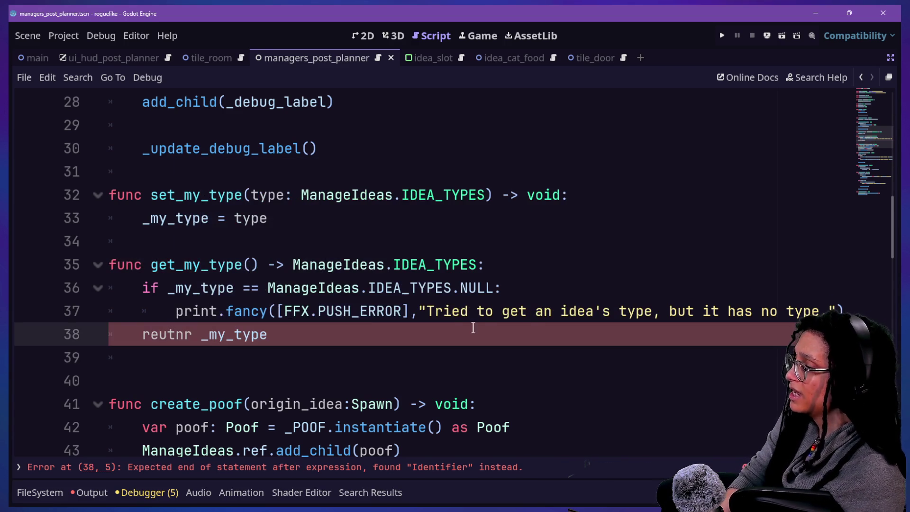
pyautogui.click(193, 335)
pyautogui.press('BackSpace')
pyautogui.press('BackSpace')
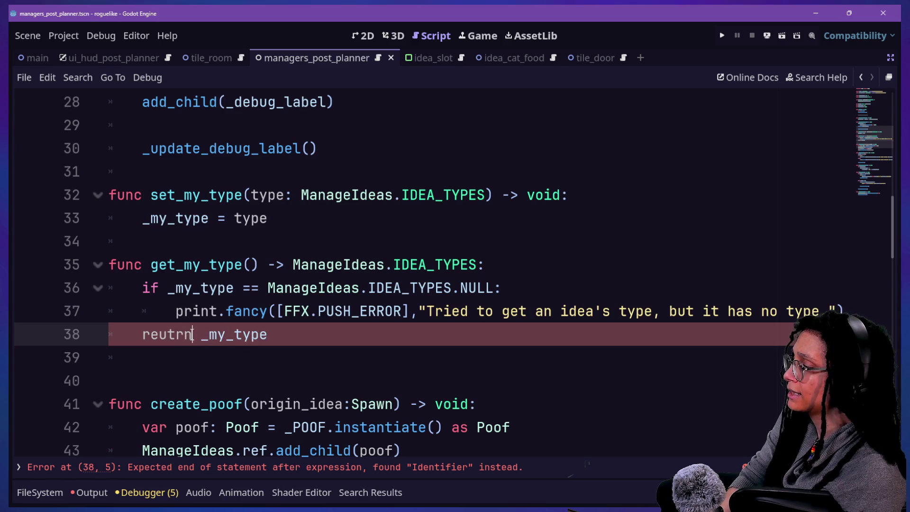
pyautogui.press('BackSpace')
pyautogui.press('BackSpace')
pyautogui.write('turn')
pyautogui.press('Escape')
# Step: Add a blank line after the print and remove the extra blank line before create_poof
pyautogui.moveTo(142, 311); pyautogui.dragTo(143, 288)
pyautogui.click(482, 325)
pyautogui.click(838, 303)
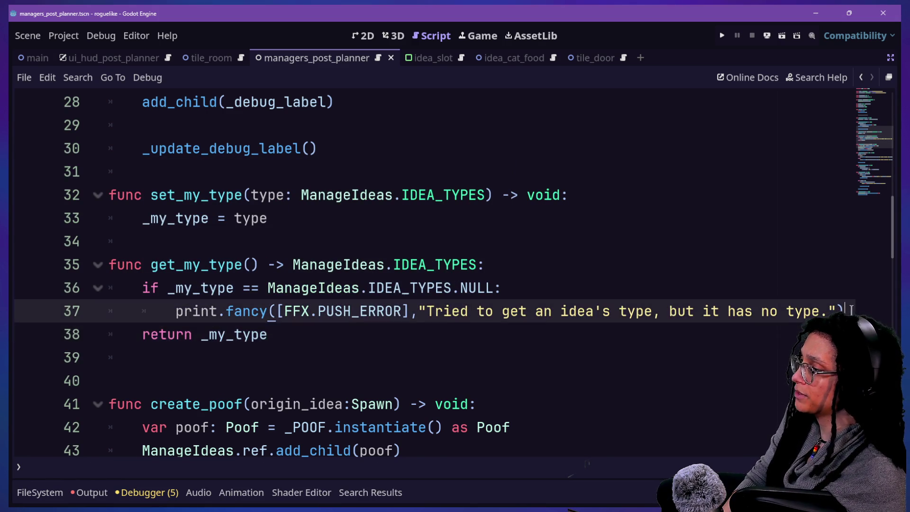
pyautogui.press('Return')
pyautogui.click(536, 311)
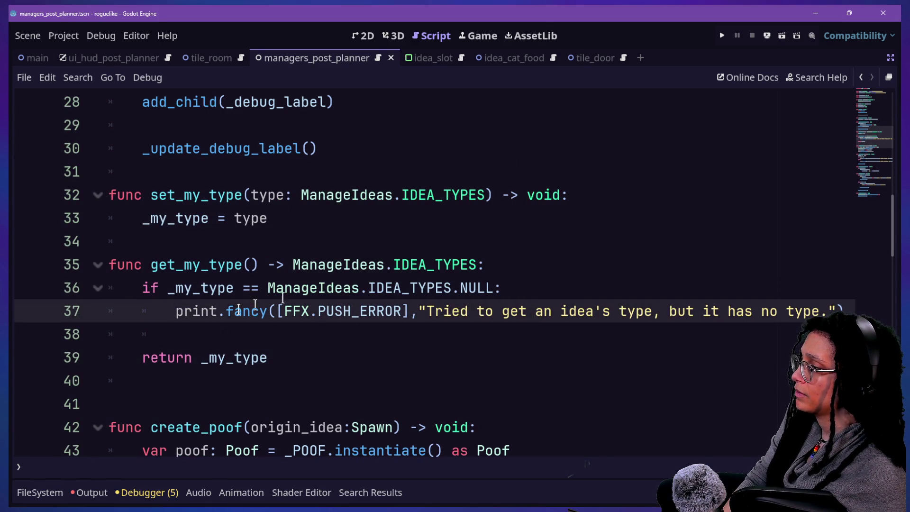
pyautogui.click(238, 405)
pyautogui.press('BackSpace')
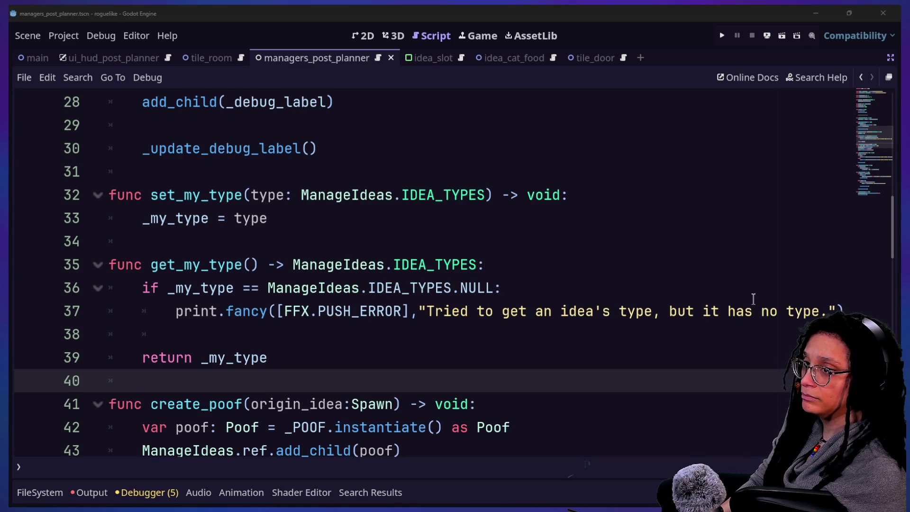
pyautogui.hotkey('alt', 'Tab')
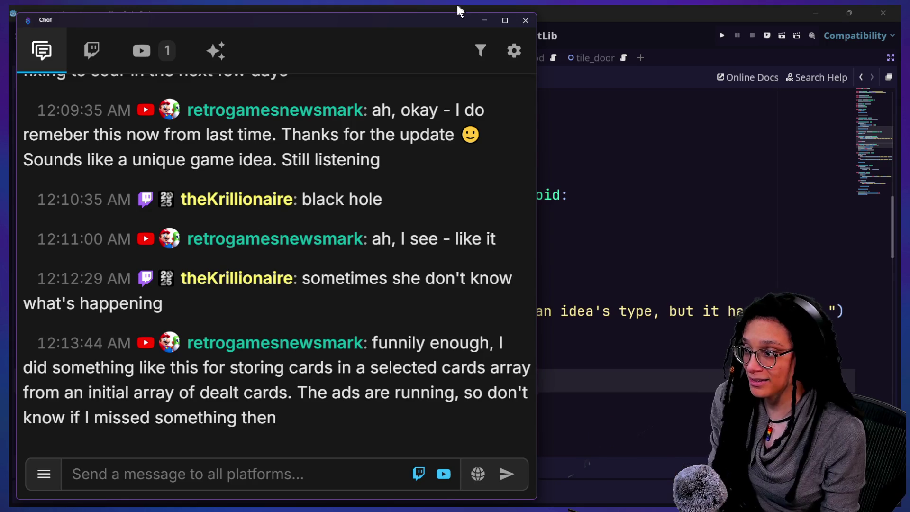
# Step: Return to the script editor and bring up the Quick Open resource list with Alt+Shift+O
pyautogui.click(382, 290)
pyautogui.hotkey('ctrl', 'alt', 'o')
pyautogui.press('Escape')
pyautogui.hotkey('alt', 'shift', 'o')
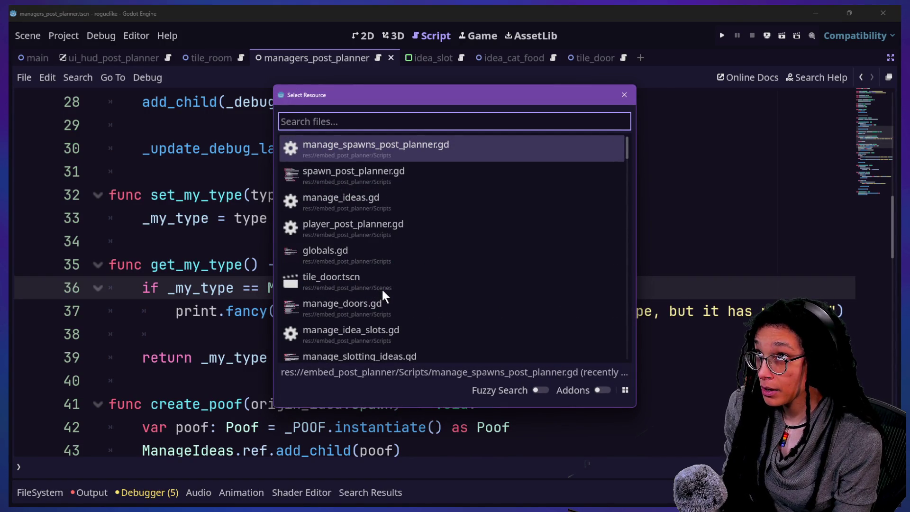
# Step: Dismiss the file list and go back through the navigation history to the slot-checking loop
pyautogui.press('Escape')
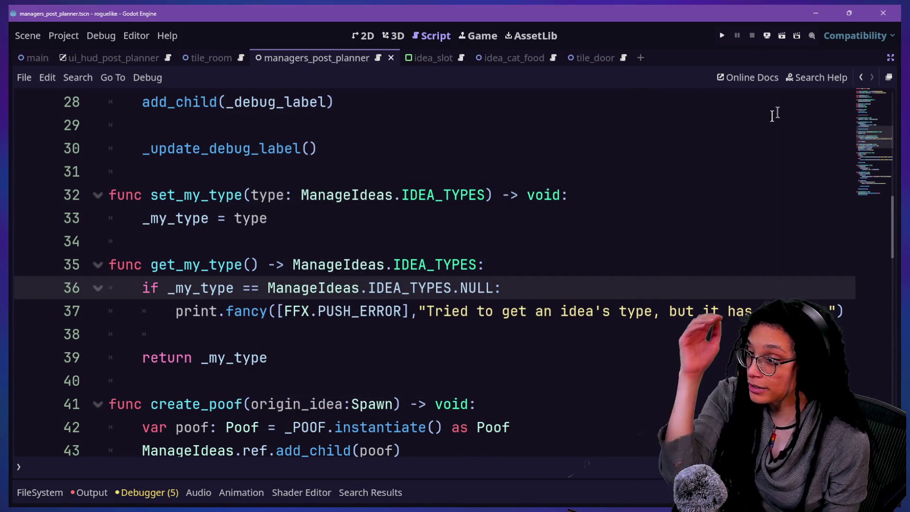
pyautogui.click(862, 77)
pyautogui.click(861, 77)
pyautogui.click(862, 77)
pyautogui.click(862, 77)
pyautogui.click(862, 77)
pyautogui.click(860, 77)
pyautogui.click(860, 77)
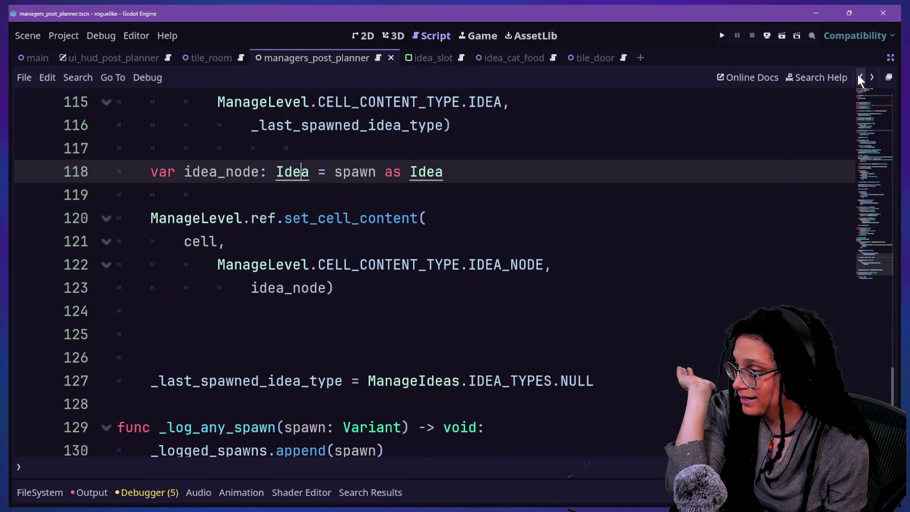
pyautogui.click(859, 77)
pyautogui.click(859, 76)
pyautogui.click(859, 77)
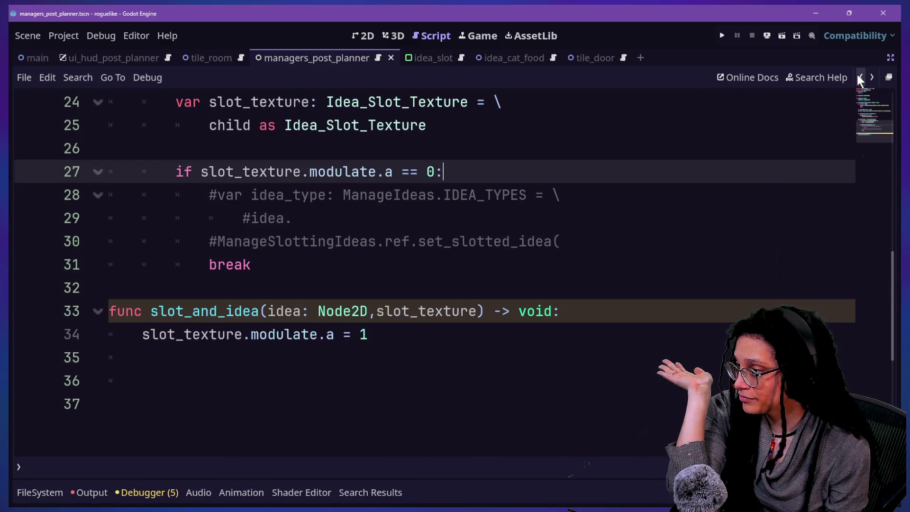
# Step: Select the commented-out lines 28 through 30
pyautogui.click(417, 218)
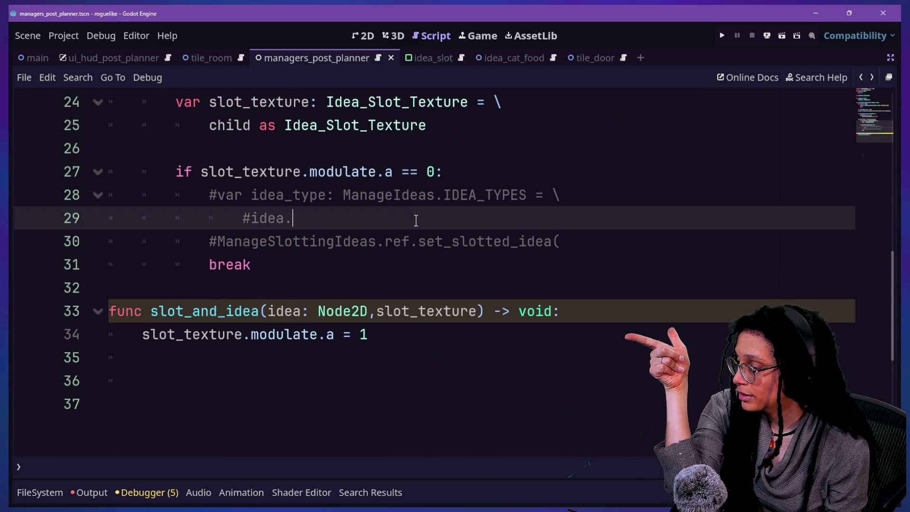
pyautogui.scroll(1, 417, 218)
pyautogui.click(260, 260)
pyautogui.moveTo(260, 260); pyautogui.dragTo(392, 307)
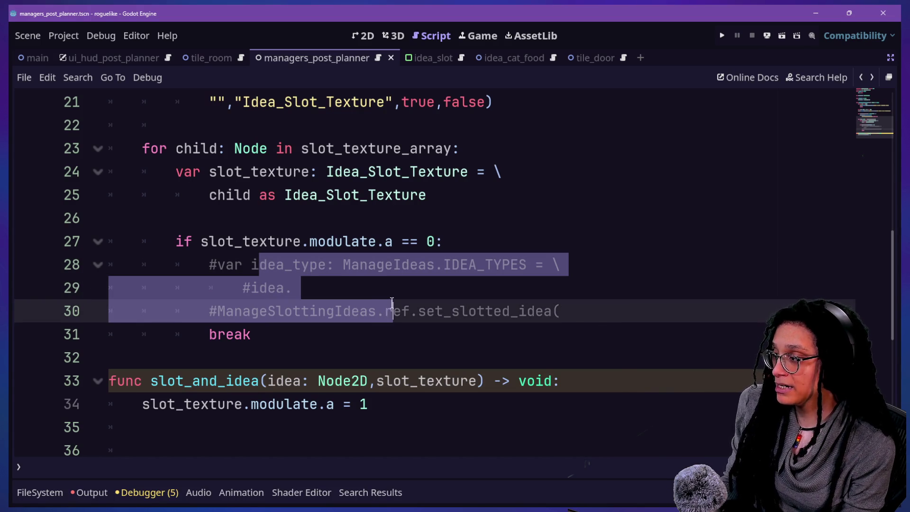
# Step: Jump to manage_spawns_post_planner.gd at line 118, below the cell update
pyautogui.hotkey('alt', 'shift', 'o')
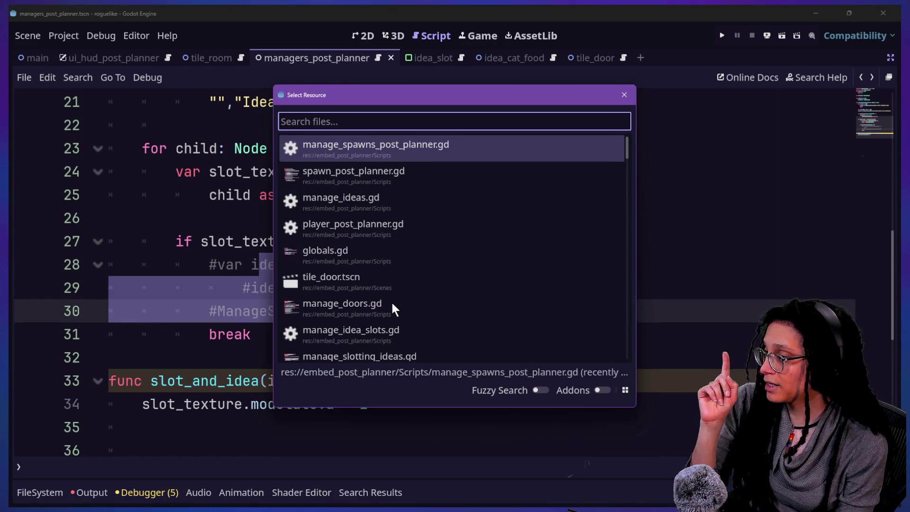
pyautogui.press('Return')
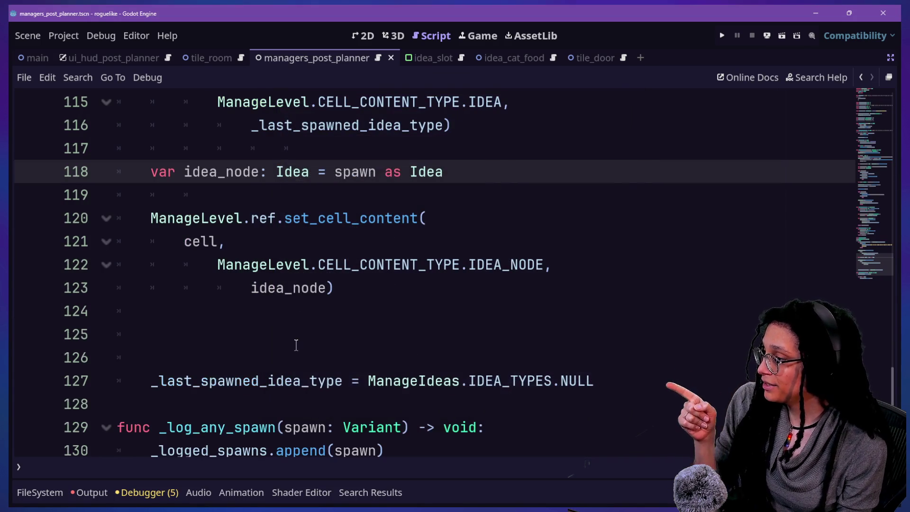
pyautogui.click(313, 332)
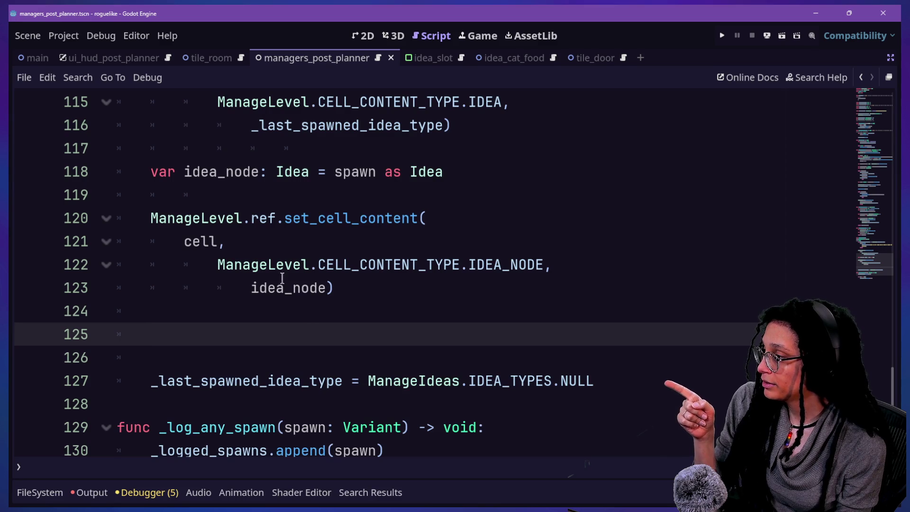
# Step: Remove the stray 'i' and outdent the ManageLevel and idea_node lines (122–123) by one level
pyautogui.moveTo(306, 277)
pyautogui.write('i')
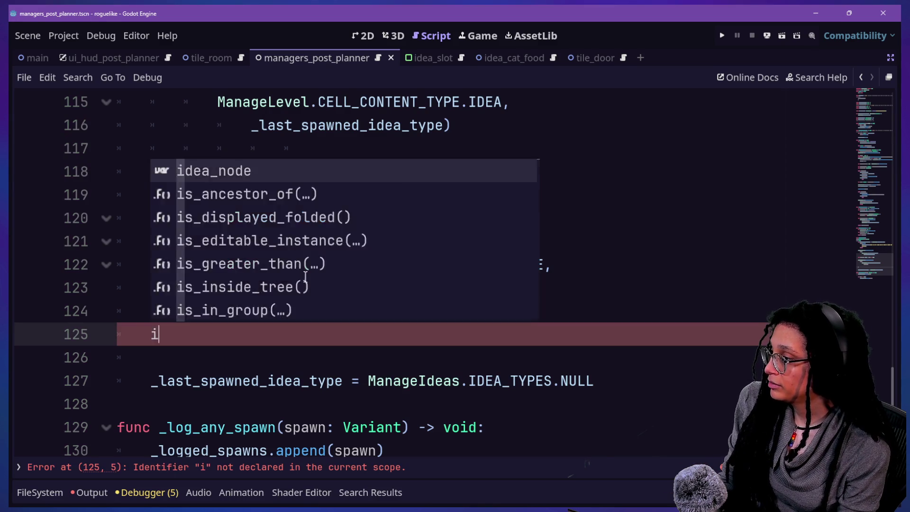
pyautogui.press('BackSpace')
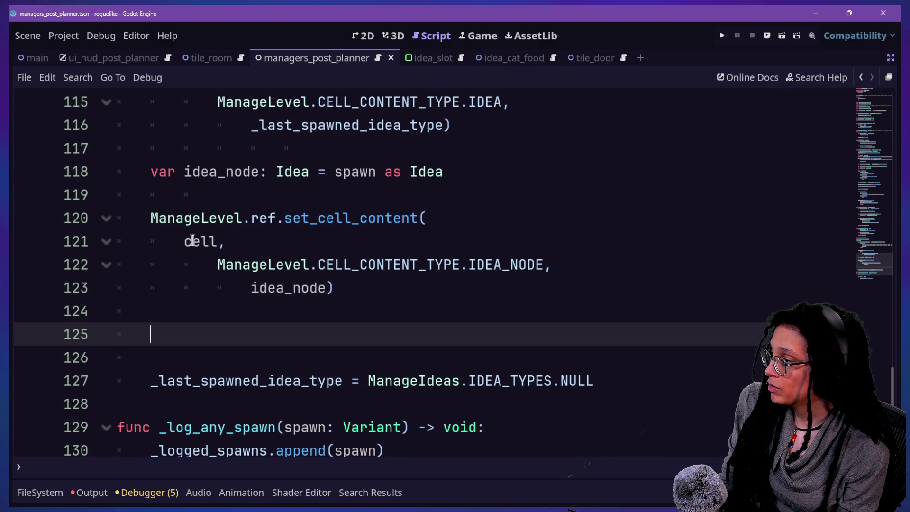
pyautogui.click(224, 266)
pyautogui.press('BackSpace')
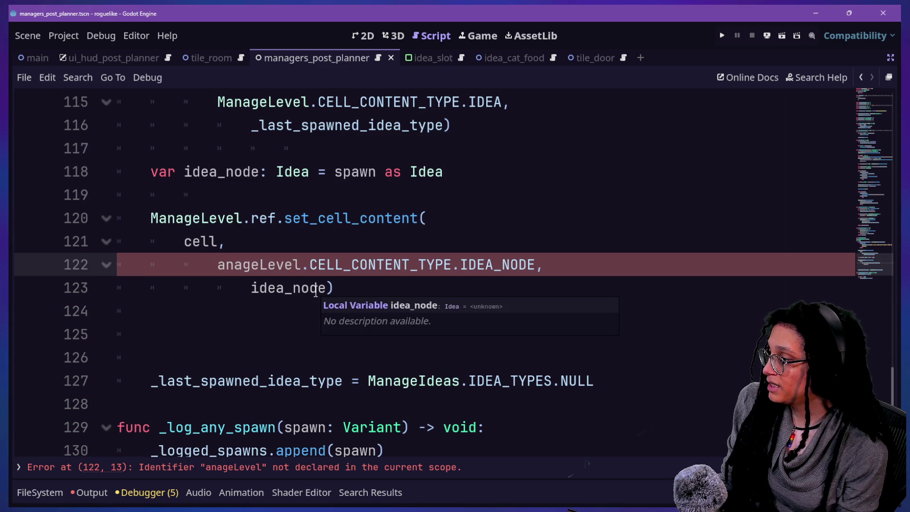
pyautogui.hotkey('ctrl', 'z')
pyautogui.press('BackSpace')
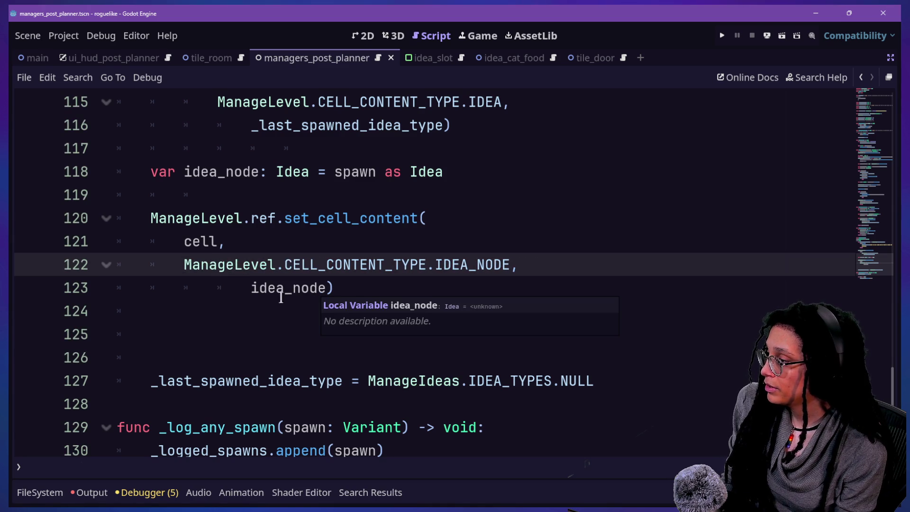
pyautogui.click(256, 290)
pyautogui.press('BackSpace')
pyautogui.press('BackSpace')
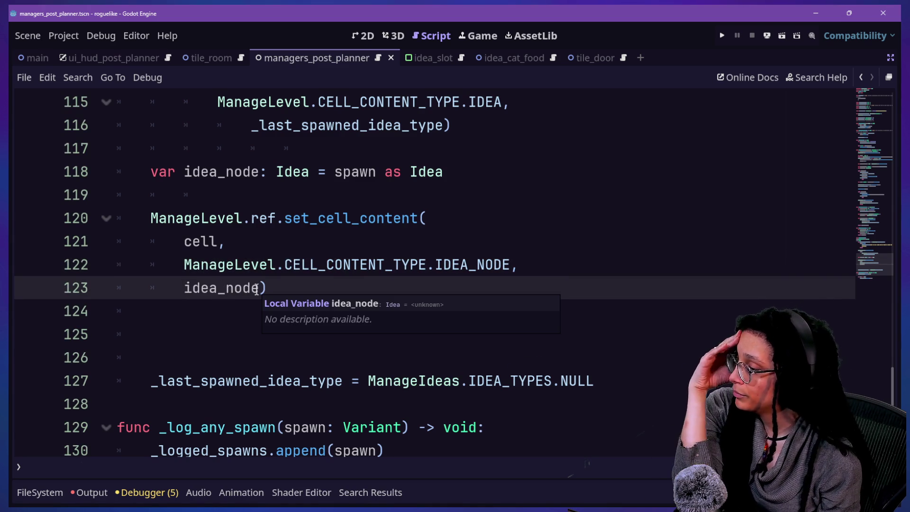
# Step: Delete an extra blank line and add idea_node.set_my_type(_last_spawned_idea_type) after line 124
pyautogui.click(436, 378)
pyautogui.click(307, 358)
pyautogui.click(326, 313)
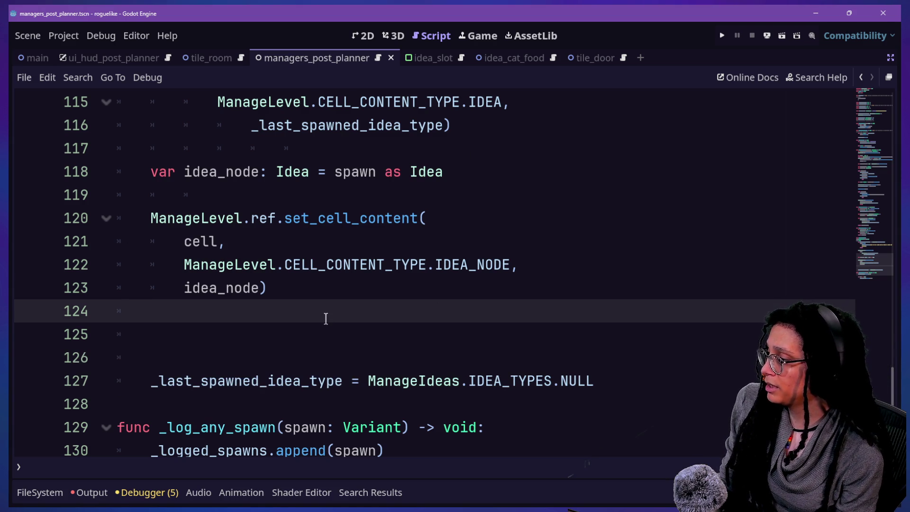
pyautogui.press('Down')
pyautogui.hotkey('ctrl', 'shift', 'k')
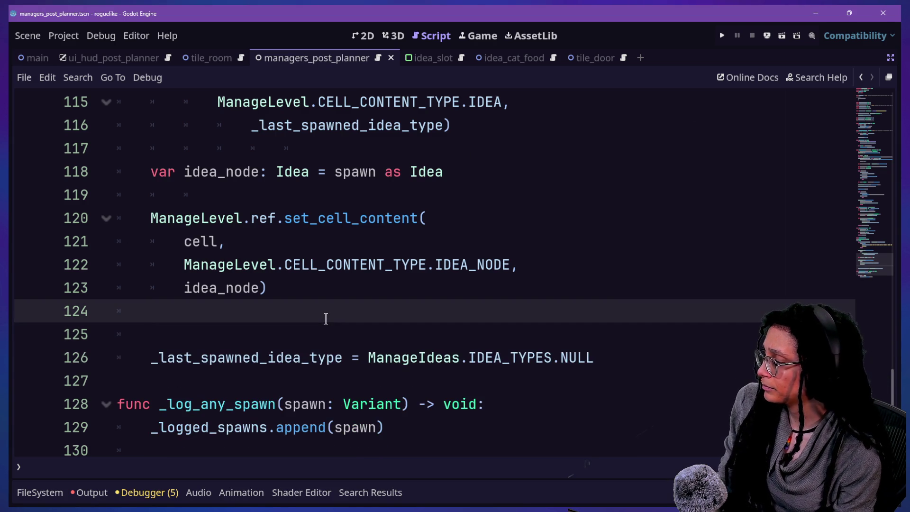
pyautogui.press('Return')
pyautogui.write('idea_node.')
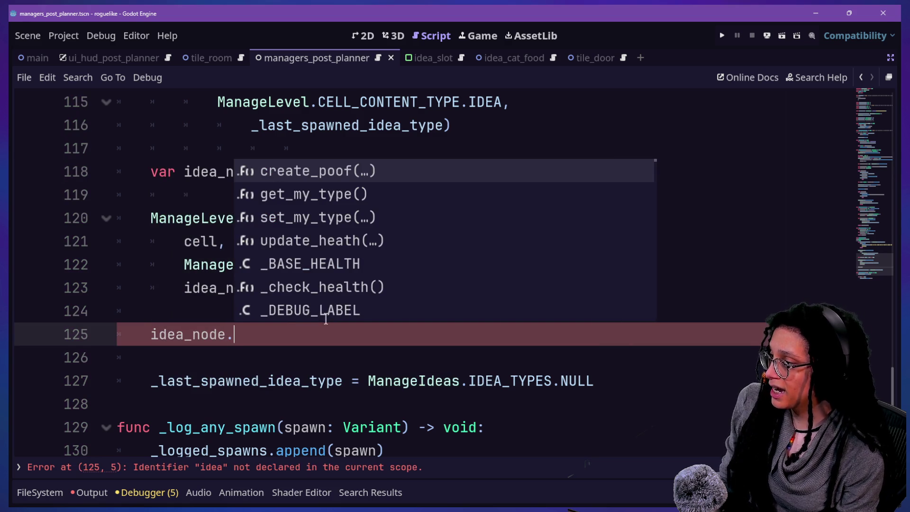
pyautogui.press('Down')
pyautogui.press('Down')
pyautogui.press('Return')
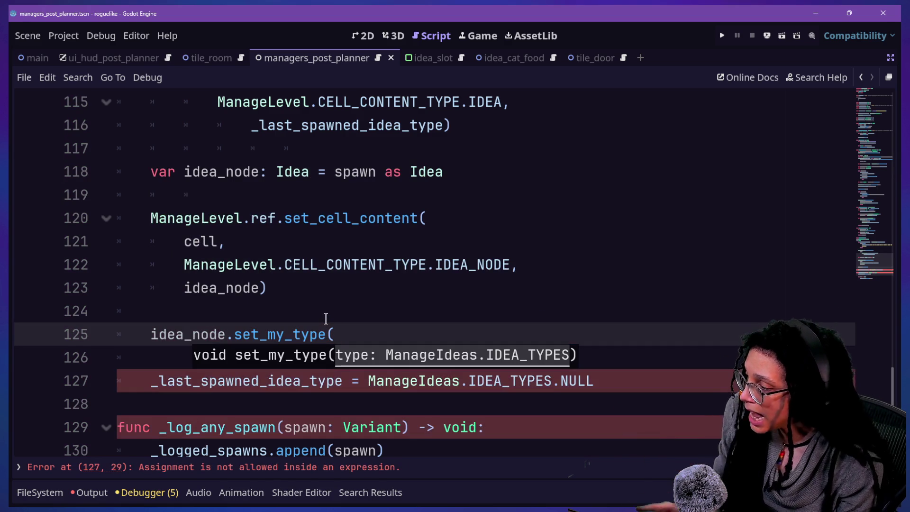
pyautogui.write('_last')
pyautogui.press('Return')
pyautogui.write(')')
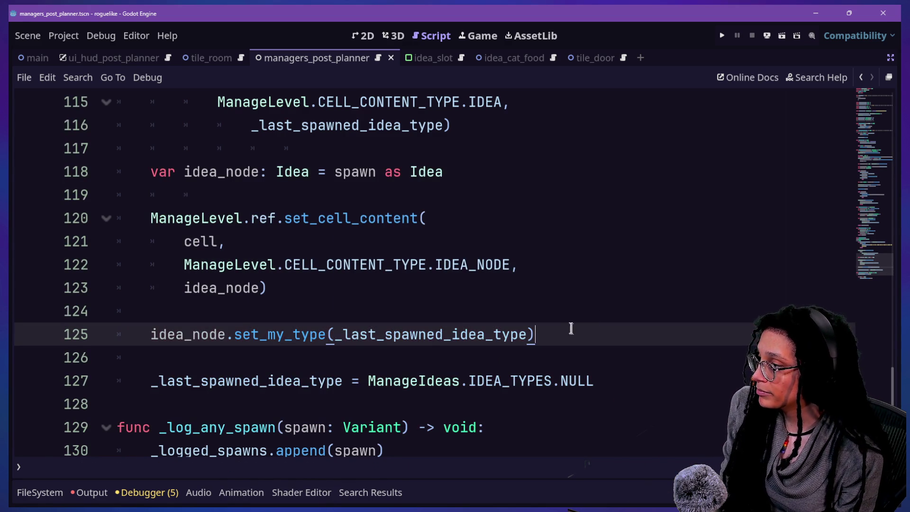
# Step: Move the set_my_type call up to directly under the Idea cast on line 118
pyautogui.moveTo(576, 332); pyautogui.dragTo(559, 308)
pyautogui.hotkey('ctrl', 'c')
pyautogui.press('BackSpace')
pyautogui.click(482, 172)
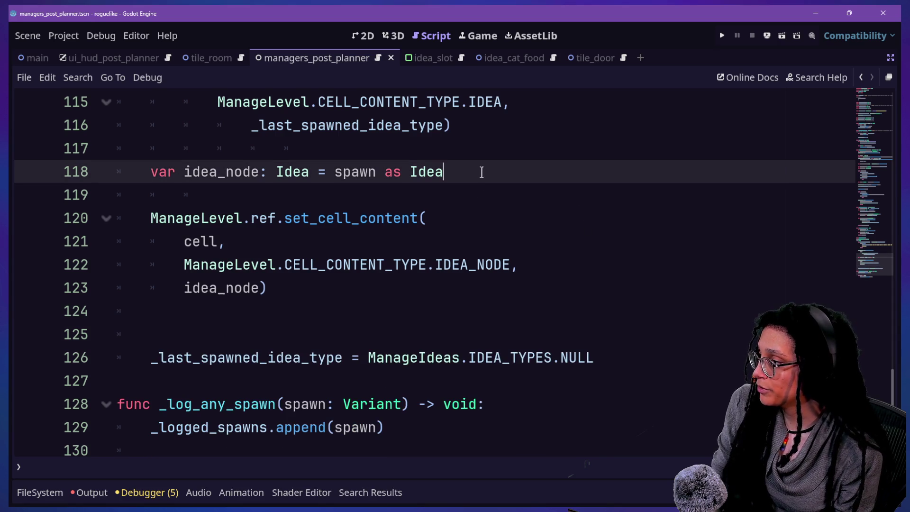
pyautogui.press('Return')
pyautogui.hotkey('ctrl', 'v')
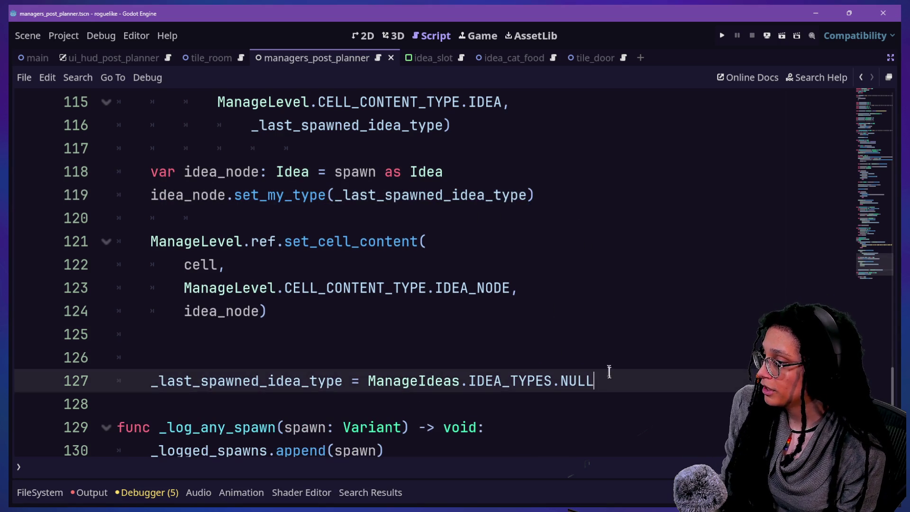
# Step: Move the _last_spawned_idea_type = IDEA_TYPES.NULL reset line under set_my_type and save
pyautogui.moveTo(606, 374); pyautogui.dragTo(606, 359)
pyautogui.hotkey('ctrl', 'c')
pyautogui.press('BackSpace')
pyautogui.click(545, 198)
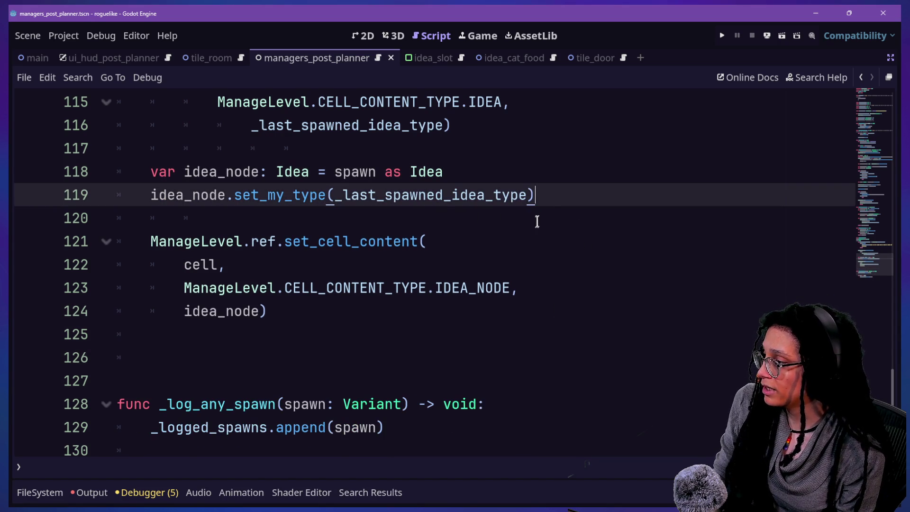
pyautogui.press('Return')
pyautogui.hotkey('ctrl', 'v')
pyautogui.press('Return')
pyautogui.hotkey('ctrl', 's')
# Step: Delete leftover blank lines, remove extra indents on lines 115–116, save, and bring up Quick Open
pyautogui.click(396, 372)
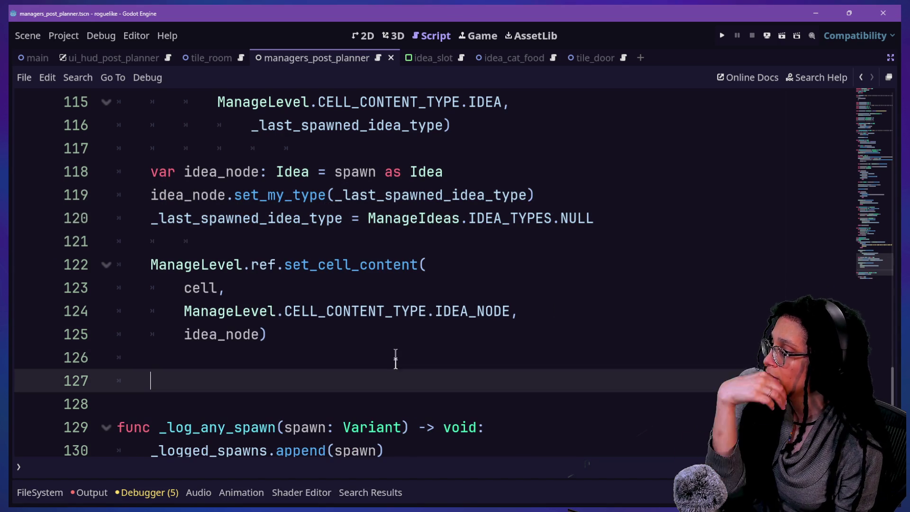
pyautogui.press('BackSpace')
pyautogui.press('BackSpace')
pyautogui.press('BackSpace')
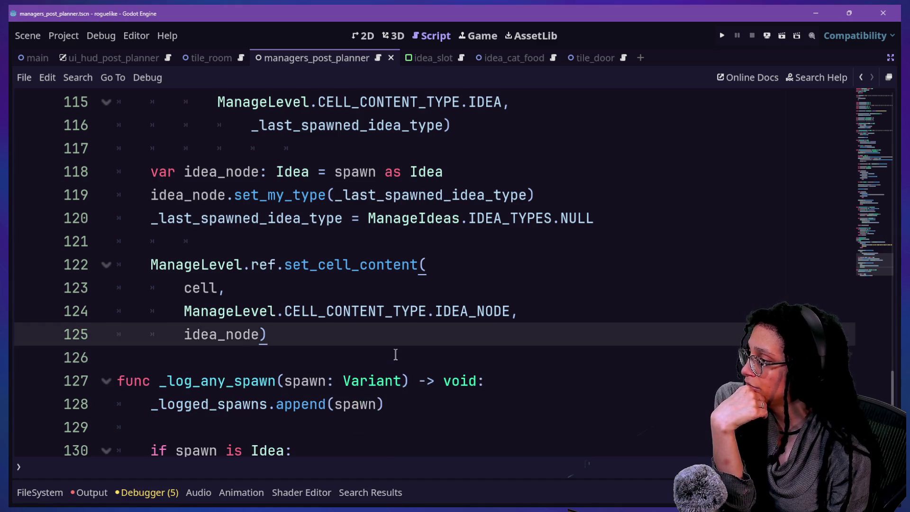
pyautogui.scroll(1, 396, 355)
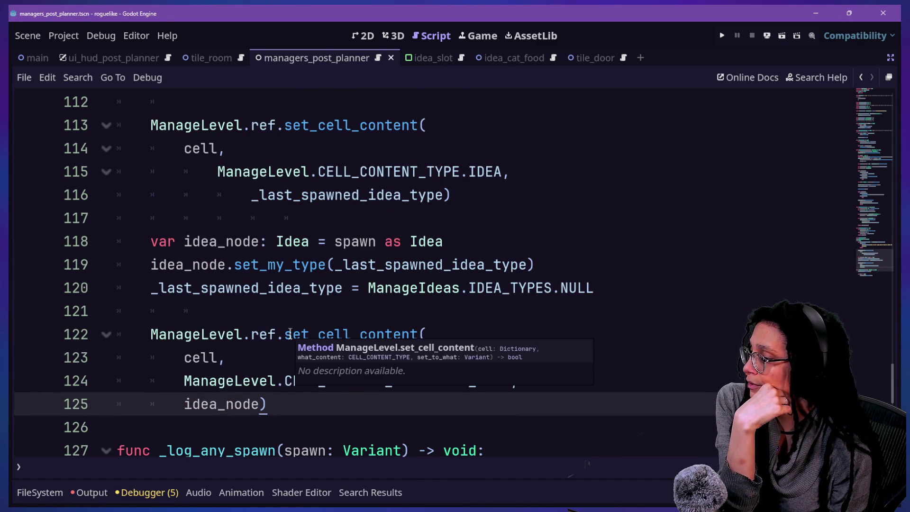
pyautogui.click(465, 219)
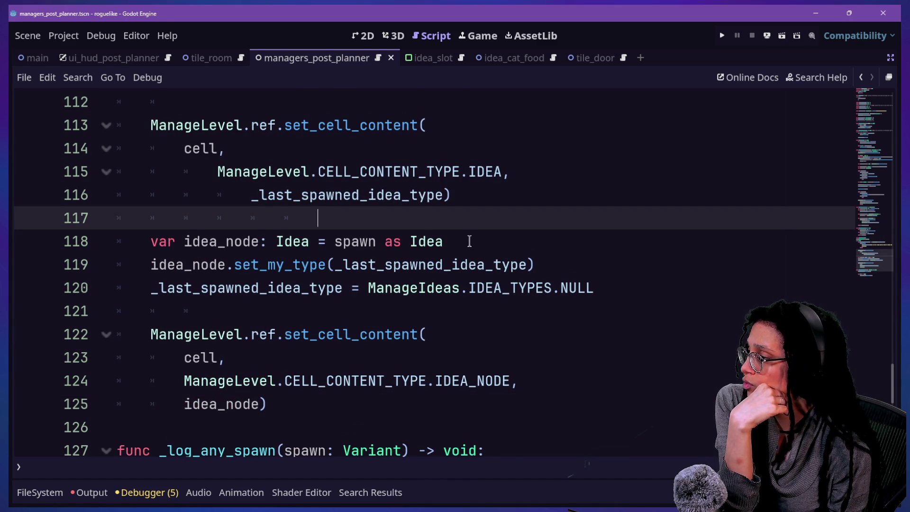
pyautogui.scroll(1, 470, 242)
pyautogui.click(208, 234)
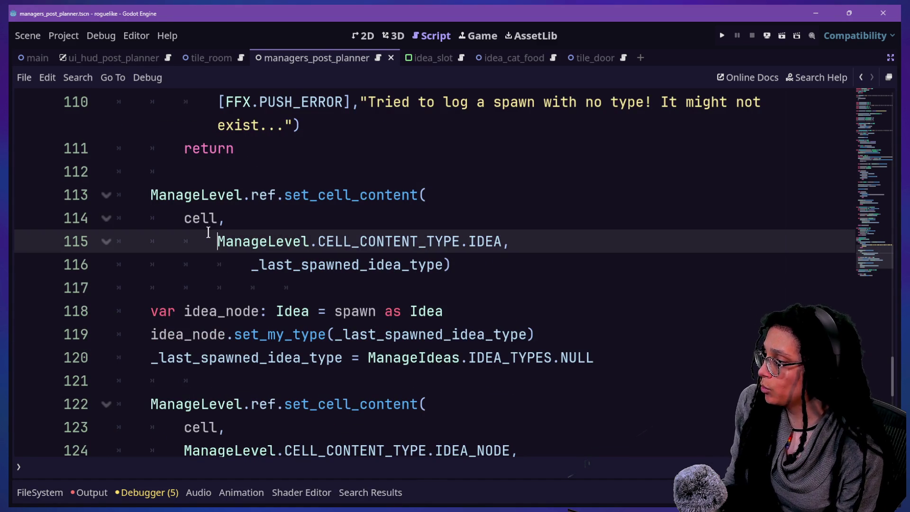
pyautogui.press('BackSpace')
pyautogui.click(249, 264)
pyautogui.press('BackSpace')
pyautogui.press('BackSpace')
pyautogui.hotkey('ctrl', 's')
pyautogui.click(359, 131)
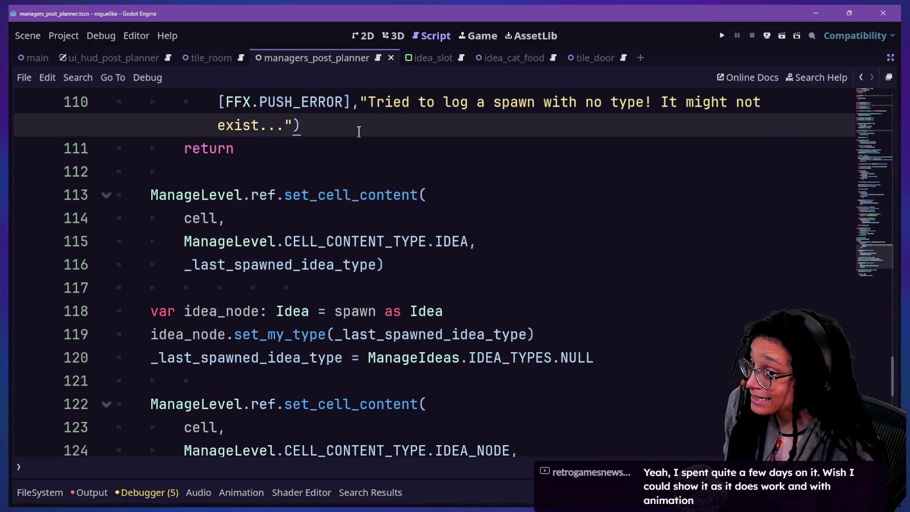
pyautogui.hotkey('shift', 'alt', 'o')
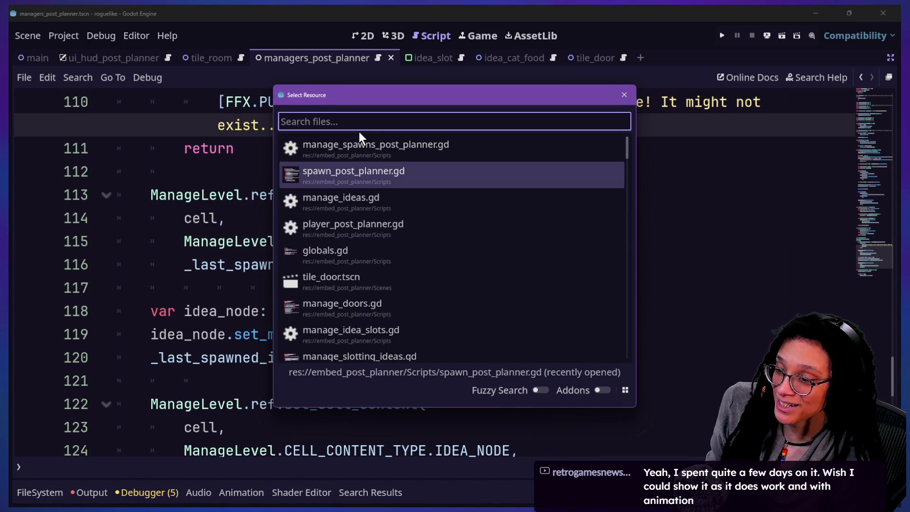
pyautogui.press('Down')
pyautogui.press('Down')
pyautogui.press('Up')
pyautogui.press('Up')
pyautogui.press('Up')
pyautogui.press('Down')
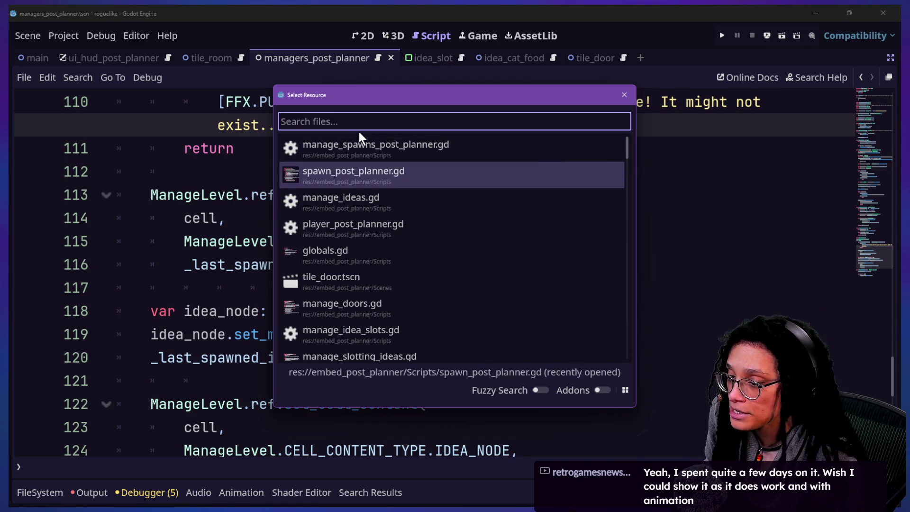
pyautogui.press('Down')
pyautogui.press('Down')
pyautogui.press('Up')
pyautogui.press('Up')
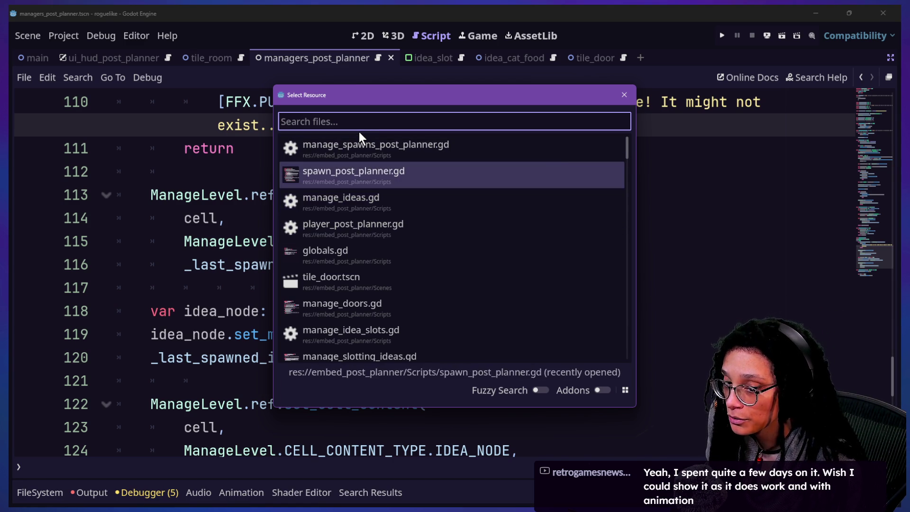
pyautogui.press('Down')
pyautogui.press('Down')
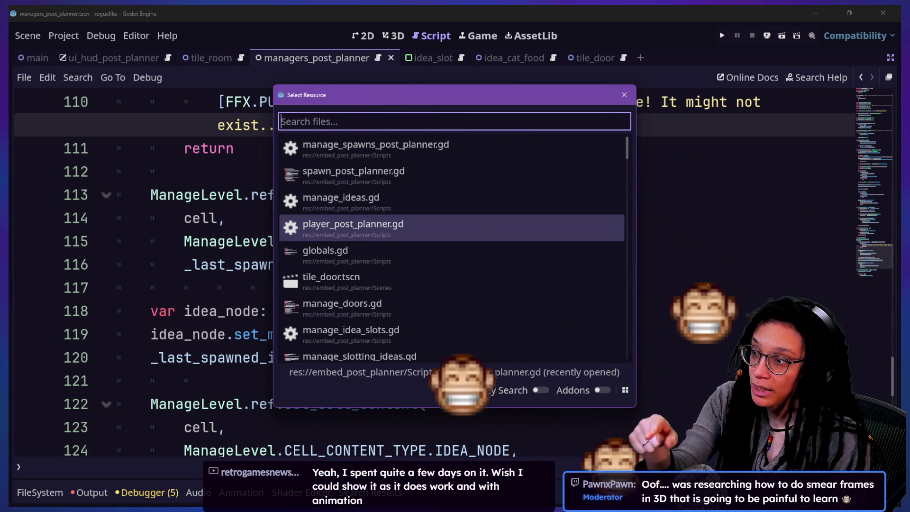
pyautogui.click(706, 281)
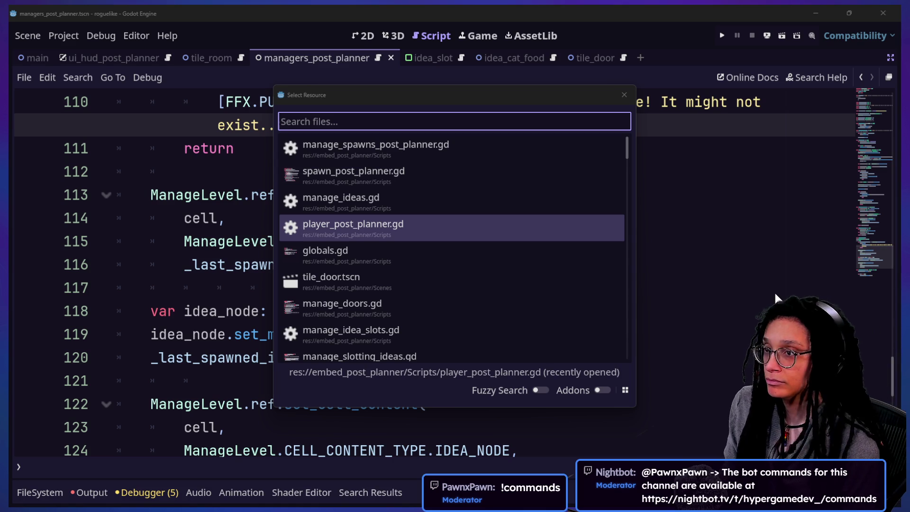
pyautogui.hotkey('alt', 'Tab')
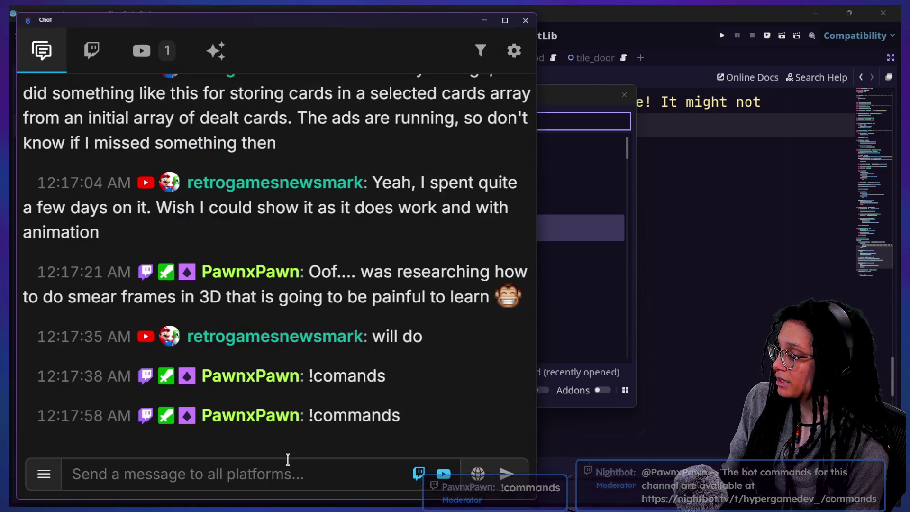
pyautogui.click(293, 474)
pyautogui.write('hyperga')
pyautogui.press('BackSpace')
pyautogui.press('BackSpace')
pyautogui.hotkey('ctrl', 'a')
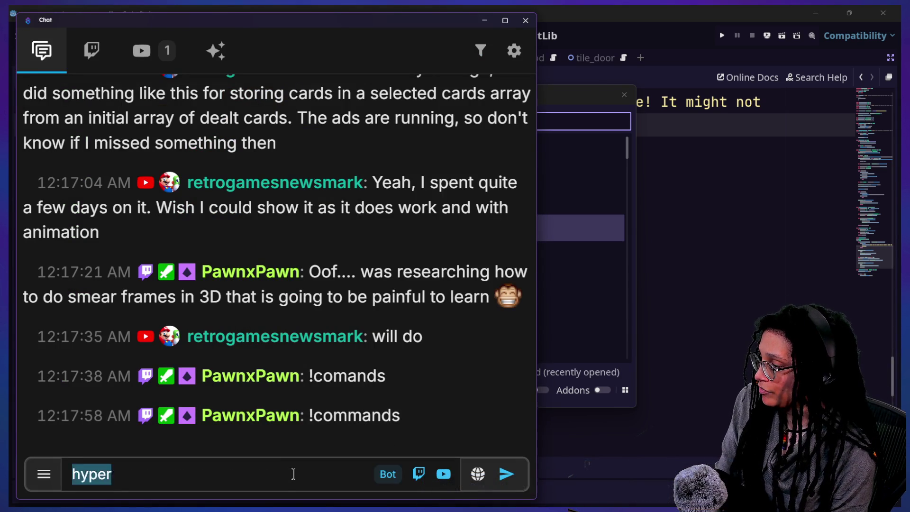
pyautogui.write('https')
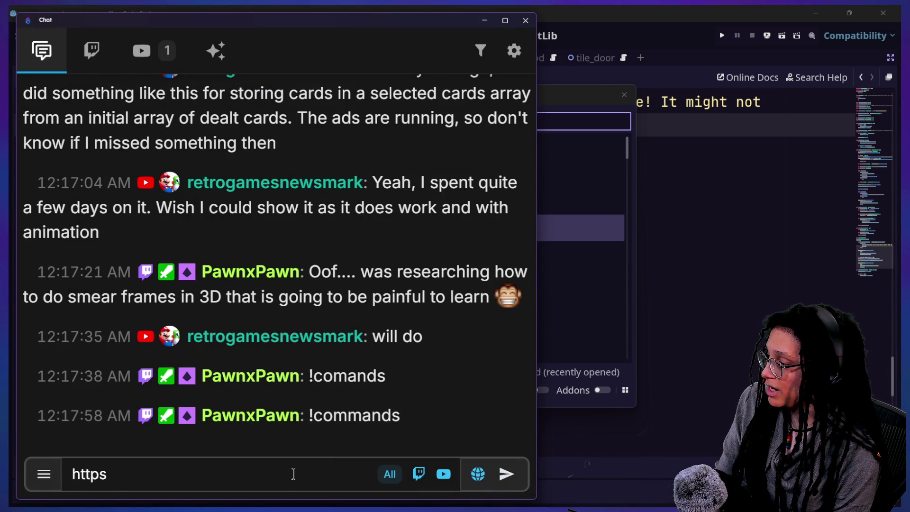
pyautogui.write('/')
pyautogui.press('BackSpace')
pyautogui.write('://hypergame.de')
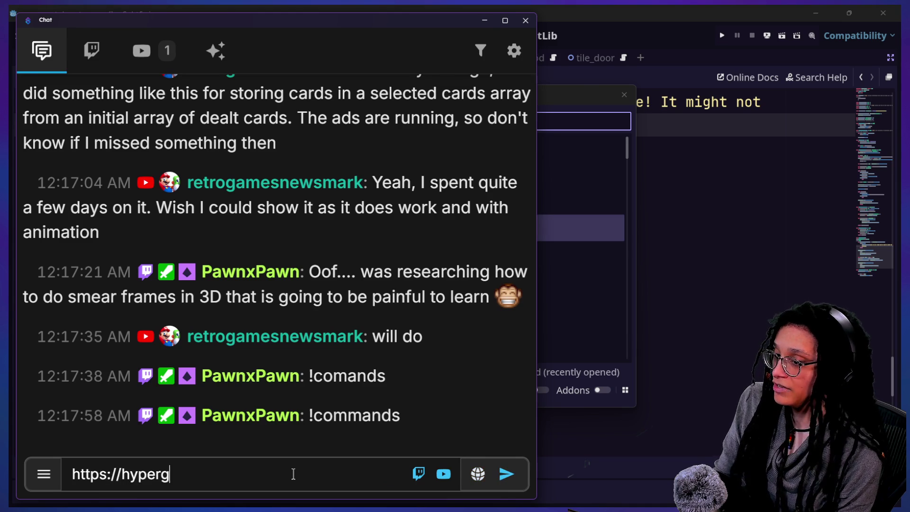
pyautogui.press('Return')
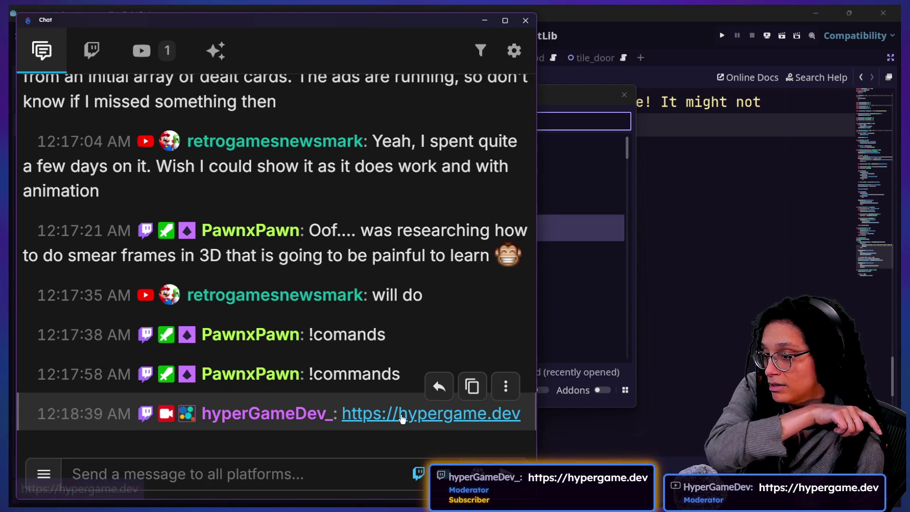
pyautogui.click(403, 416)
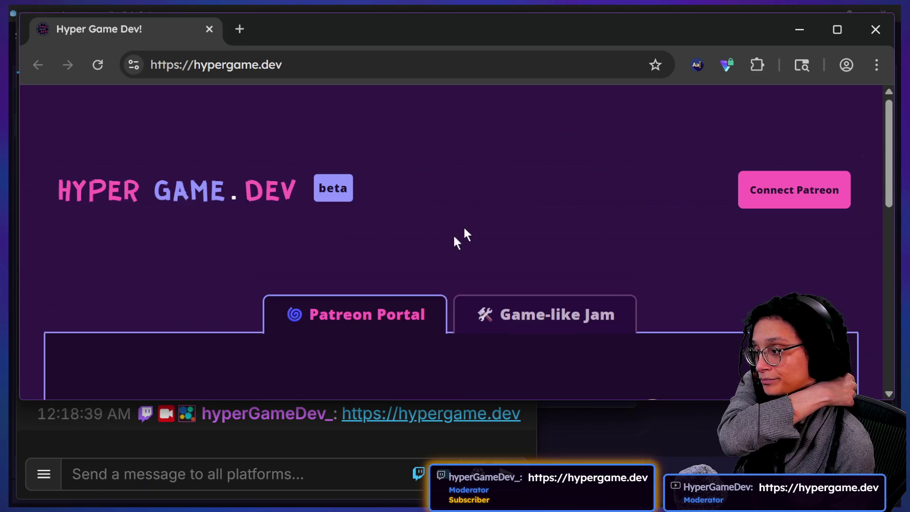
# Step: Scroll through the Hyper Game Dev page to look it over
pyautogui.scroll(-3, 465, 230)
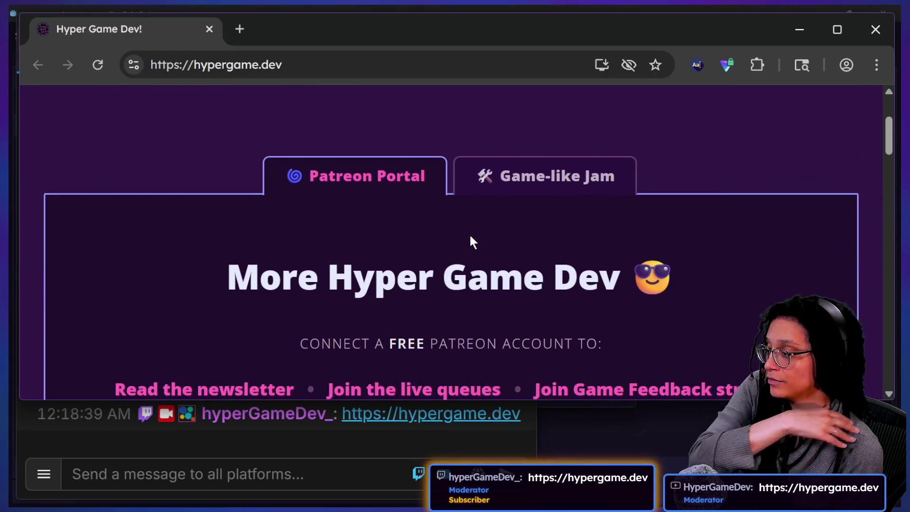
pyautogui.scroll(-2, 469, 237)
pyautogui.moveTo(527, 312); pyautogui.dragTo(787, 308)
pyautogui.click(447, 372)
pyautogui.scroll(-2, 446, 371)
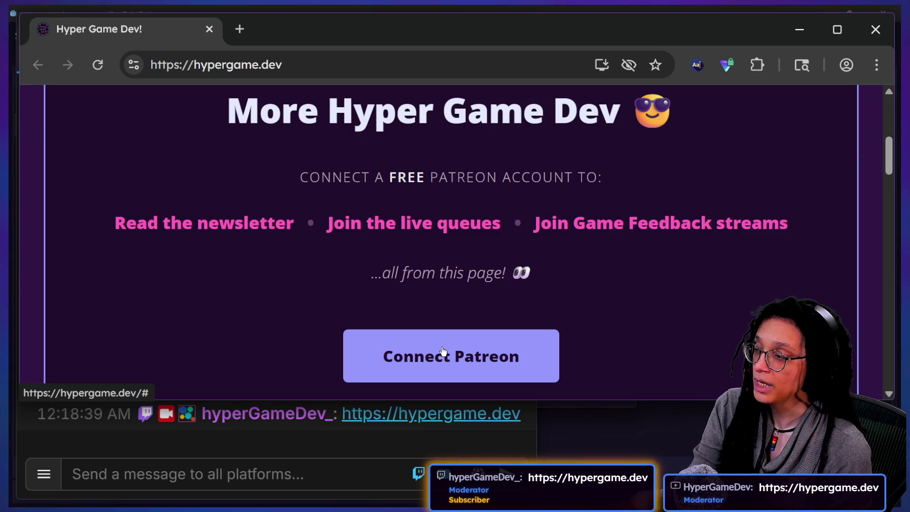
pyautogui.scroll(2, 469, 188)
pyautogui.scroll(2, 468, 187)
# Step: Close the Hyper Game Dev tab and the remaining Chrome window
pyautogui.click(237, 29)
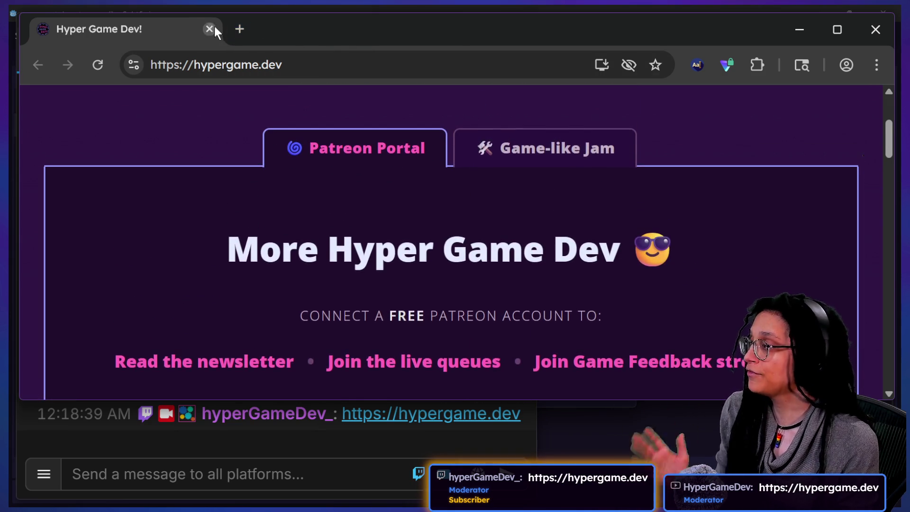
pyautogui.click(209, 29)
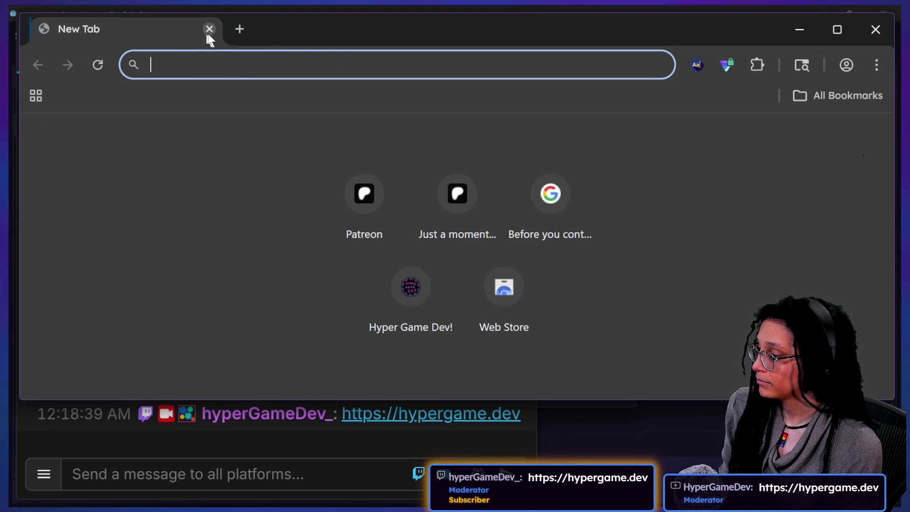
pyautogui.click(856, 34)
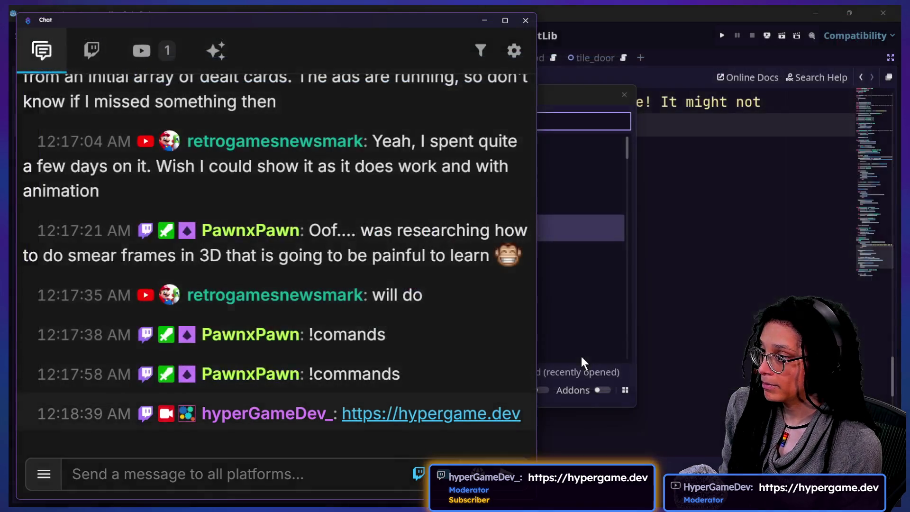
# Step: Back in the script editor, uncomment lines 28–30 with Ctrl+K
pyautogui.click(581, 356)
pyautogui.click(509, 316)
pyautogui.click(494, 419)
pyautogui.hotkey('shift', 'Up')
pyautogui.hotkey('shift', 'Up')
pyautogui.hotkey('shift', 'Up')
pyautogui.press('Left')
pyautogui.click(397, 381)
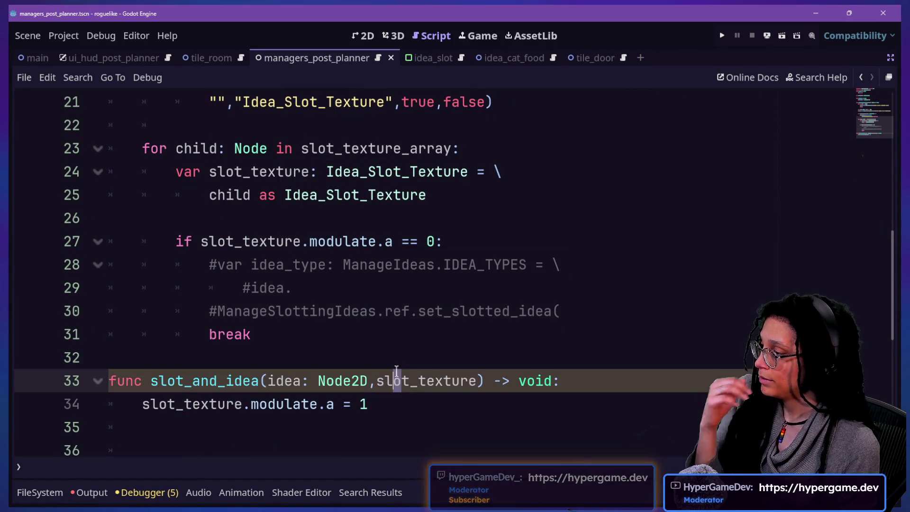
pyautogui.moveTo(564, 313)
pyautogui.mouseDown()
pyautogui.moveTo(539, 261)
pyautogui.moveTo(566, 300)
pyautogui.mouseUp()
pyautogui.click(539, 265)
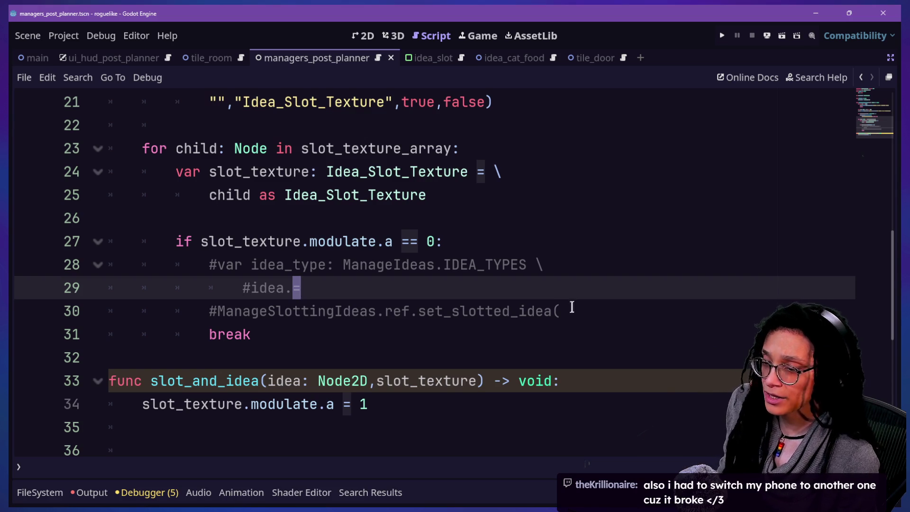
pyautogui.hotkey('ctrl', 'z')
pyautogui.hotkey('ctrl', 'z')
pyautogui.click(571, 309)
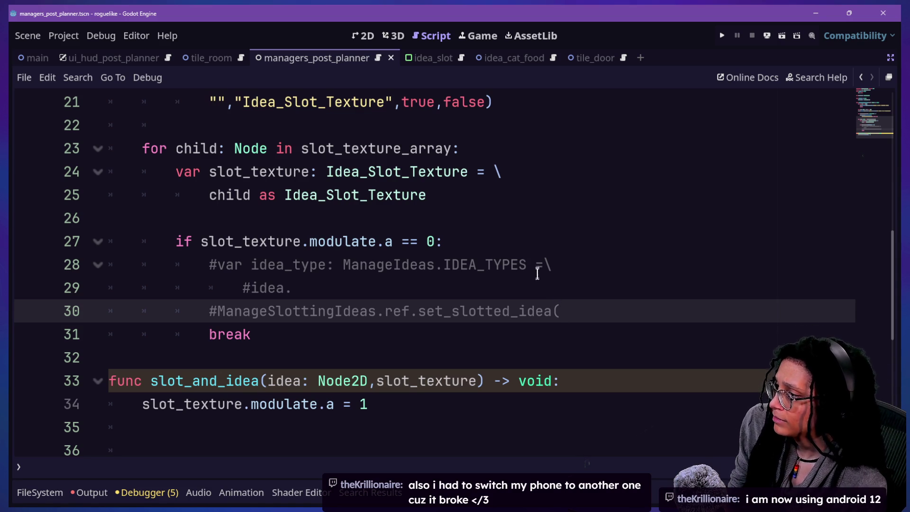
pyautogui.moveTo(532, 266)
pyautogui.mouseDown()
pyautogui.moveTo(559, 264)
pyautogui.moveTo(559, 309)
pyautogui.mouseUp()
pyautogui.hotkey('ctrl', 'k')
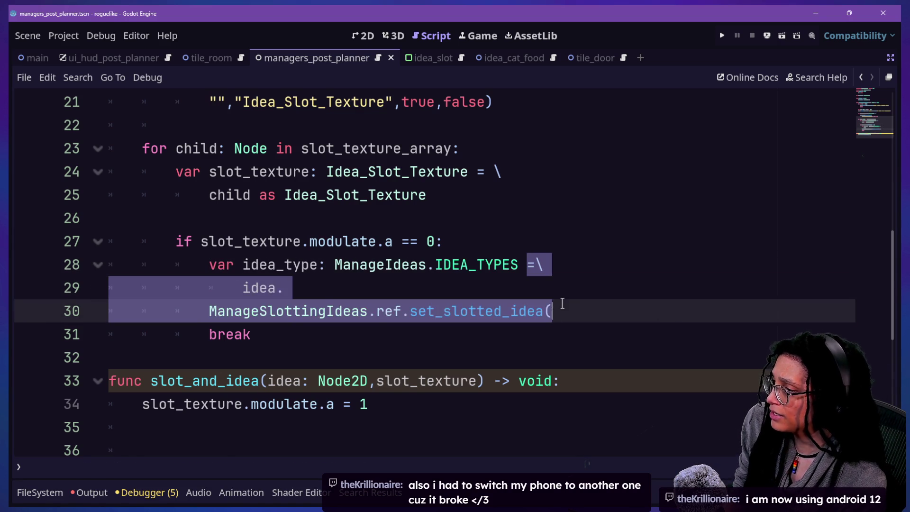
pyautogui.click(161, 258)
# Step: Complete idea.get_my_type() on line 29 from the suggestions
pyautogui.moveTo(253, 233); pyautogui.dragTo(450, 295)
pyautogui.click(200, 266)
pyautogui.moveTo(292, 266); pyautogui.dragTo(482, 273)
pyautogui.click(453, 291)
pyautogui.write('g')
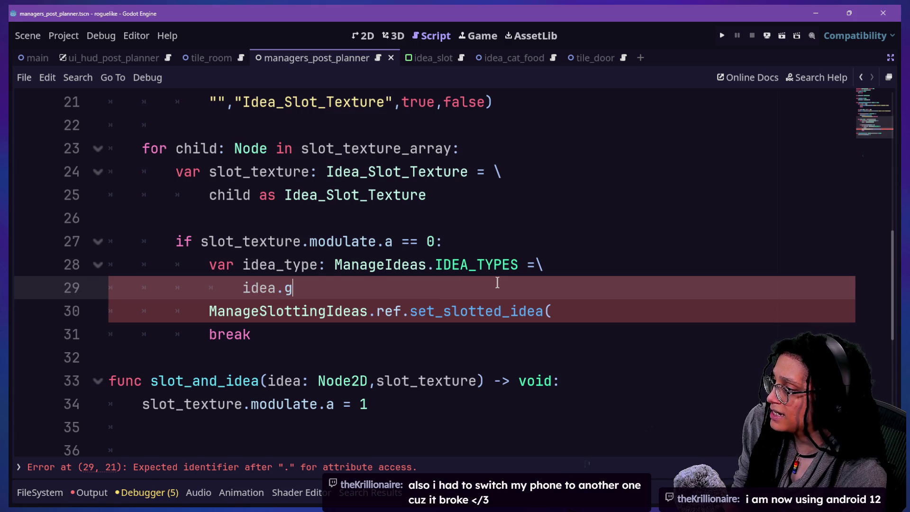
pyautogui.press('Return')
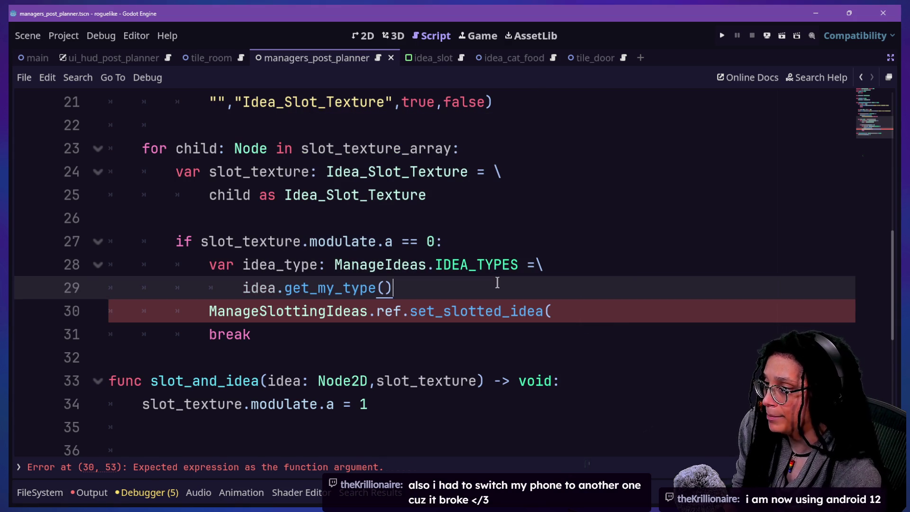
pyautogui.moveTo(332, 218); pyautogui.dragTo(436, 265)
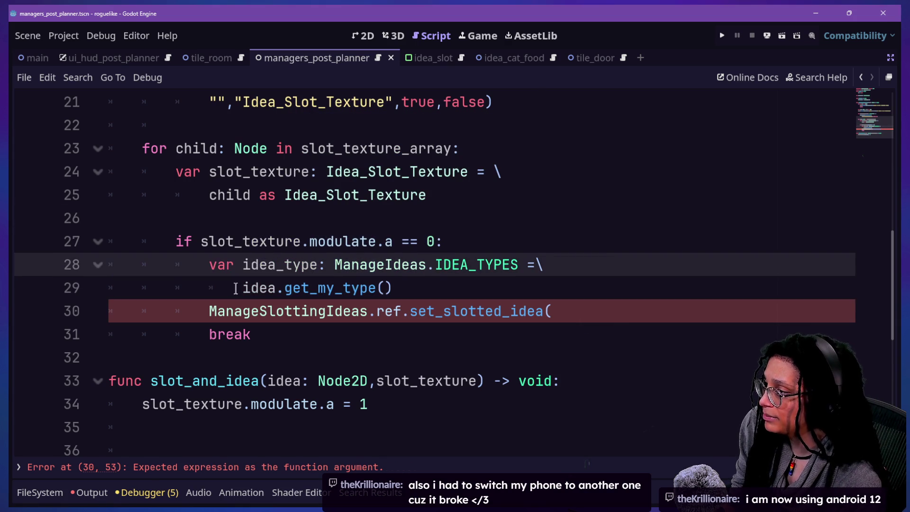
pyautogui.moveTo(209, 288); pyautogui.dragTo(389, 324)
pyautogui.click(443, 291)
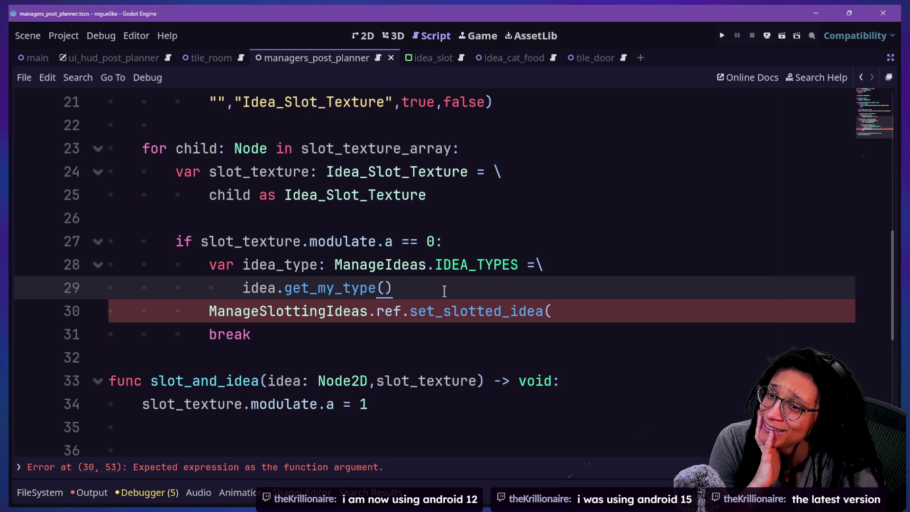
pyautogui.press('Down')
pyautogui.press('Down')
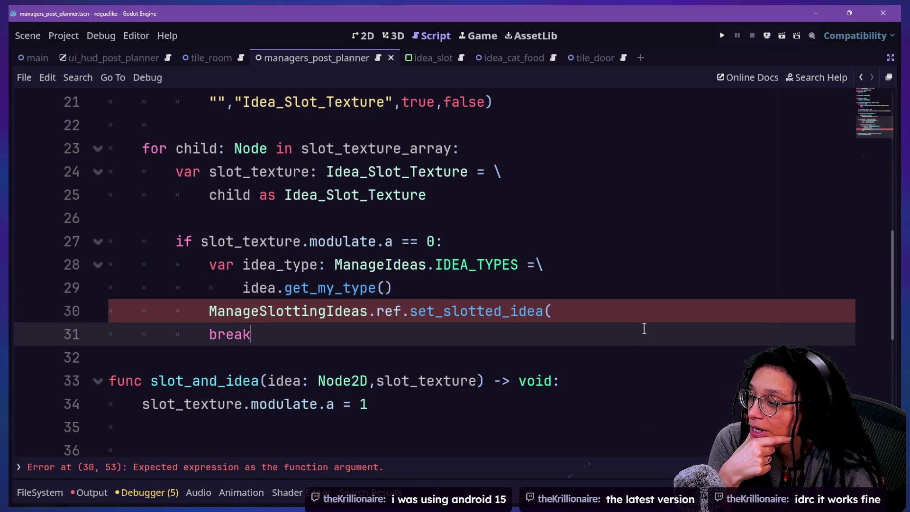
# Step: Pass idea_type as the argument to the unfinished set_slotted_idea( call and save
pyautogui.click(635, 315)
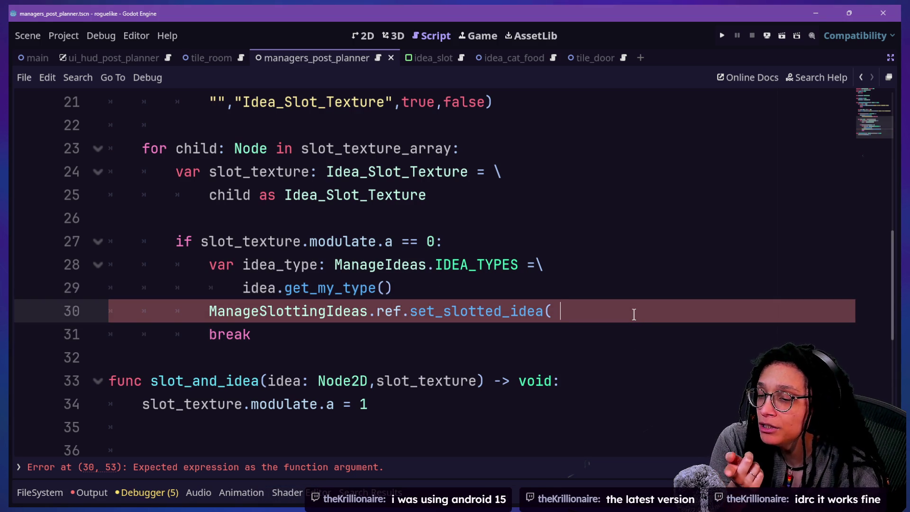
pyautogui.moveTo(502, 321)
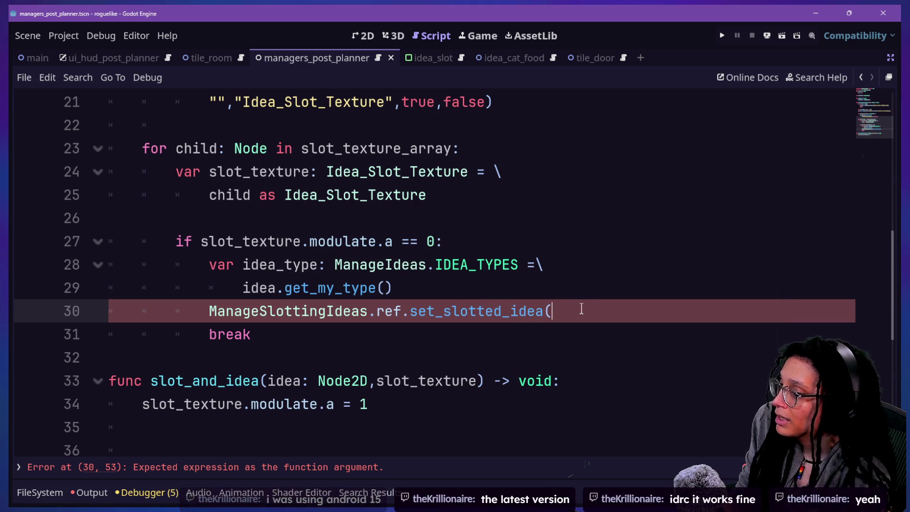
pyautogui.press('Return')
pyautogui.write('idea_type)')
pyautogui.click(311, 324)
pyautogui.hotkey('ctrl', 's')
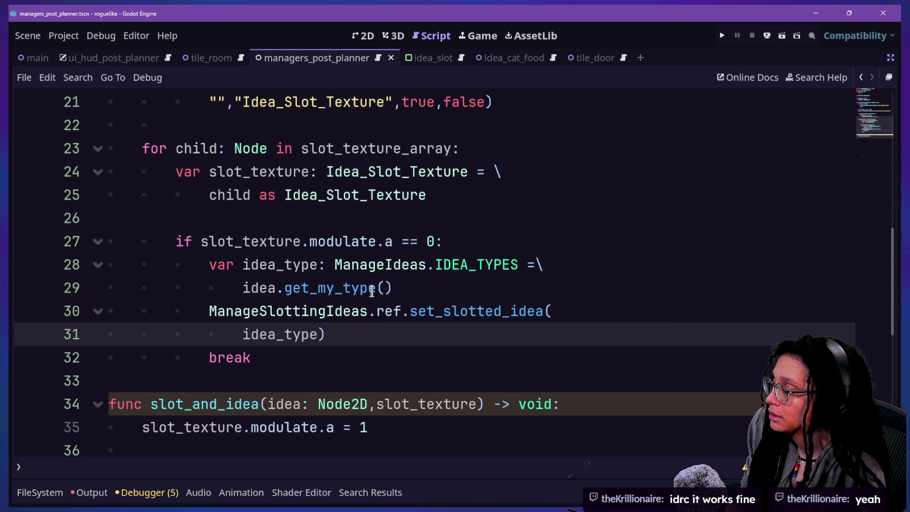
pyautogui.scroll(2, 286, 238)
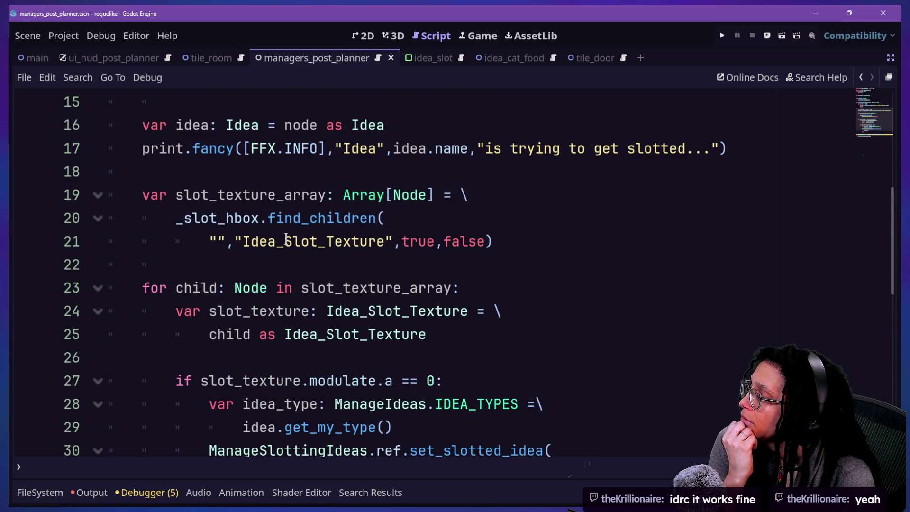
pyautogui.scroll(-1, 286, 237)
pyautogui.scroll(-1, 272, 316)
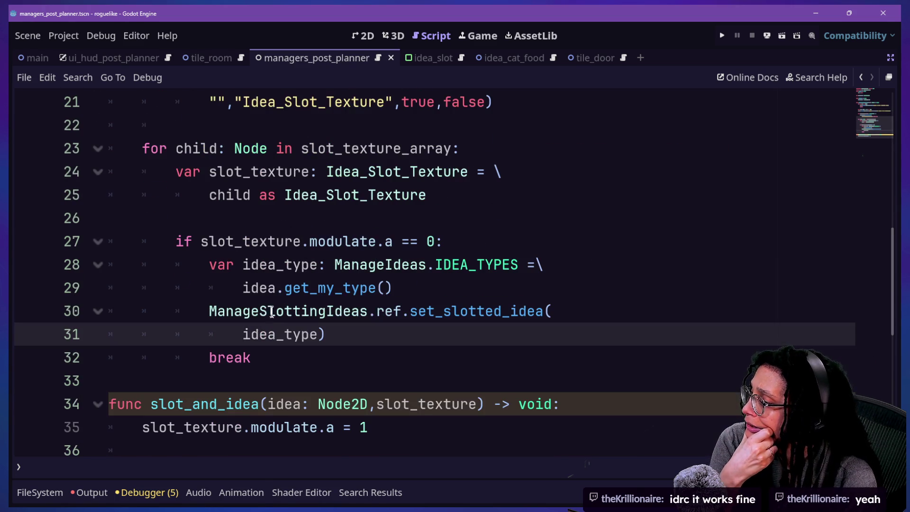
# Step: Jump to the set_slotted_idea definition and inspect its idea_to_slot parameter and next_to_add line
pyautogui.keyDown('ctrl'); pyautogui.click(489, 306); pyautogui.keyUp('ctrl')
pyautogui.moveTo(297, 265); pyautogui.dragTo(496, 265)
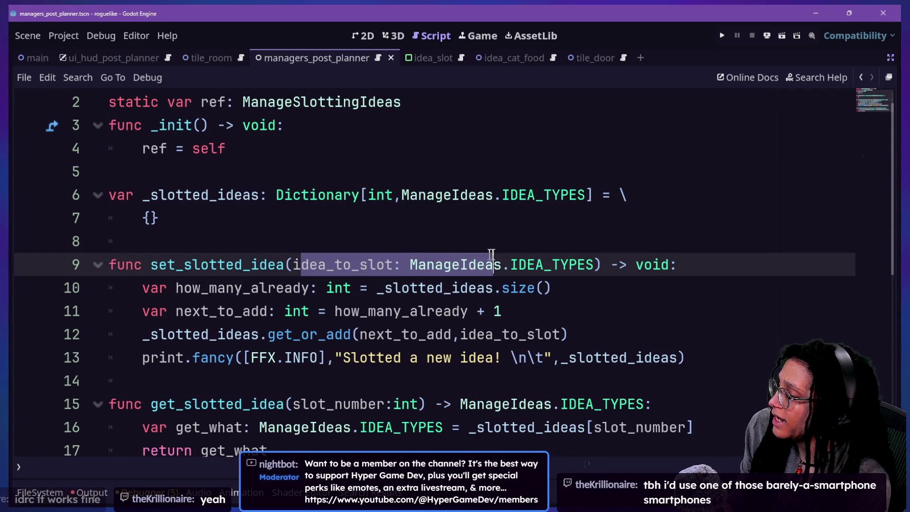
pyautogui.click(496, 264)
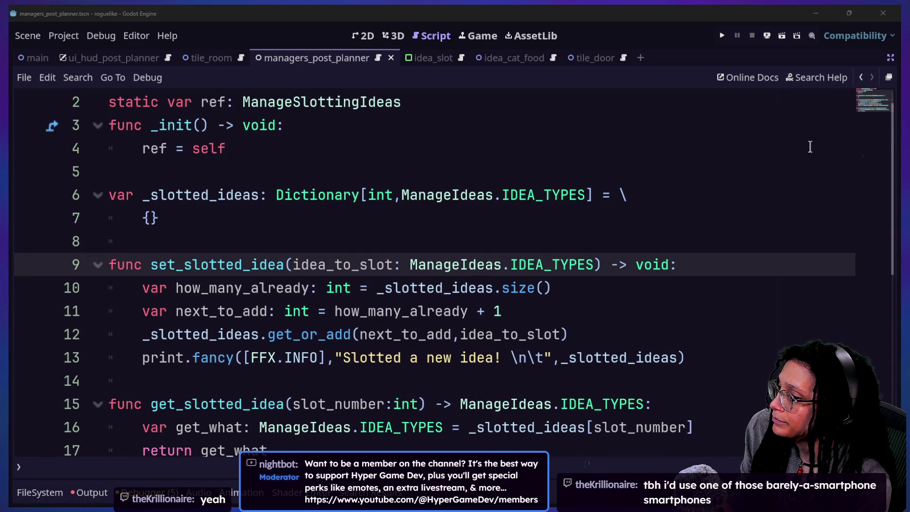
pyautogui.moveTo(141, 291); pyautogui.dragTo(531, 306)
pyautogui.click(531, 306)
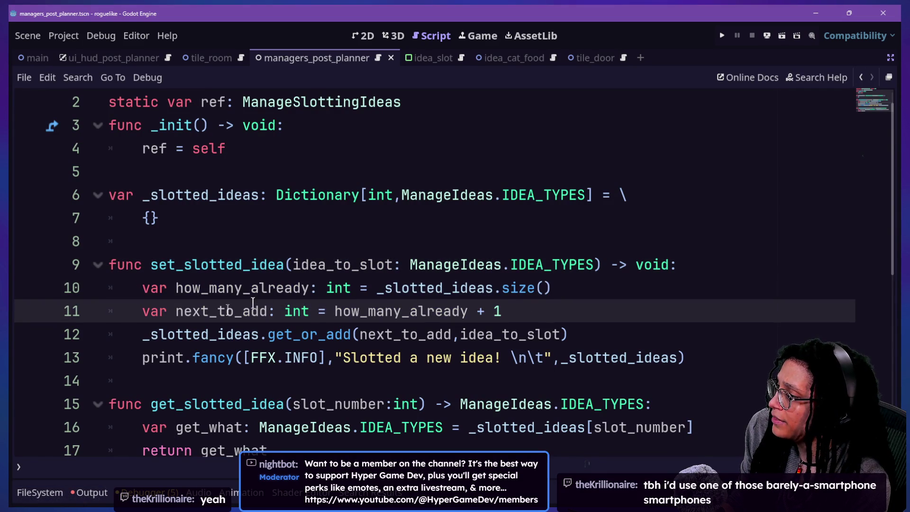
pyautogui.moveTo(153, 308); pyautogui.dragTo(517, 315)
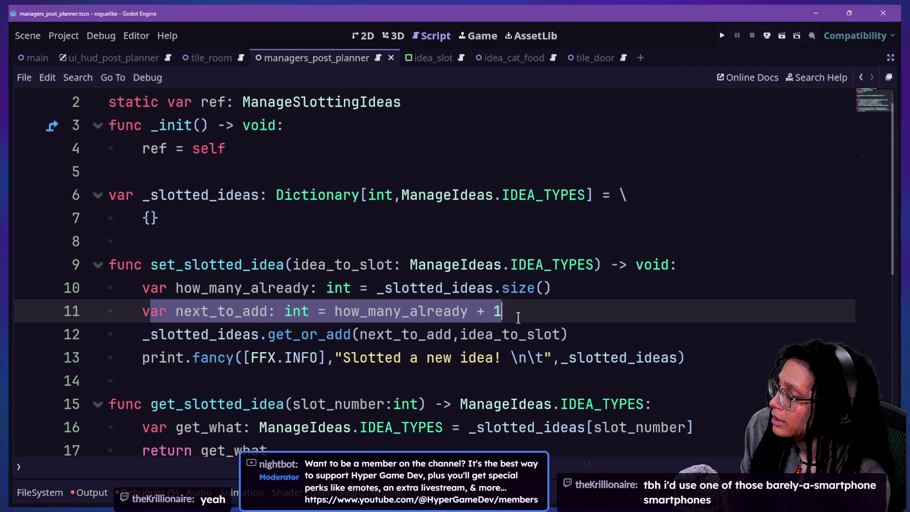
pyautogui.click(518, 317)
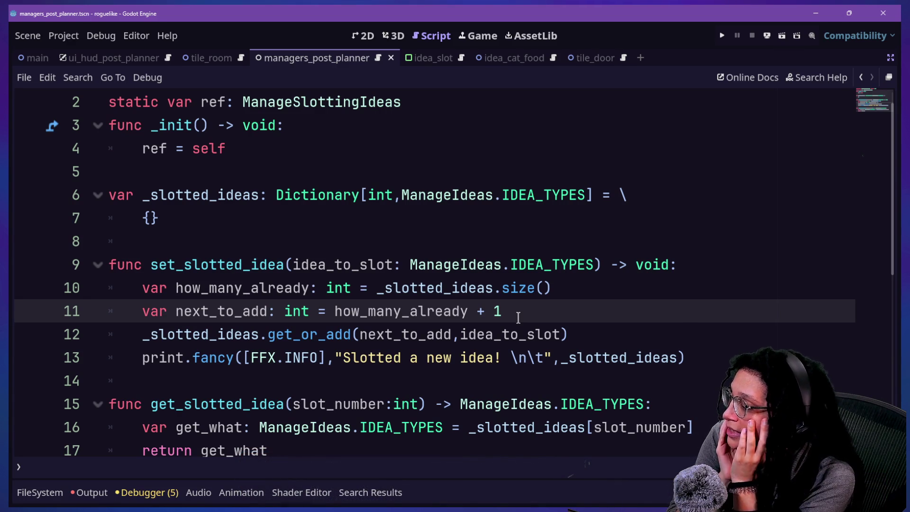
# Step: Fix the quote and comma before _slotted_ideas in the print on line 13, then open quick file search
pyautogui.press('Left')
pyautogui.press('Left')
pyautogui.press('Left')
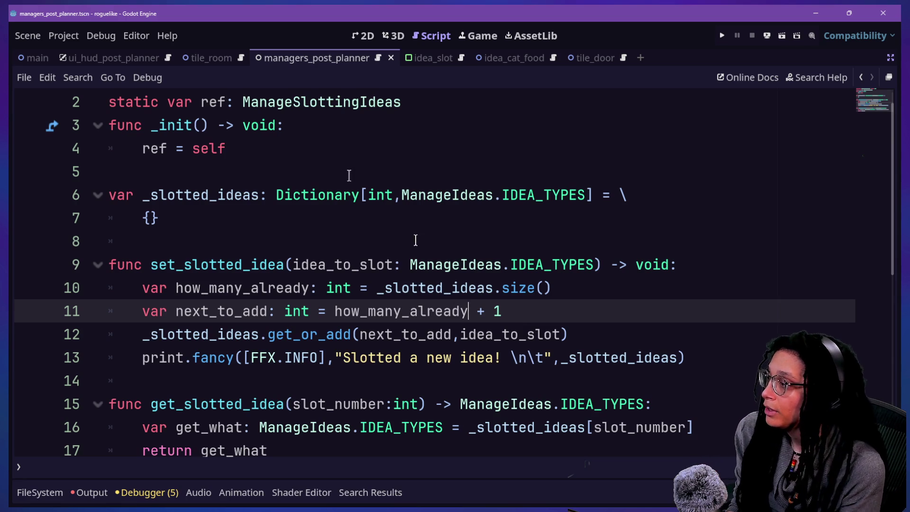
pyautogui.scroll(1, 368, 193)
pyautogui.press('Down')
pyautogui.press('Down')
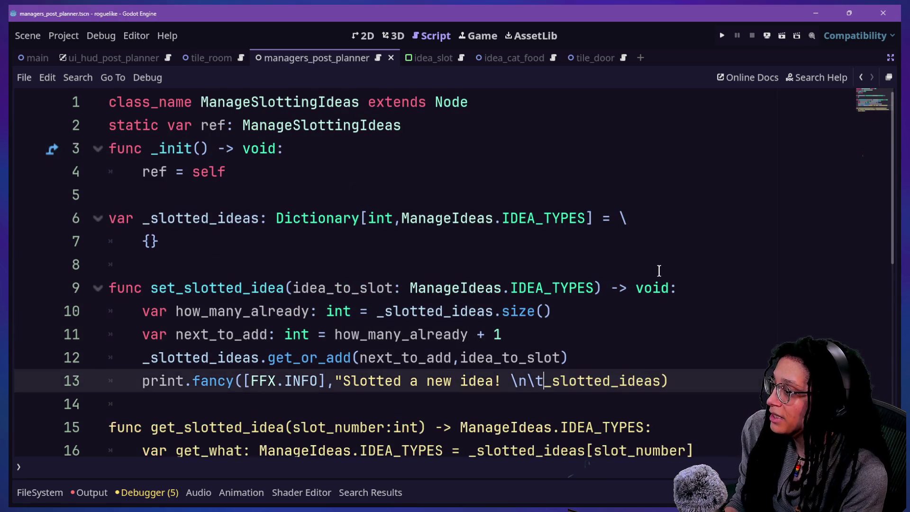
pyautogui.press('BackSpace')
pyautogui.press('BackSpace')
pyautogui.write('",')
pyautogui.hotkey('shift', 'alt', 'o')
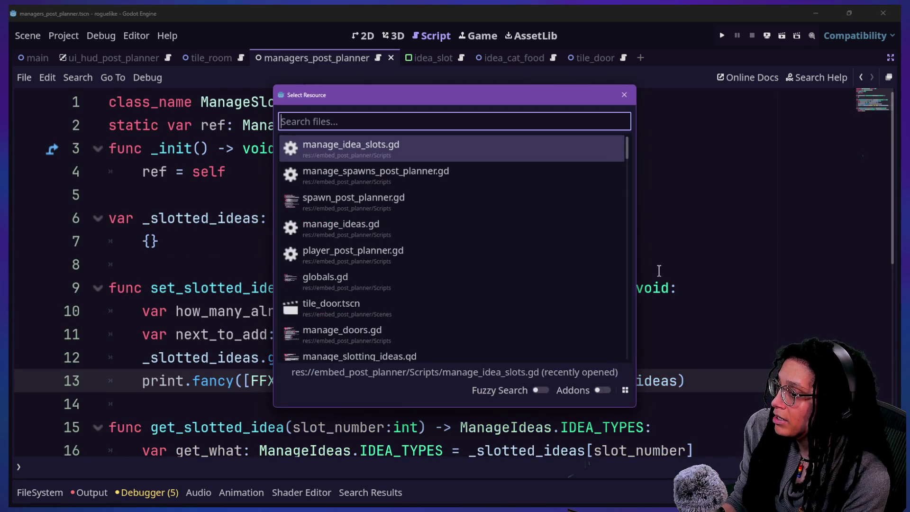
# Step: Search for 'idea' in Select Resource and open idea.gd
pyautogui.press('Down')
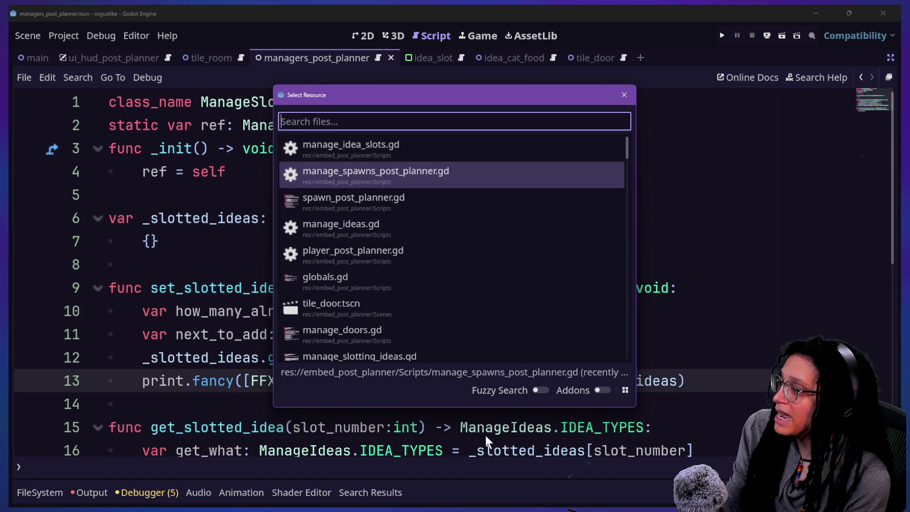
pyautogui.write('idea')
pyautogui.press('Return')
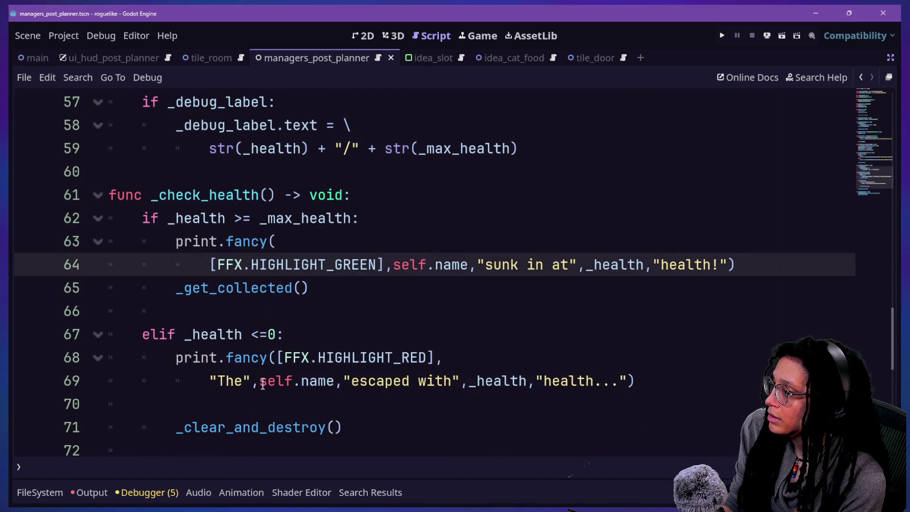
pyautogui.scroll(2, 263, 382)
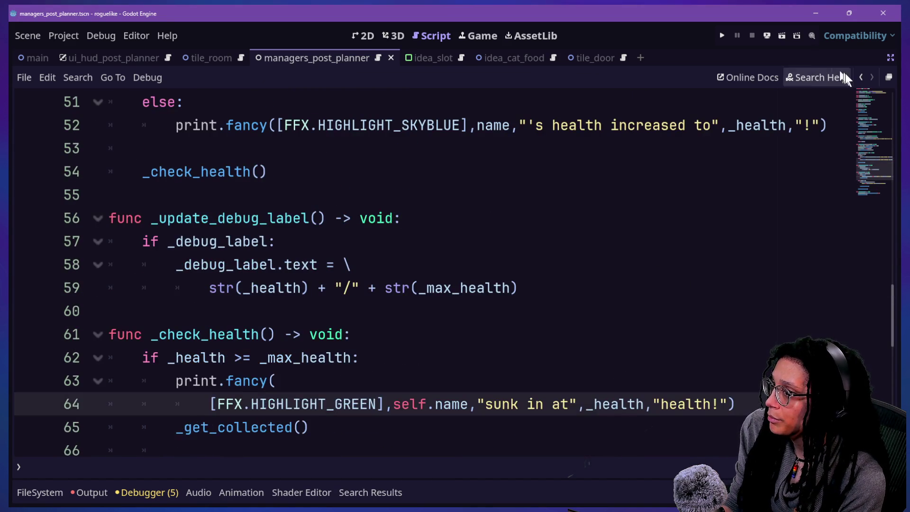
# Step: Step back through the edit history across earlier script locations to the top of idea.gd
pyautogui.click(862, 78)
pyautogui.click(862, 84)
pyautogui.click(862, 84)
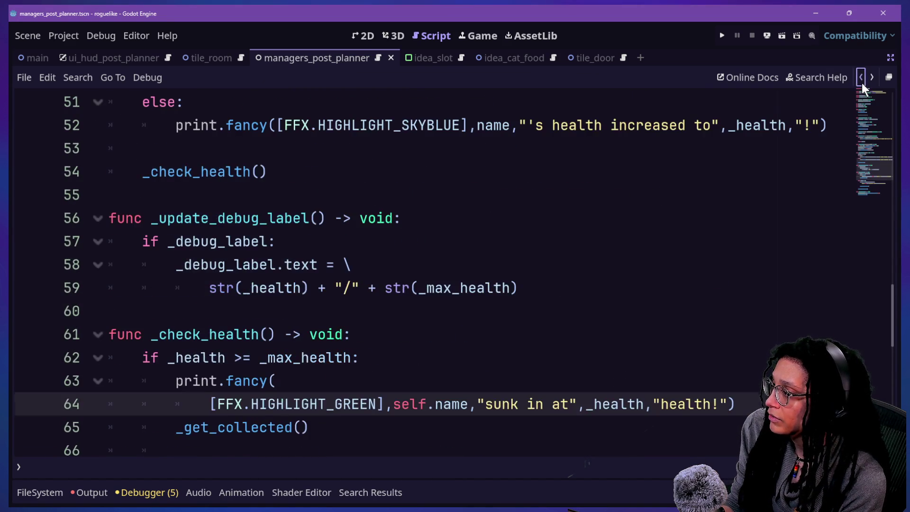
pyautogui.click(862, 83)
pyautogui.click(862, 84)
pyautogui.click(862, 84)
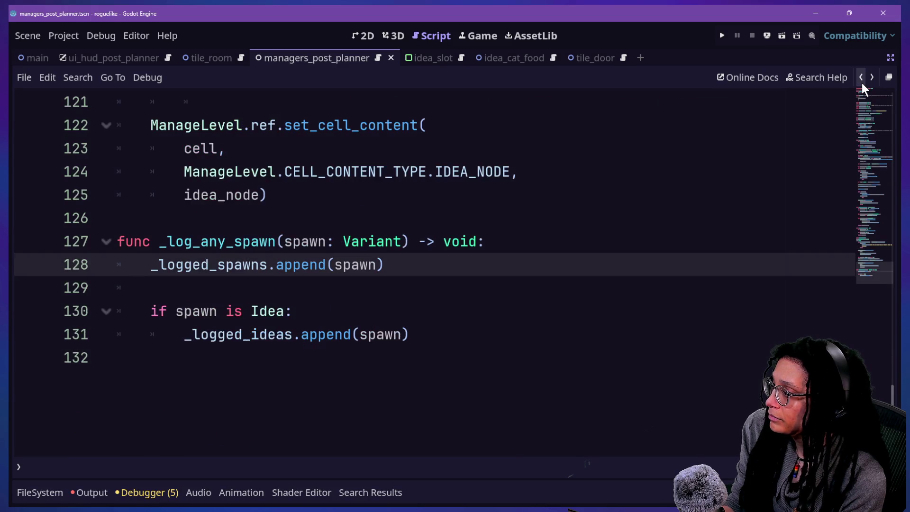
pyautogui.click(862, 83)
pyautogui.click(862, 84)
pyautogui.click(863, 83)
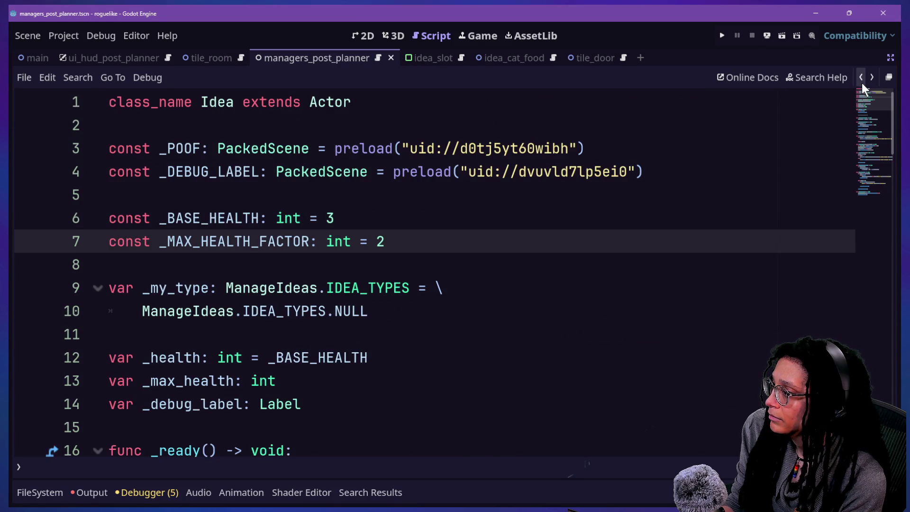
# Step: Step forward through history to the slot-picking loop in pick_slot_for_an_idea and select lines 29–30
pyautogui.click(876, 80)
pyautogui.click(876, 81)
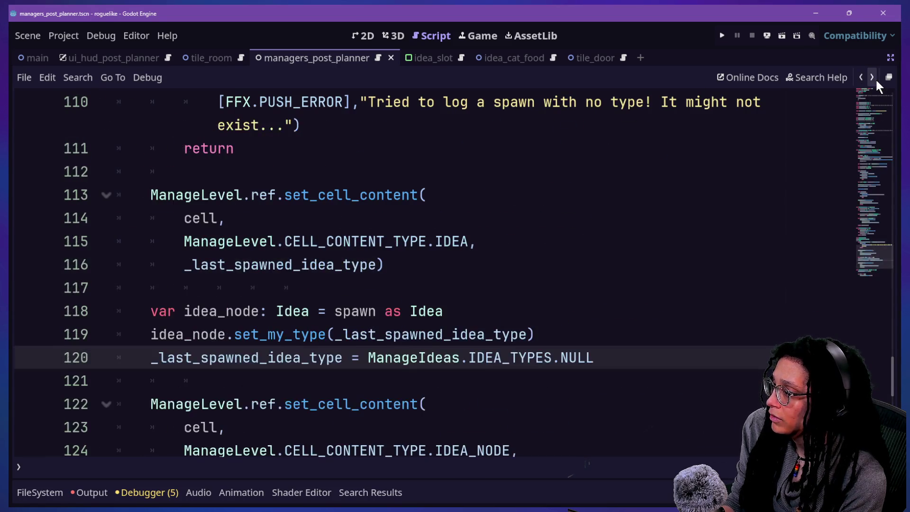
pyautogui.click(876, 81)
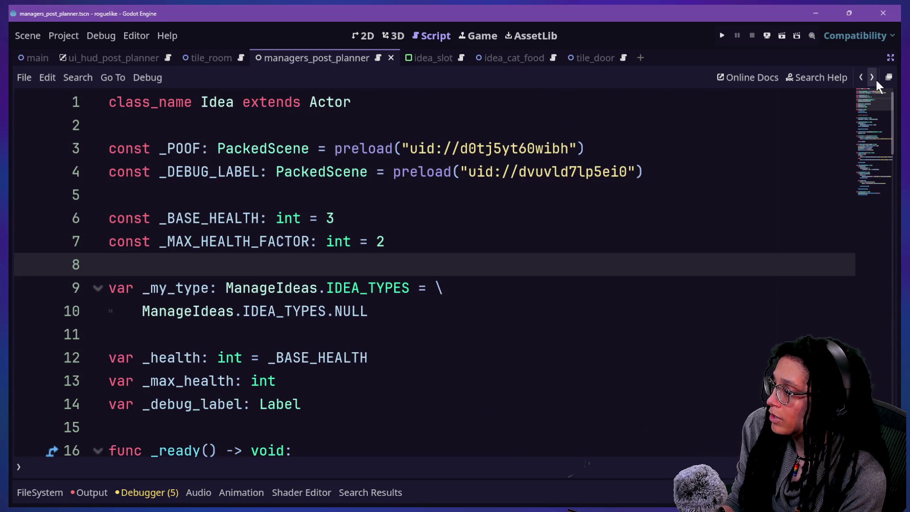
pyautogui.click(876, 81)
pyautogui.click(875, 80)
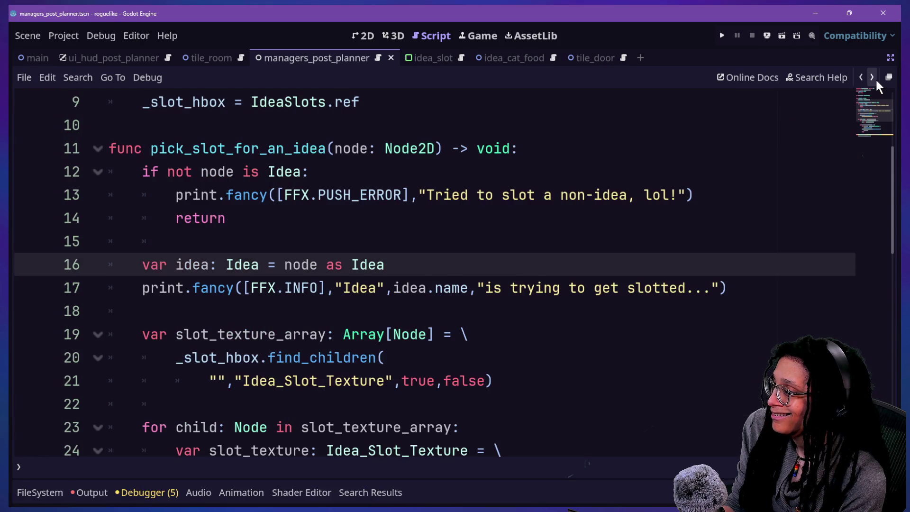
pyautogui.click(876, 81)
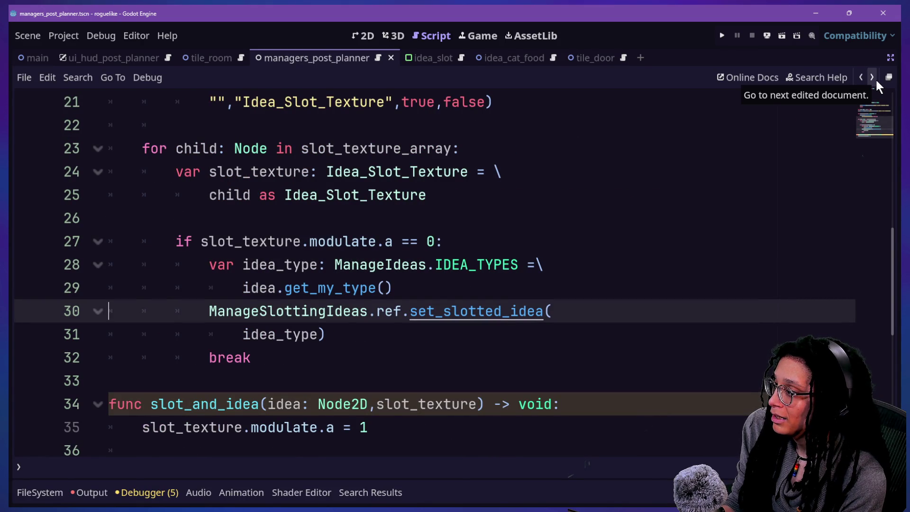
pyautogui.moveTo(285, 288); pyautogui.dragTo(371, 311)
pyautogui.click(384, 311)
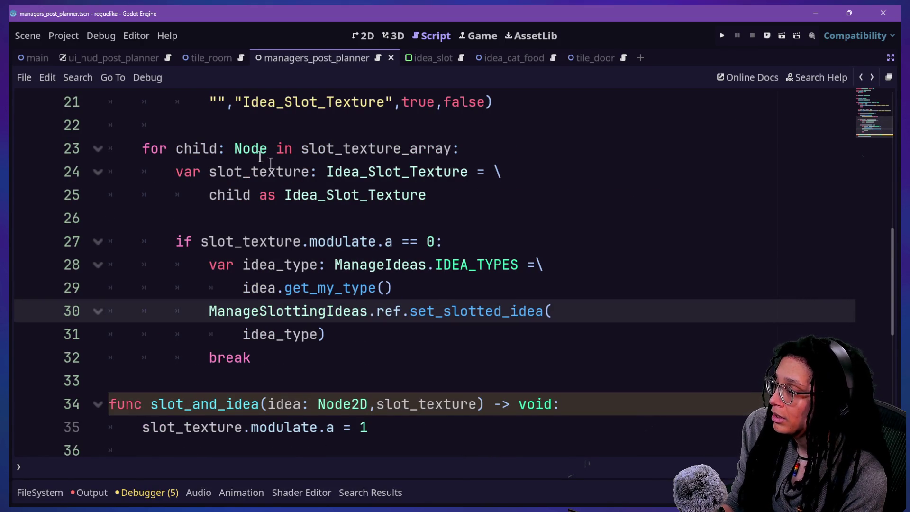
pyautogui.click(252, 218)
pyautogui.click(369, 288)
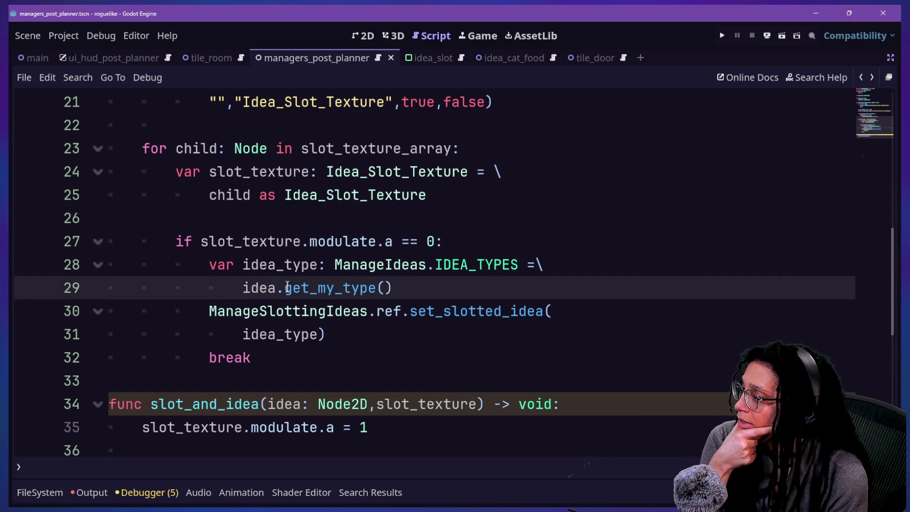
pyautogui.click(470, 241)
pyautogui.moveTo(199, 241); pyautogui.dragTo(455, 242)
pyautogui.click(455, 242)
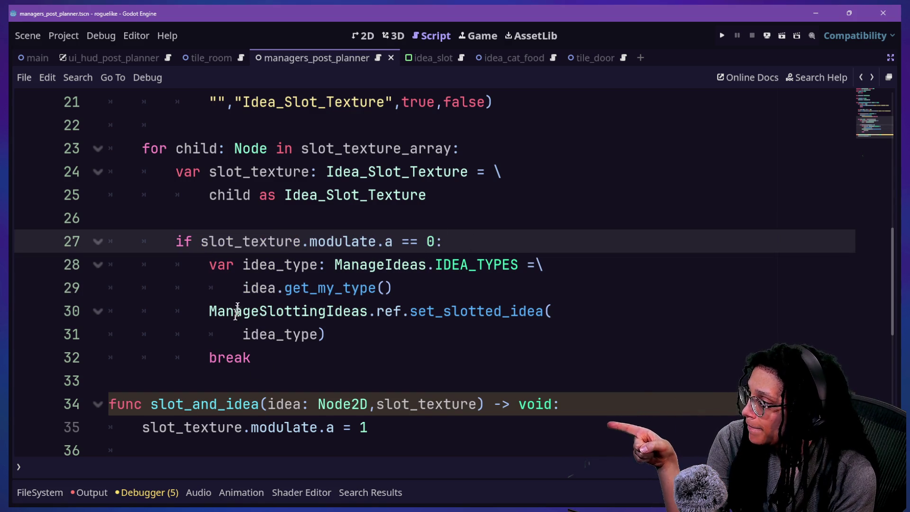
pyautogui.moveTo(244, 265)
pyautogui.mouseDown()
pyautogui.moveTo(346, 331)
pyautogui.moveTo(209, 311)
pyautogui.mouseUp()
pyautogui.click(344, 330)
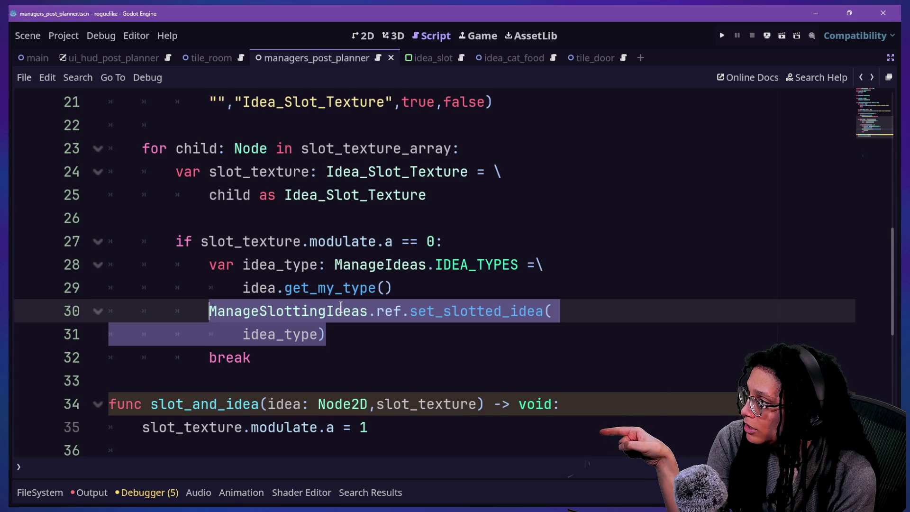
pyautogui.scroll(5, 341, 307)
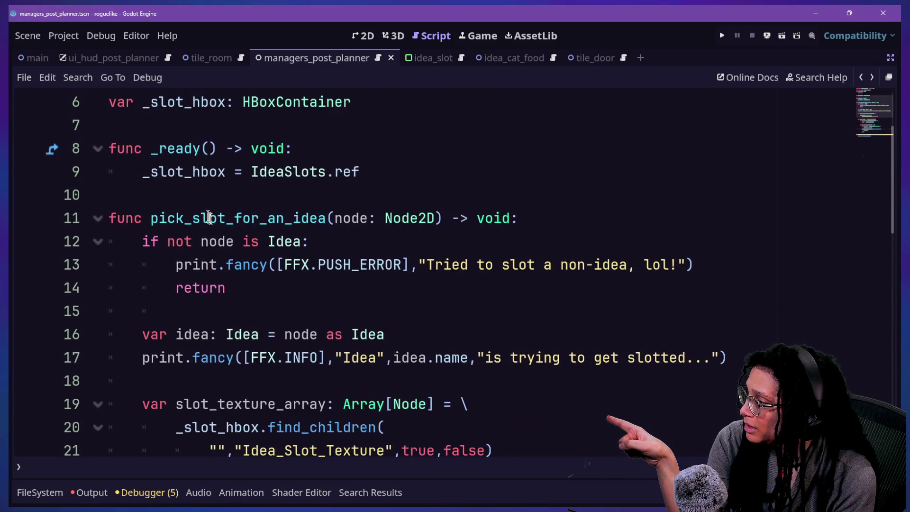
pyautogui.scroll(-4, 211, 221)
pyautogui.moveTo(211, 222); pyautogui.dragTo(309, 357)
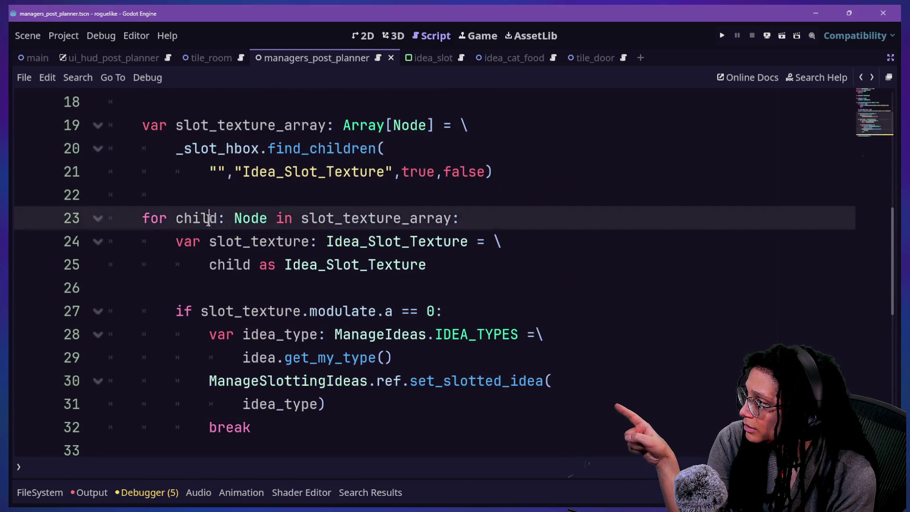
pyautogui.click(308, 382)
pyautogui.scroll(-1, 315, 383)
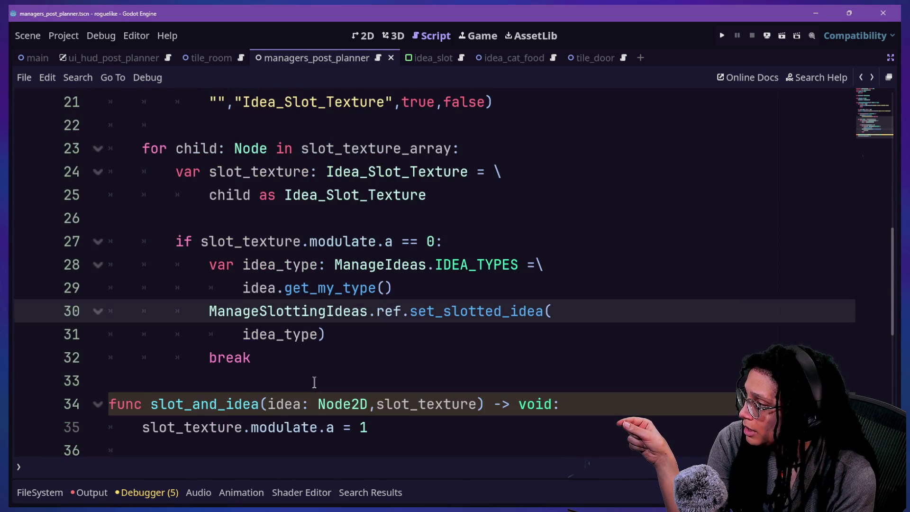
pyautogui.click(260, 353)
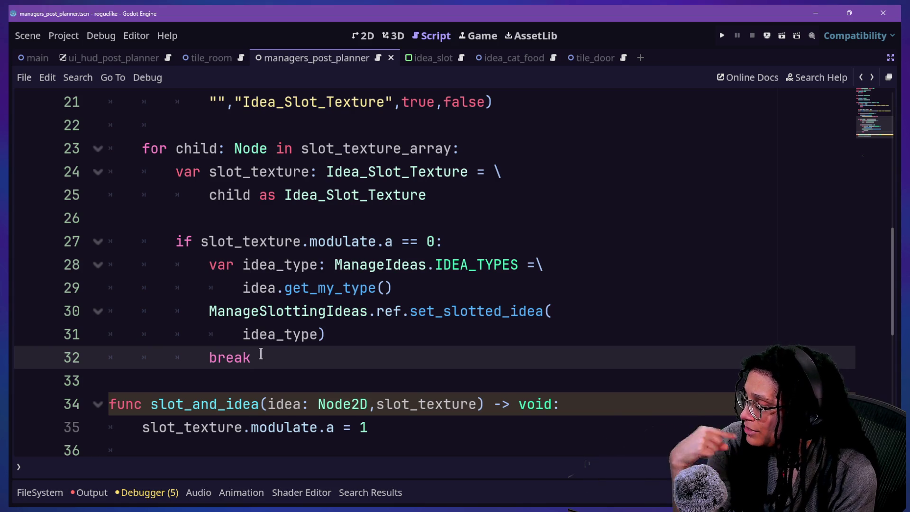
pyautogui.moveTo(270, 368)
pyautogui.mouseDown()
pyautogui.moveTo(277, 264)
pyautogui.moveTo(345, 414)
pyautogui.mouseUp()
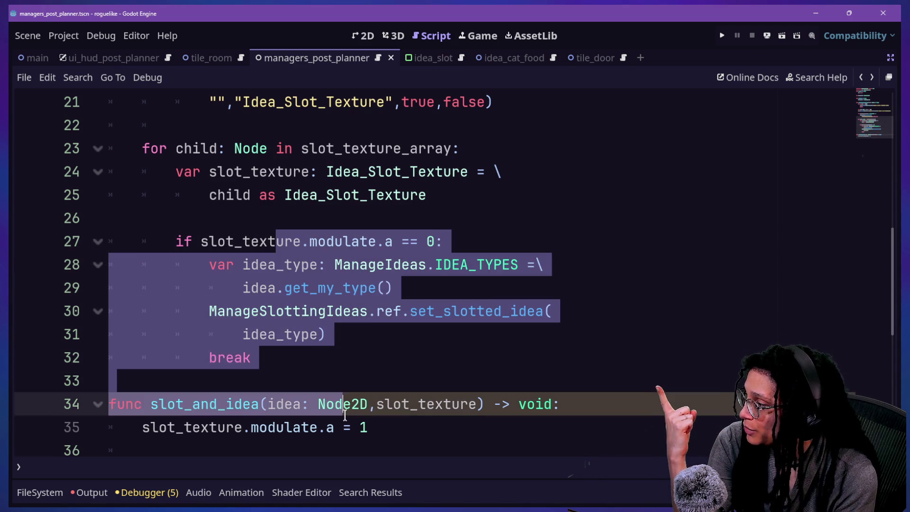
pyautogui.click(345, 415)
pyautogui.click(329, 369)
pyautogui.press('Down')
pyautogui.press('Down')
pyautogui.press('Down')
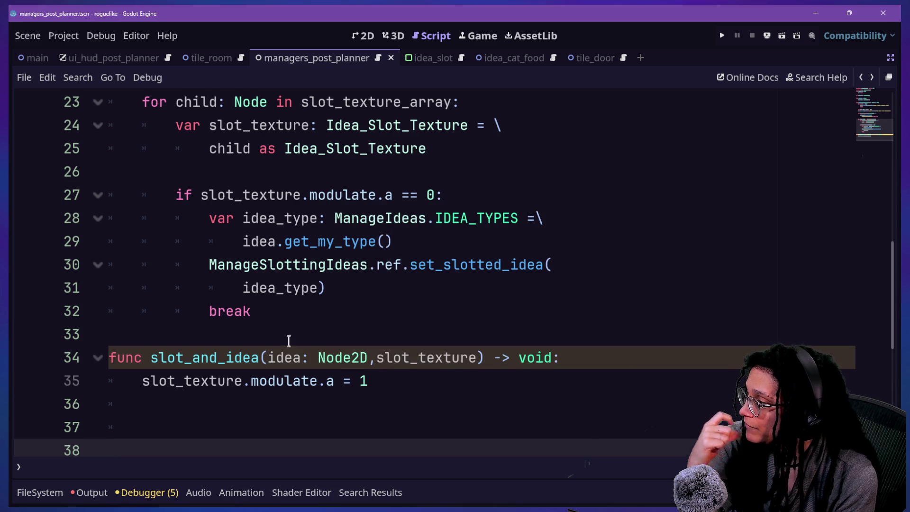
pyautogui.click(299, 322)
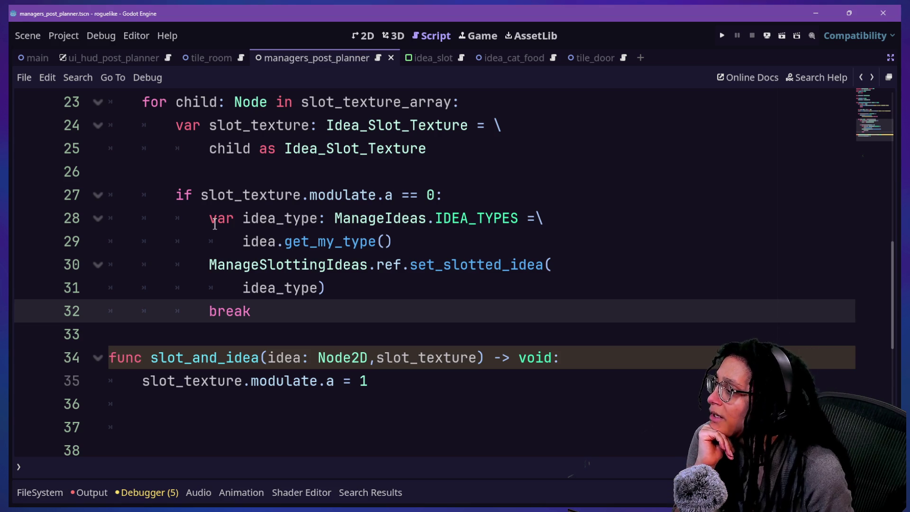
# Step: Scroll through the script and inspect the pick_slot_for_an_idea signature
pyautogui.scroll(1, 246, 219)
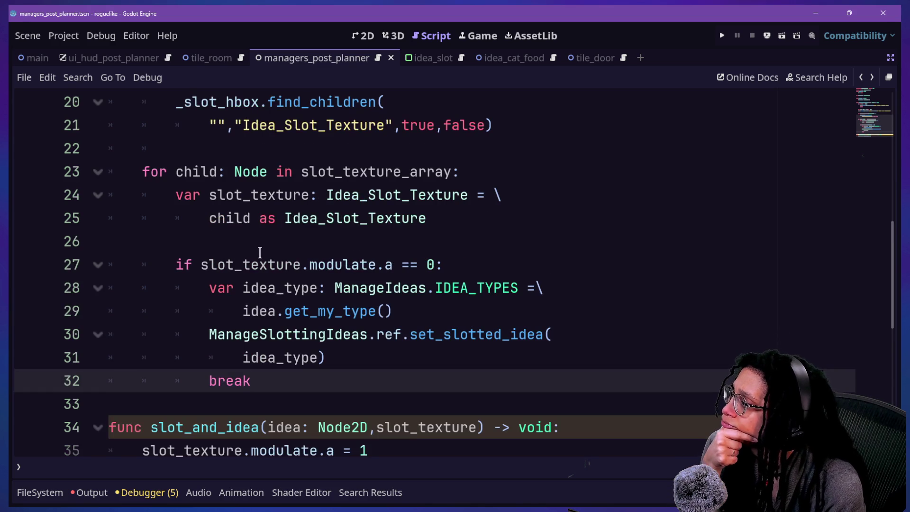
pyautogui.scroll(1, 260, 253)
pyautogui.moveTo(242, 381); pyautogui.dragTo(286, 379)
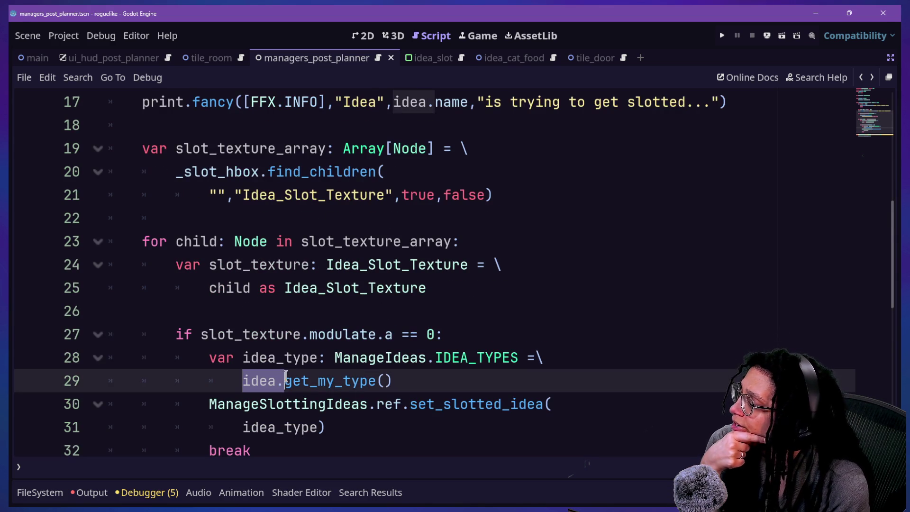
pyautogui.scroll(5, 286, 375)
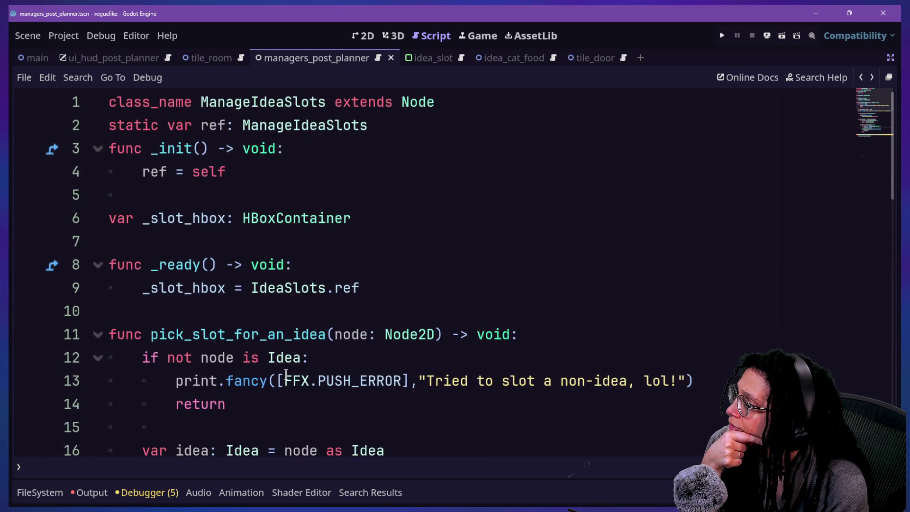
pyautogui.scroll(-2, 286, 375)
pyautogui.scroll(-1, 286, 375)
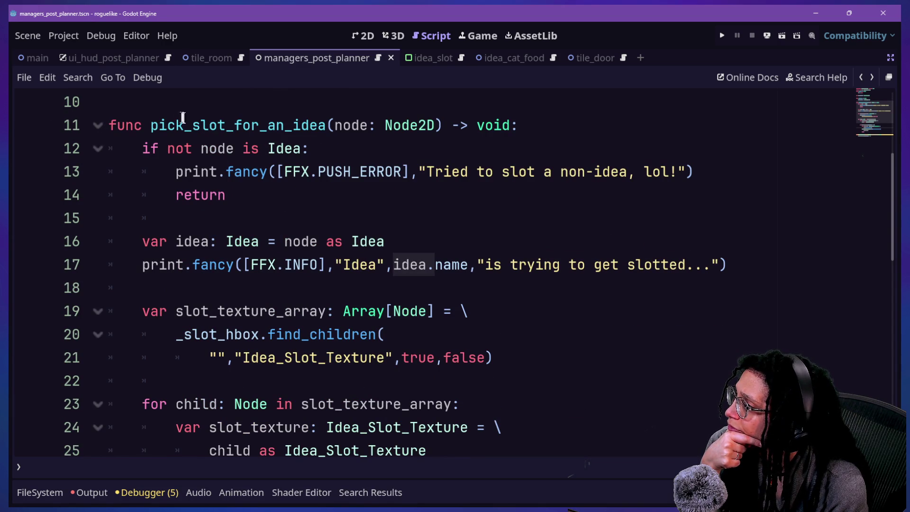
pyautogui.click(384, 125)
pyautogui.moveTo(193, 149); pyautogui.dragTo(468, 125)
pyautogui.click(468, 125)
# Step: Select and review the for loop down to the idea_type line, then deselect it
pyautogui.click(398, 265)
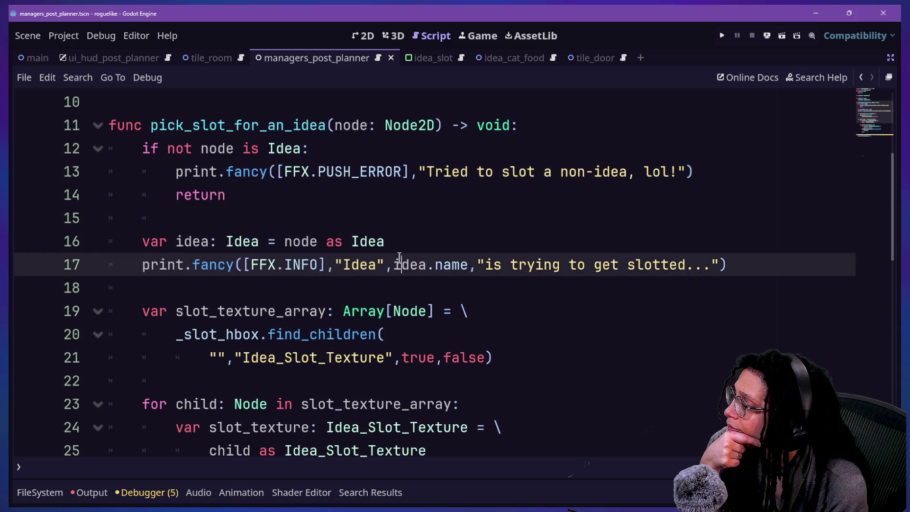
pyautogui.scroll(-1, 287, 290)
pyautogui.scroll(-5, 288, 290)
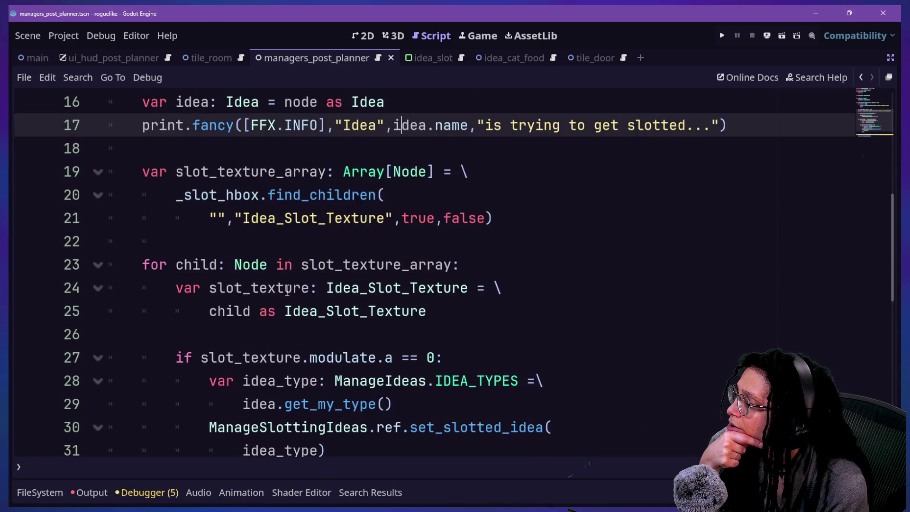
pyautogui.moveTo(230, 264); pyautogui.dragTo(325, 381)
pyautogui.rightClick(327, 368)
pyautogui.press('Escape')
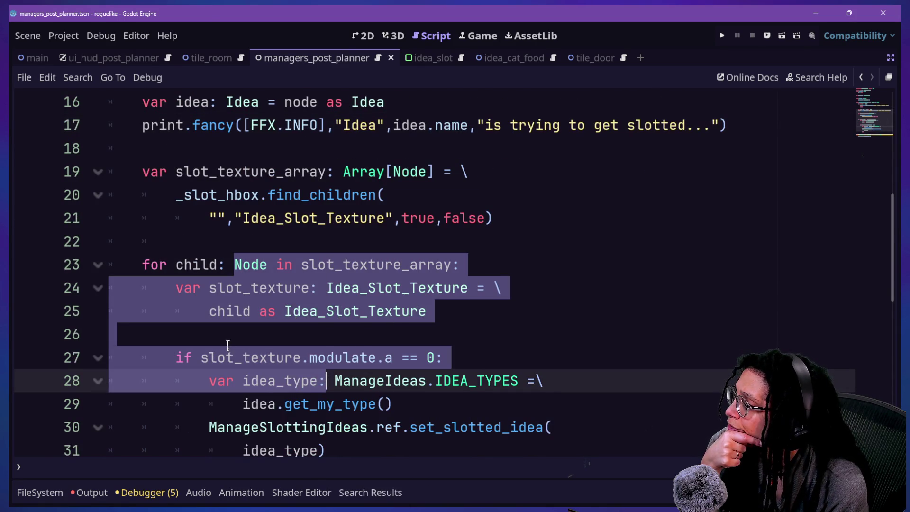
pyautogui.click(201, 265)
# Step: Insert a new indented line after set_slotted_idea(idea_type), just before break
pyautogui.scroll(2, 194, 264)
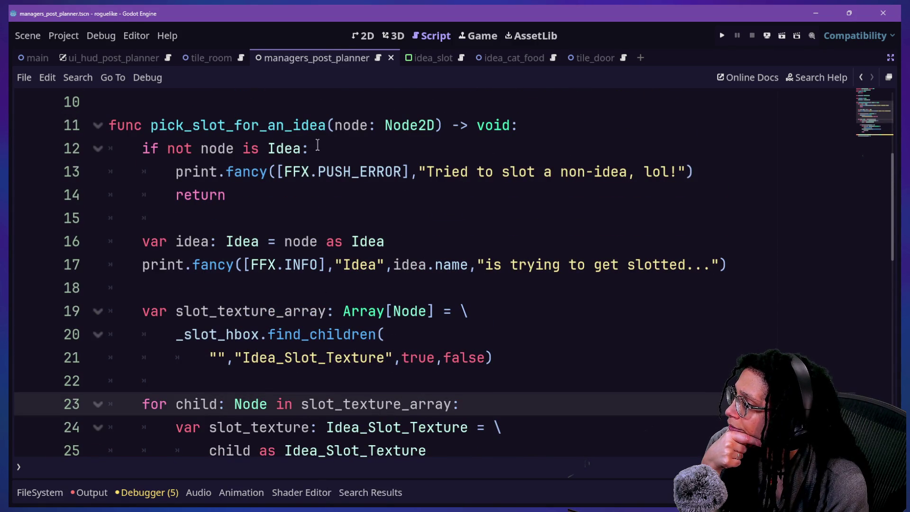
pyautogui.click(319, 171)
pyautogui.click(423, 198)
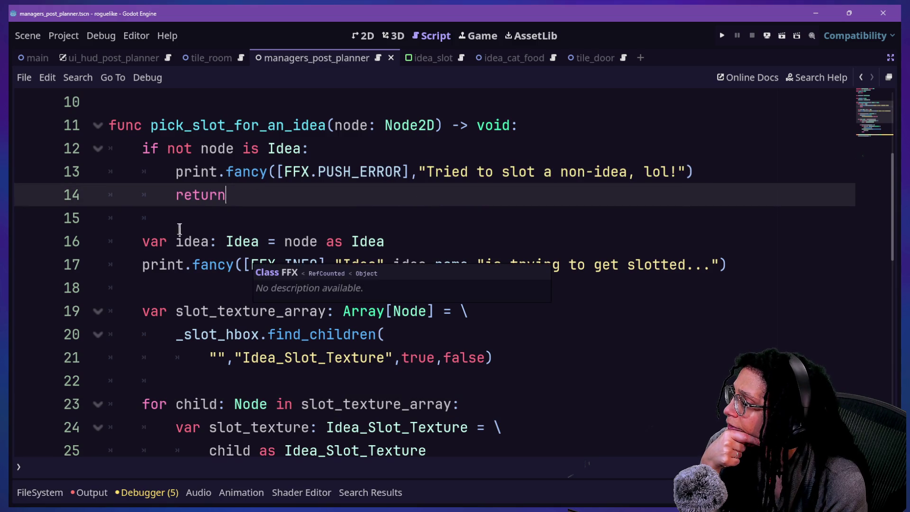
pyautogui.moveTo(181, 229); pyautogui.dragTo(450, 284)
pyautogui.click(281, 280)
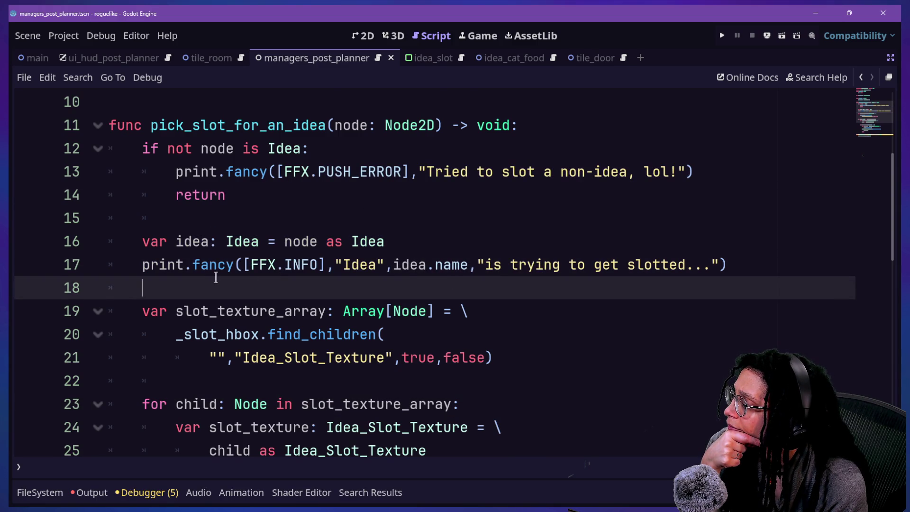
pyautogui.scroll(-4, 216, 277)
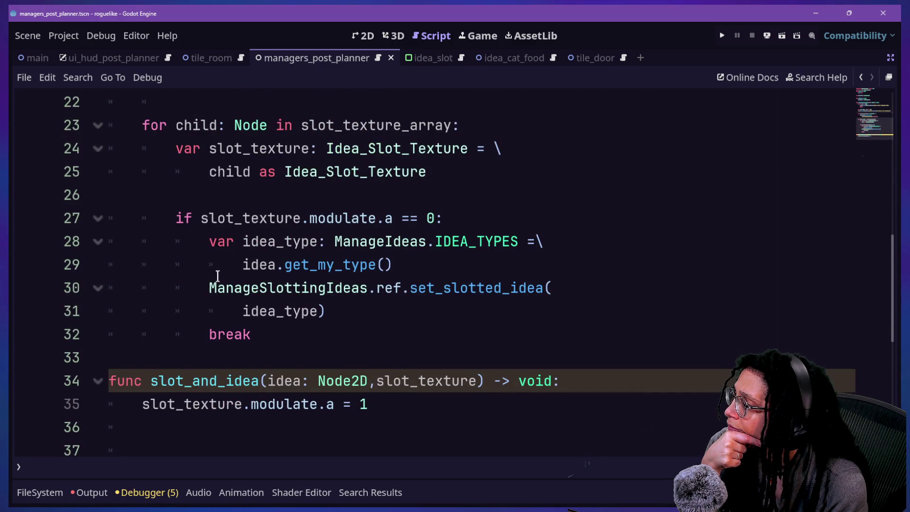
pyautogui.click(307, 342)
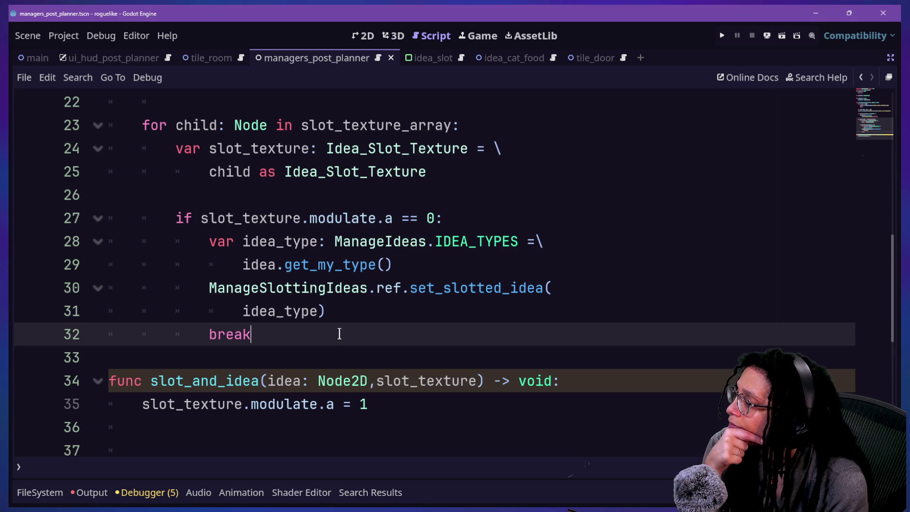
pyautogui.moveTo(268, 241); pyautogui.dragTo(338, 311)
pyautogui.click(345, 311)
pyautogui.press('Return')
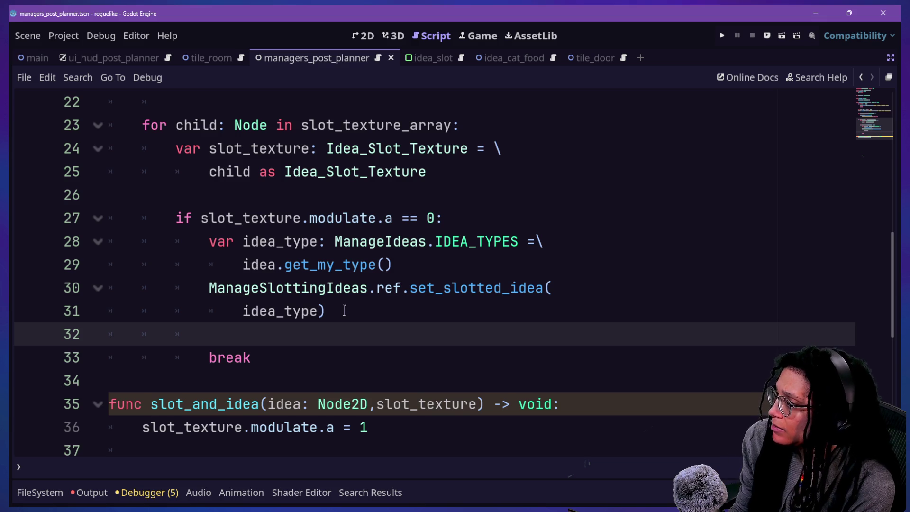
pyautogui.write('ani')
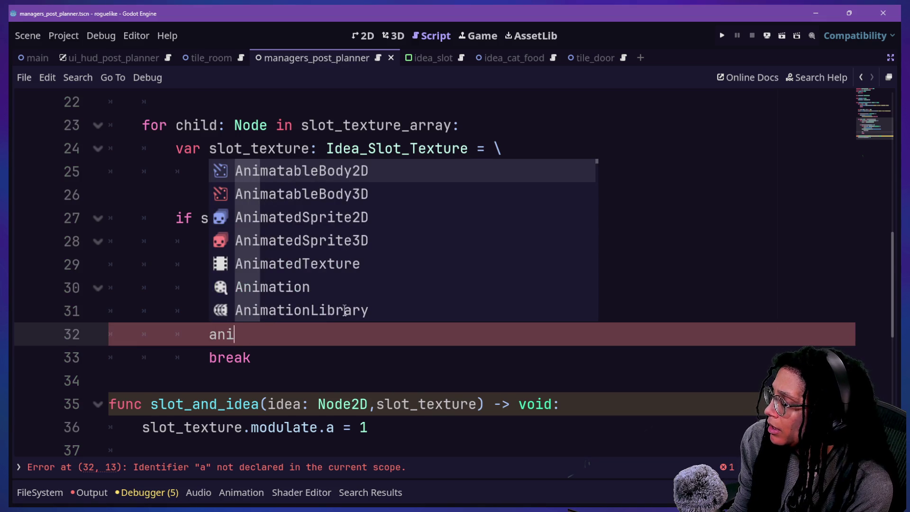
pyautogui.press('BackSpace')
pyautogui.press('BackSpace')
pyautogui.press('BackSpace')
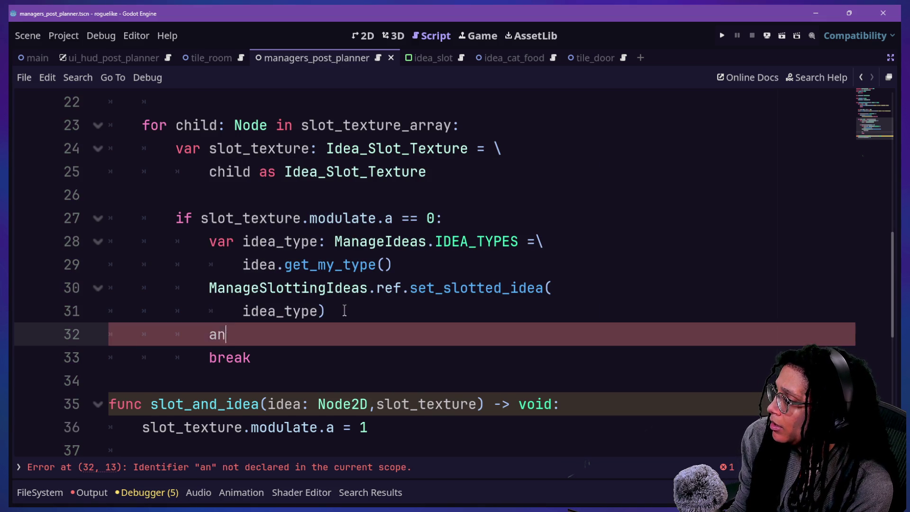
pyautogui.press('BackSpace')
pyautogui.press('BackSpace')
pyautogui.write('_')
pyautogui.press('BackSpace')
pyautogui.scroll(4, 517, 130)
pyautogui.scroll(3, 517, 130)
pyautogui.scroll(-10, 517, 131)
pyautogui.scroll(3, 517, 131)
pyautogui.press('BackSpace')
pyautogui.press('Return')
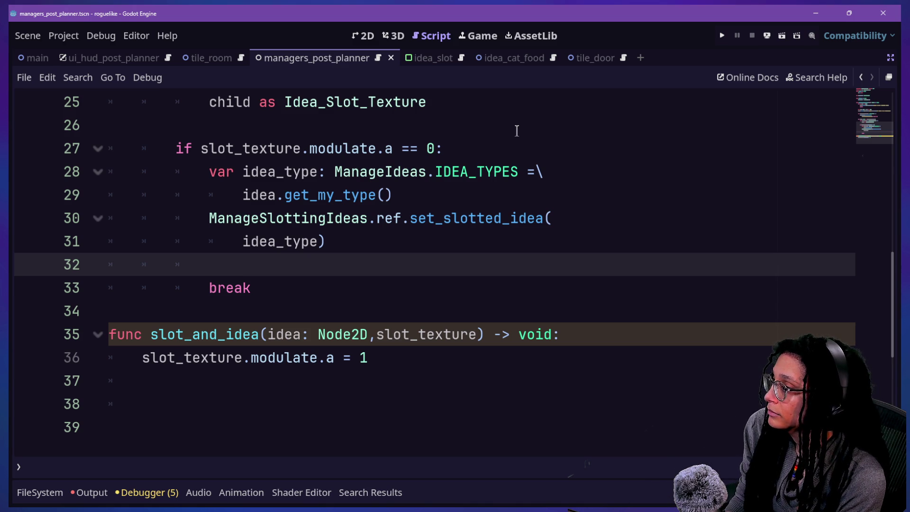
pyautogui.keyDown('ctrl'); pyautogui.click(258, 195); pyautogui.keyUp('ctrl')
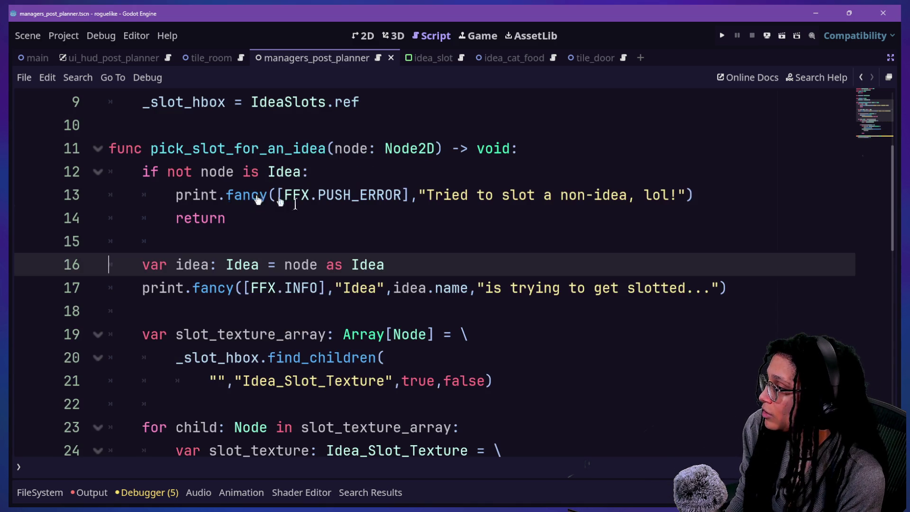
# Step: Open the Idea class script, scroll to update_heath and place the caret after _check_health()
pyautogui.scroll(3, 339, 235)
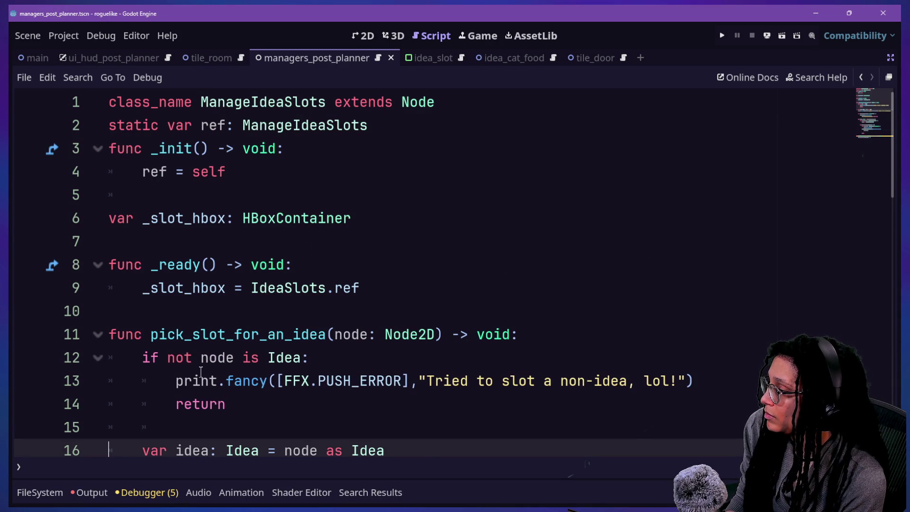
pyautogui.scroll(-1, 201, 373)
pyautogui.keyDown('ctrl'); pyautogui.click(252, 383); pyautogui.keyUp('ctrl')
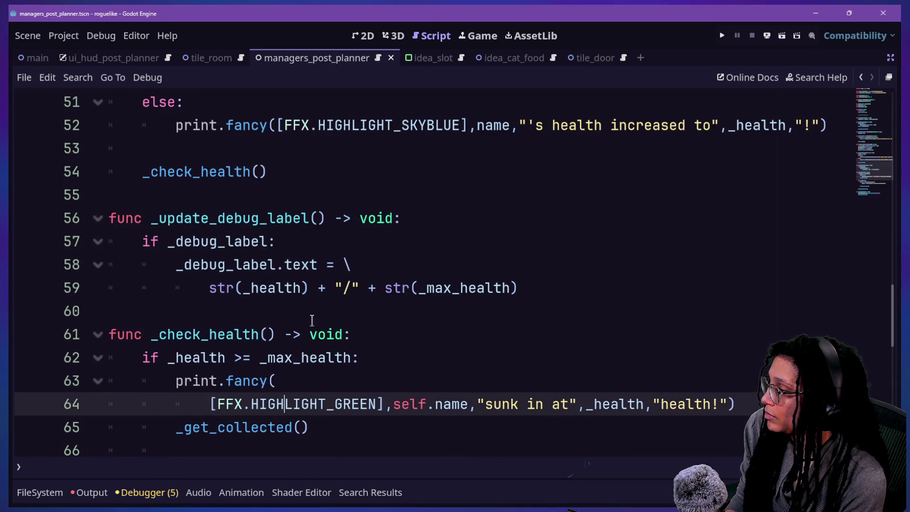
pyautogui.scroll(15, 312, 320)
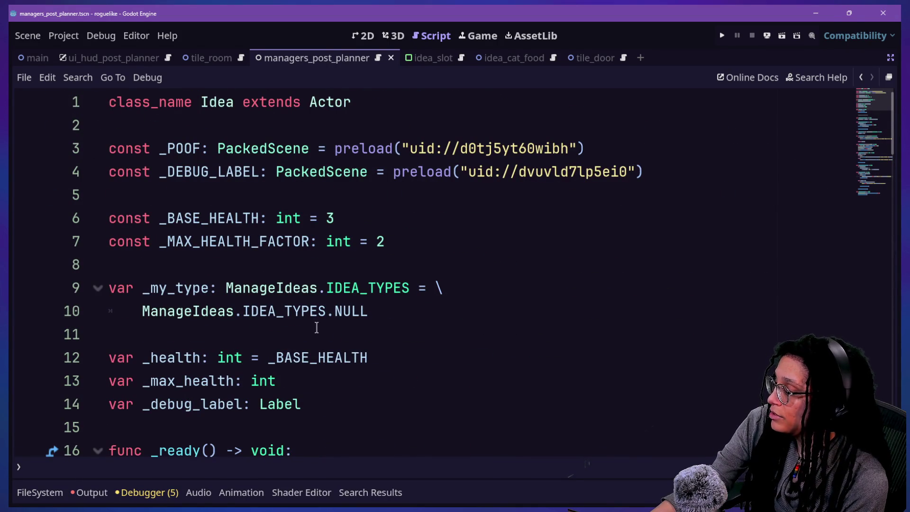
pyautogui.scroll(-4, 315, 327)
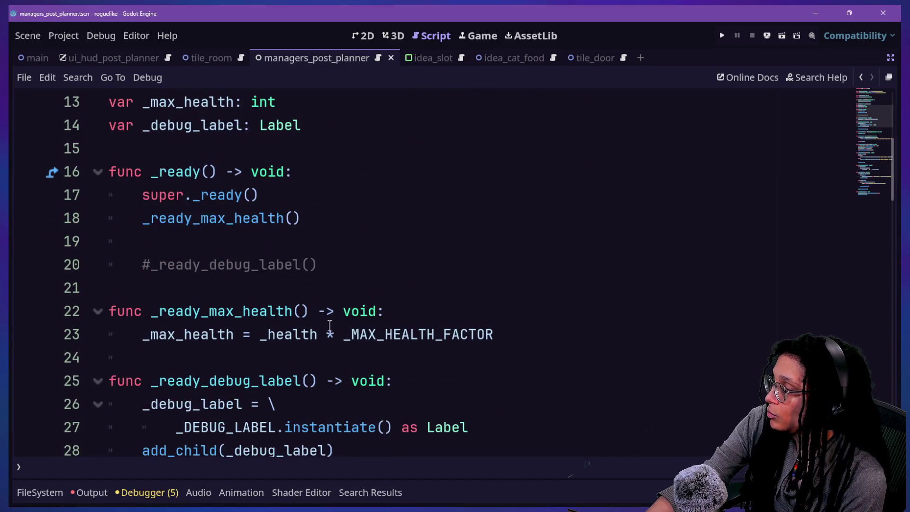
pyautogui.scroll(-7, 330, 326)
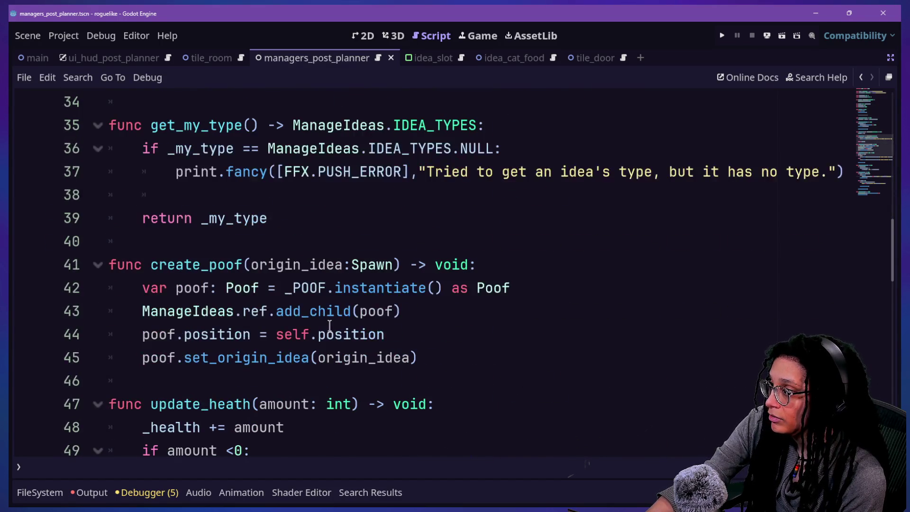
pyautogui.scroll(-3, 330, 327)
pyautogui.scroll(-3, 330, 326)
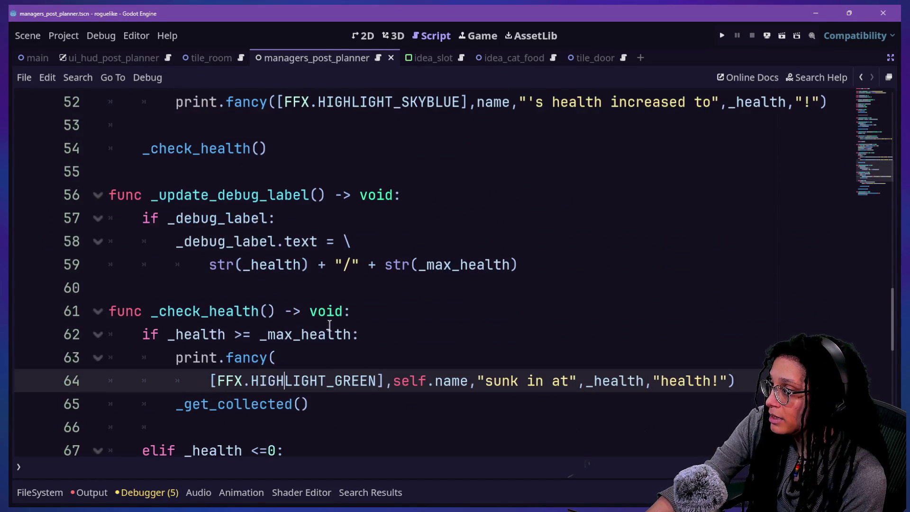
pyautogui.scroll(-1, 330, 326)
pyautogui.scroll(7, 330, 326)
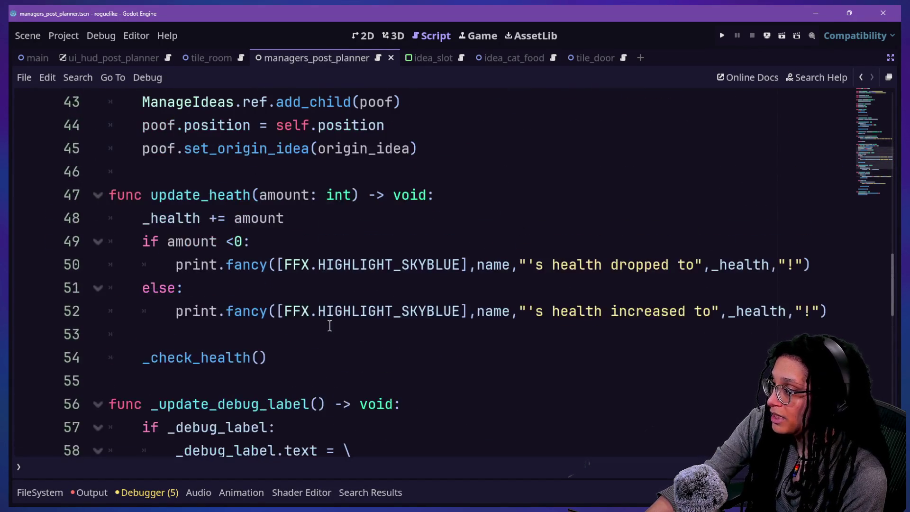
pyautogui.scroll(-4, 330, 326)
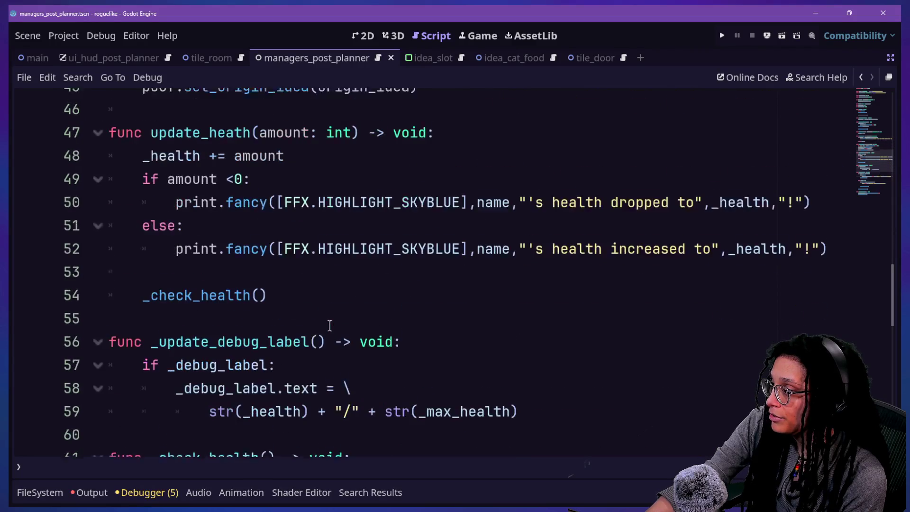
pyautogui.click(321, 282)
# Step: Declare func animate_to_a_slot(slot_position: Vector2) -> void: below the _check_health() call
pyautogui.press('Return')
pyautogui.press('Return')
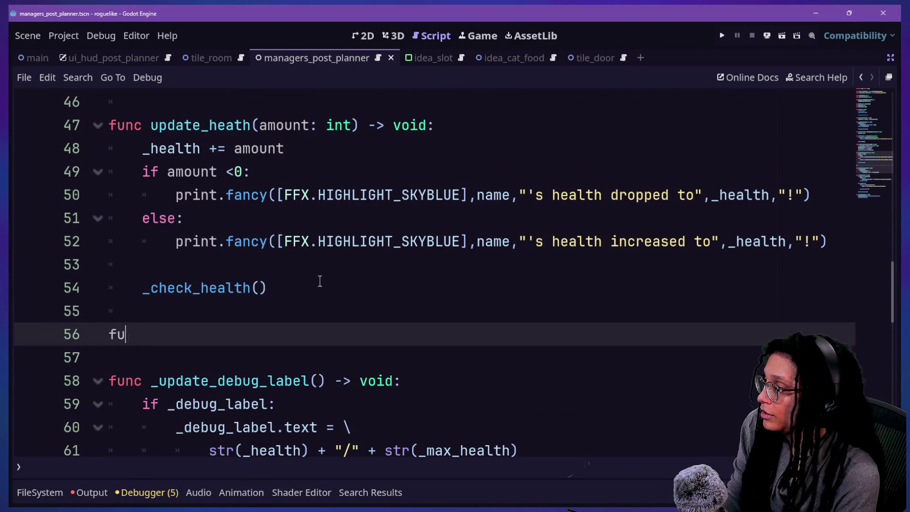
pyautogui.write('unc animate_')
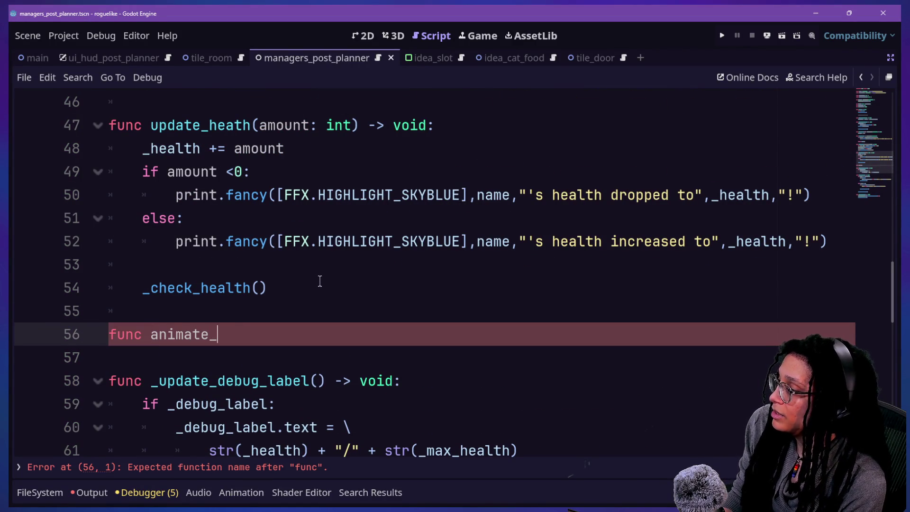
pyautogui.write('to_a_slot(')
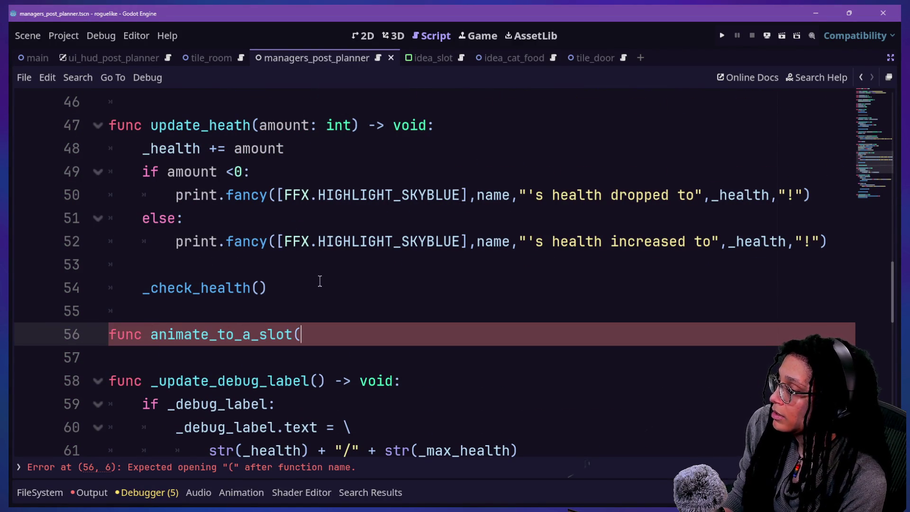
pyautogui.write('sl')
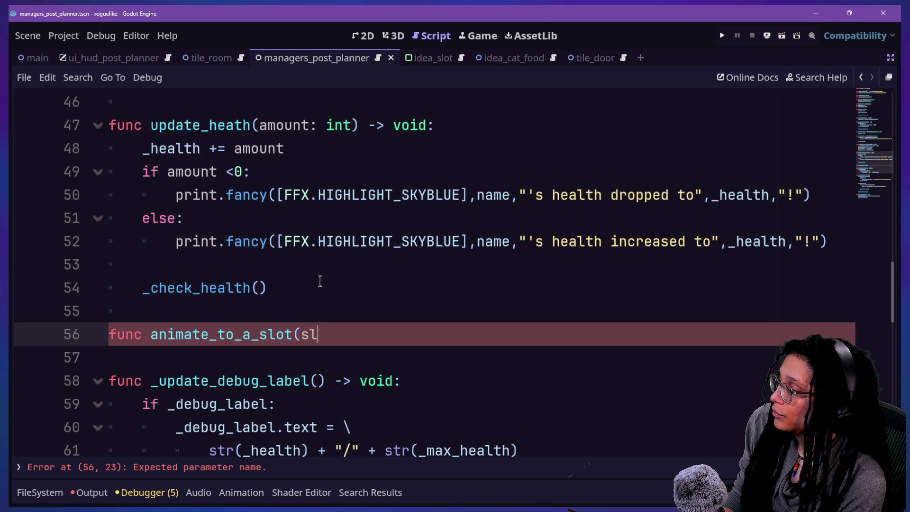
pyautogui.write('ot_position: Vecotr')
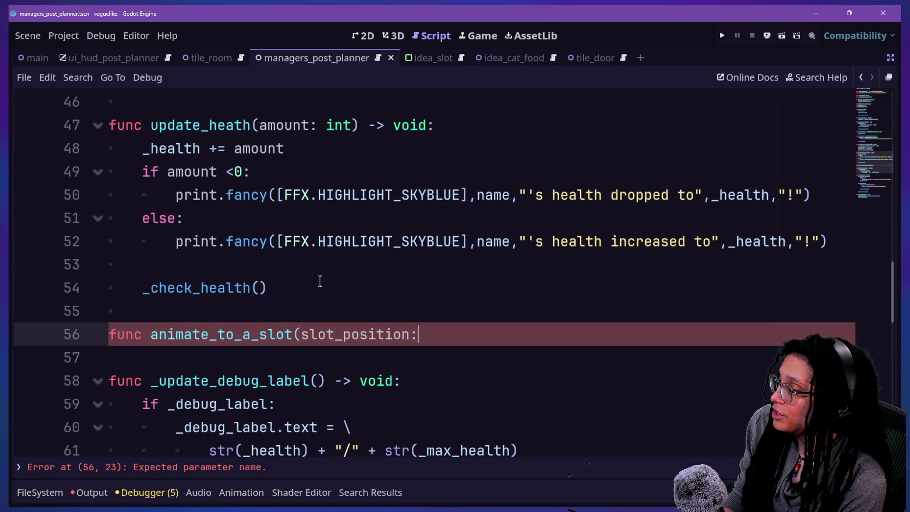
pyautogui.press('BackSpace')
pyautogui.press('BackSpace')
pyautogui.press('BackSpace')
pyautogui.write('t')
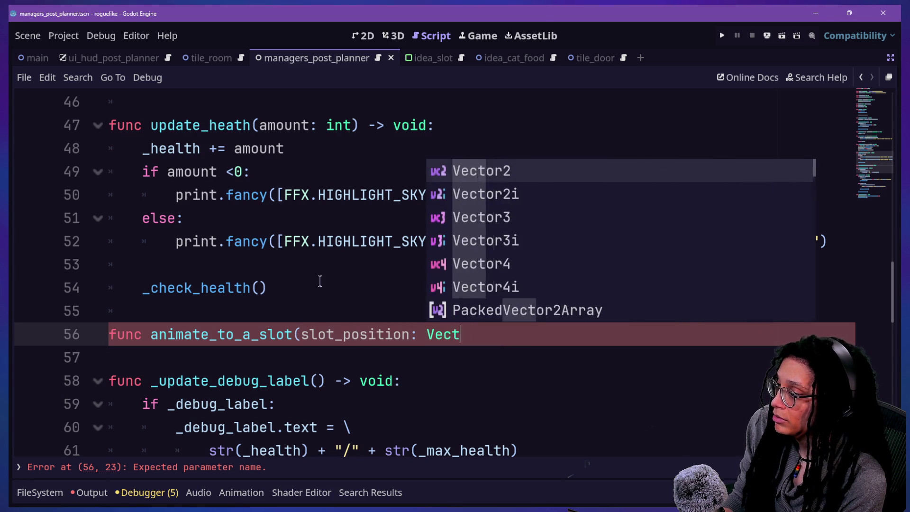
pyautogui.write('or2) -> void:')
pyautogui.press('Return')
pyautogui.click(322, 281)
pyautogui.click(492, 372)
pyautogui.click(491, 361)
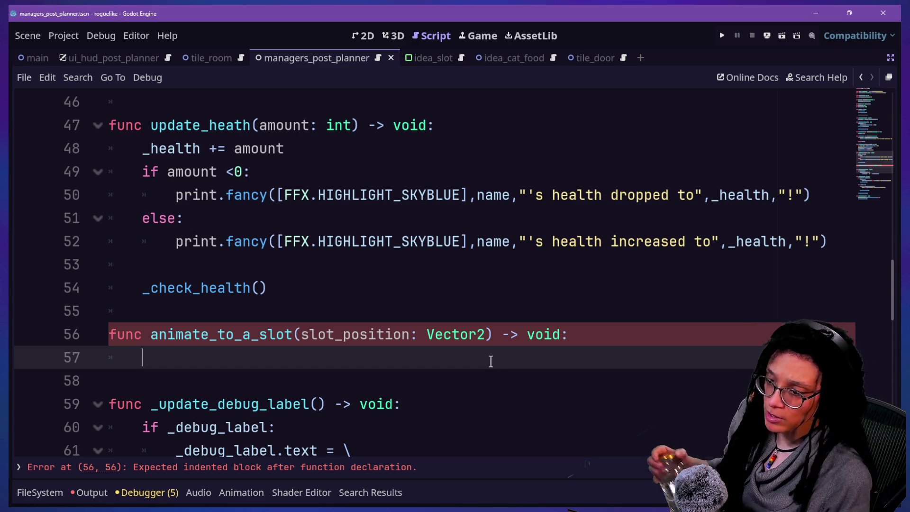
pyautogui.click(322, 309)
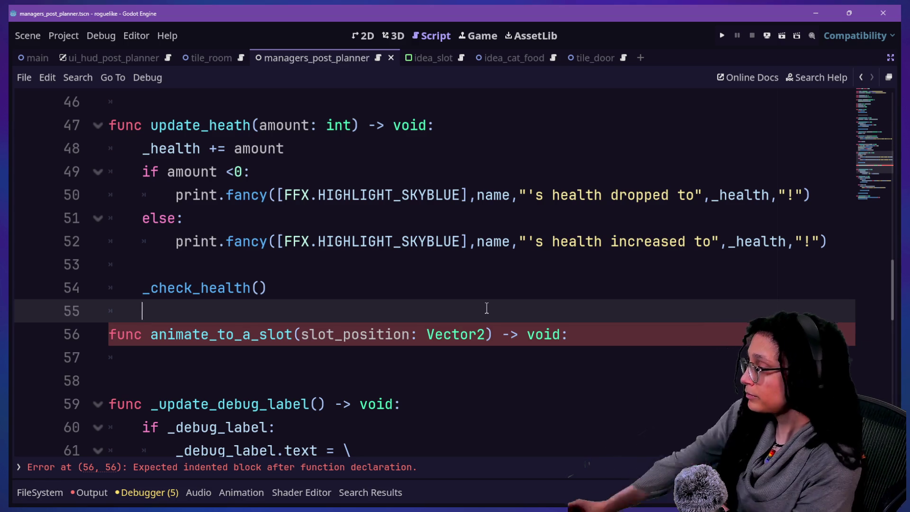
pyautogui.moveTo(473, 341)
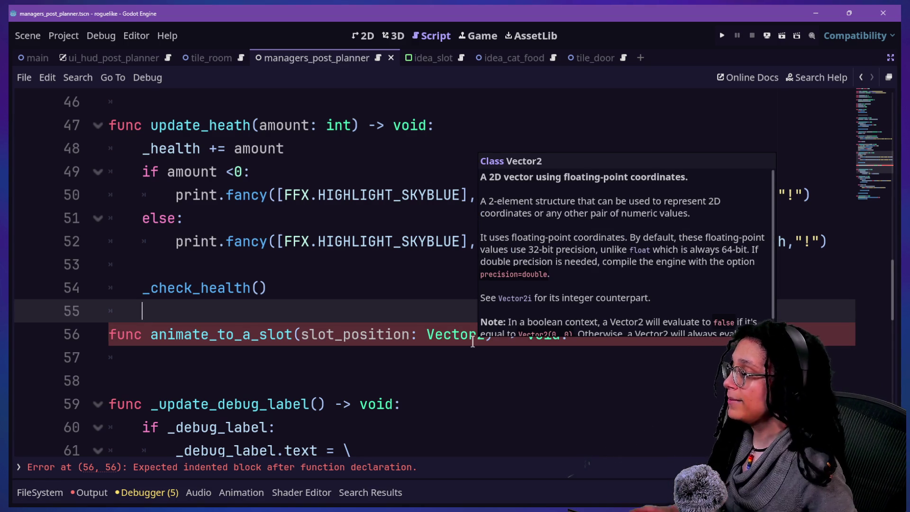
pyautogui.click(386, 365)
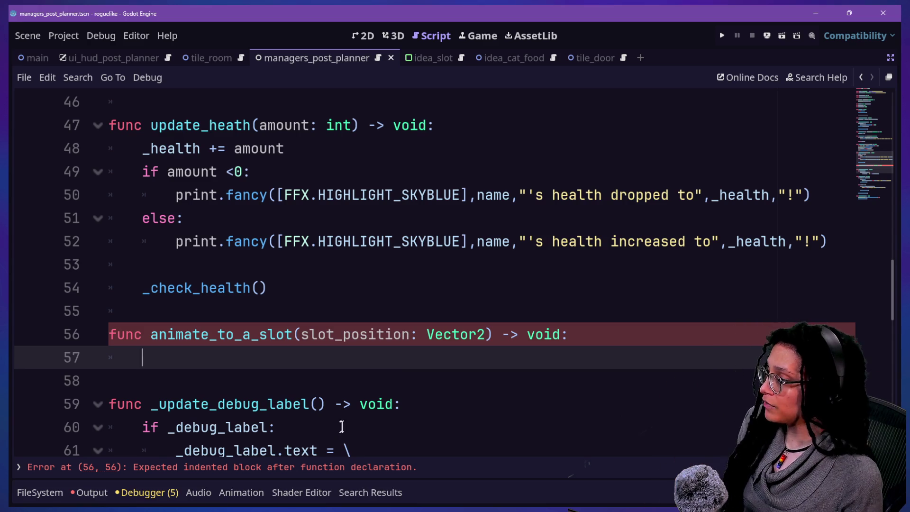
# Step: Declare var tween: Tween = create_tween() in the animate_to_a_slot body
pyautogui.write('var twee')
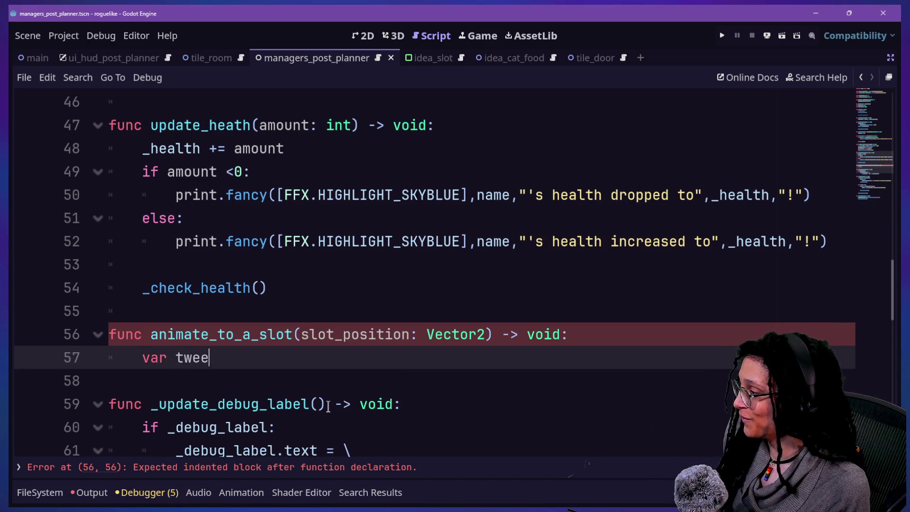
pyautogui.write('n: Tween')
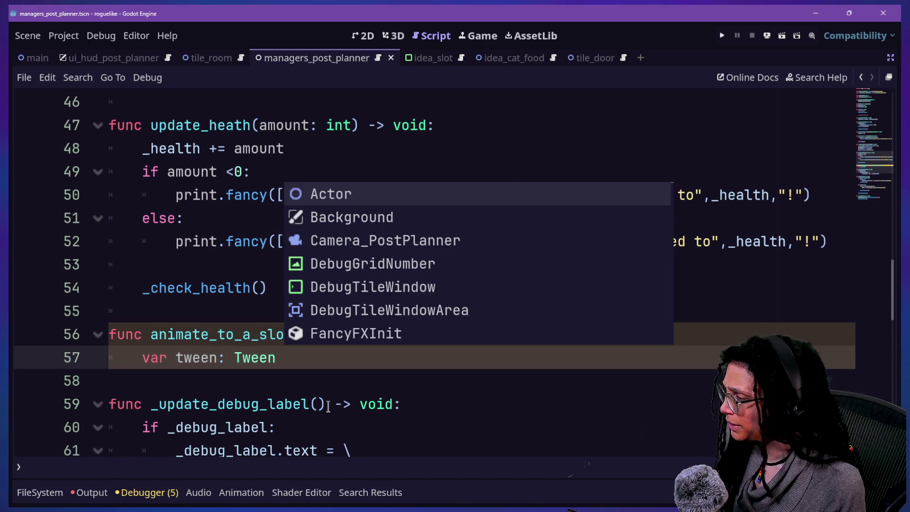
pyautogui.write(' = cre')
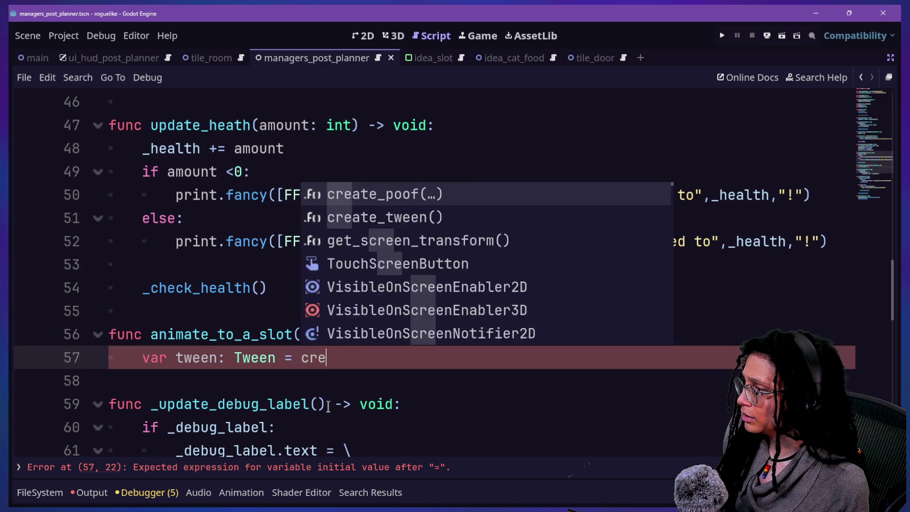
pyautogui.write('ate_tween')
pyautogui.press('Return')
pyautogui.press('Return')
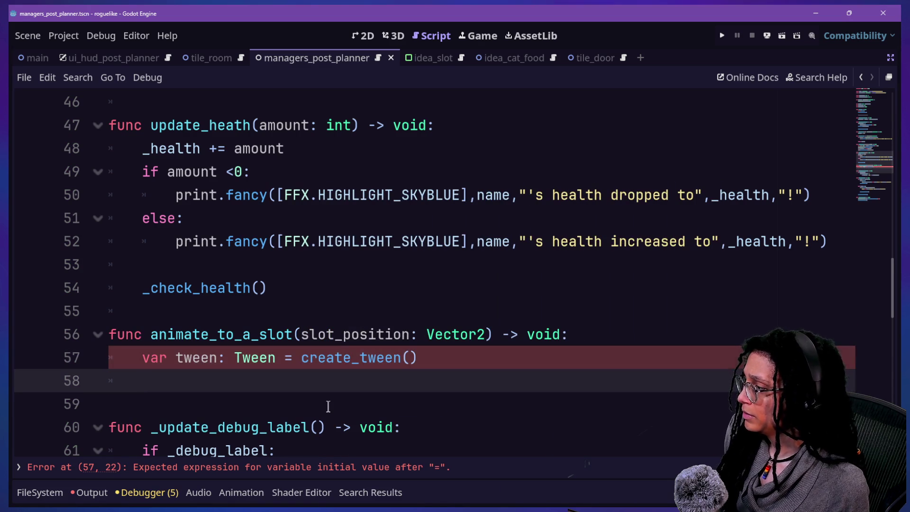
pyautogui.scroll(-1, 529, 348)
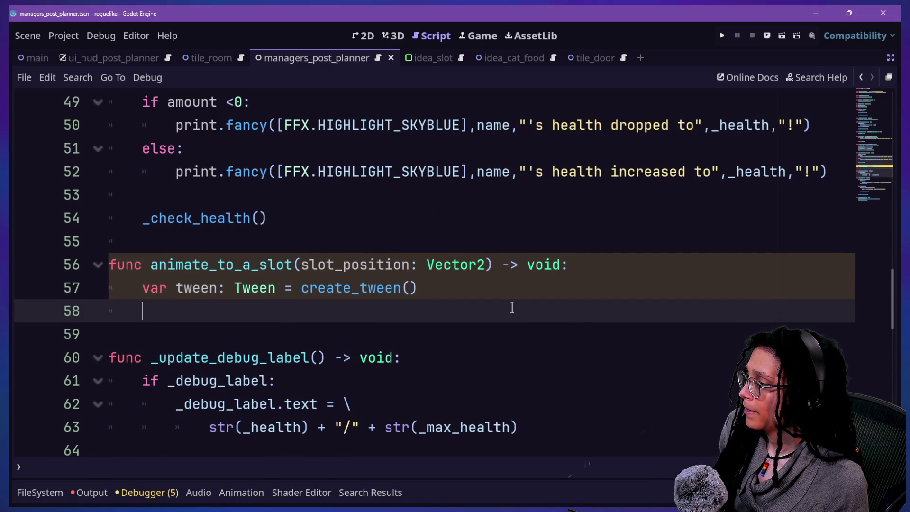
# Step: Begin tween.tween_property(self, "position", slot_position, using autocomplete for the method name
pyautogui.write('twee')
pyautogui.press('BackSpace')
pyautogui.press('BackSpace')
pyautogui.press('BackSpace')
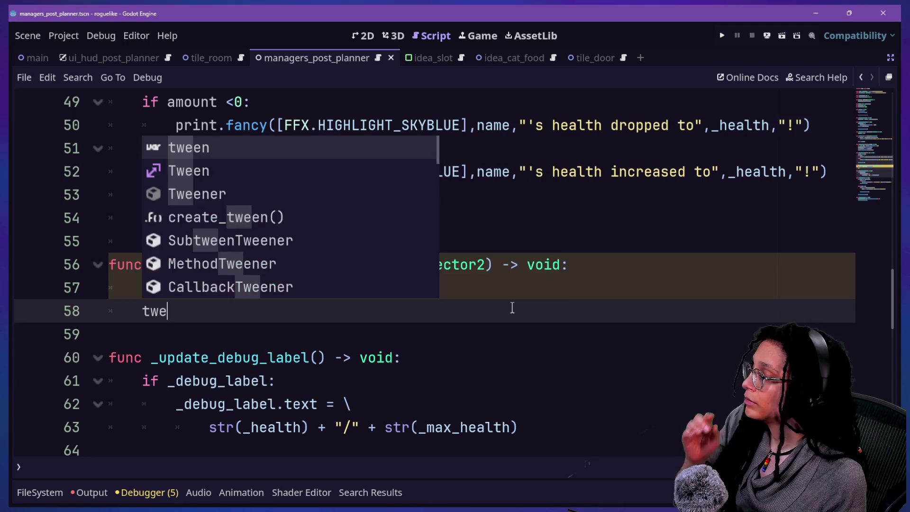
pyautogui.press('BackSpace')
pyautogui.write('rt')
pyautogui.press('BackSpace')
pyautogui.press('BackSpace')
pyautogui.write('tween.tween')
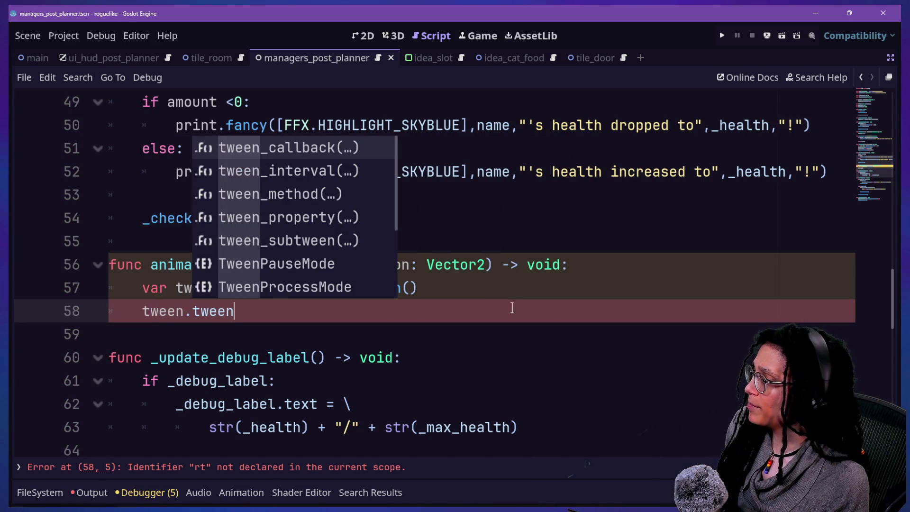
pyautogui.press('Down')
pyautogui.press('Down')
pyautogui.press('Down')
pyautogui.press('Return')
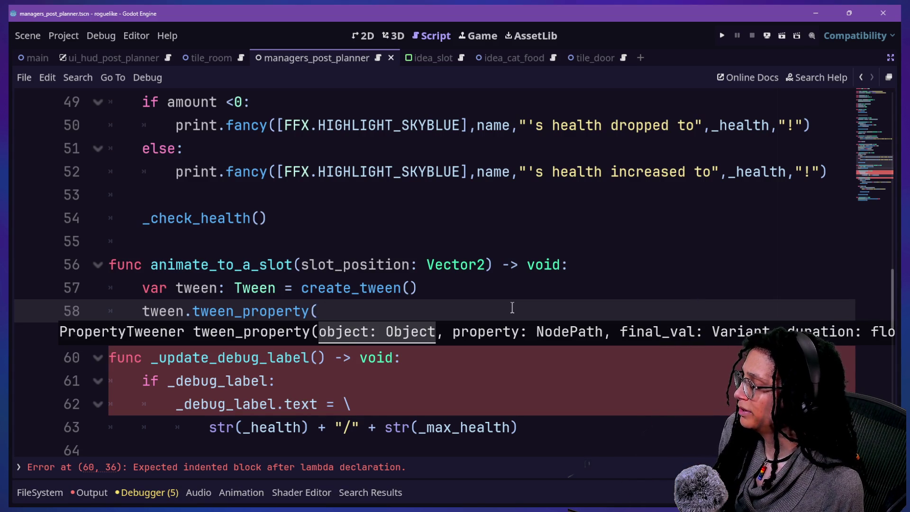
pyautogui.write('self,')
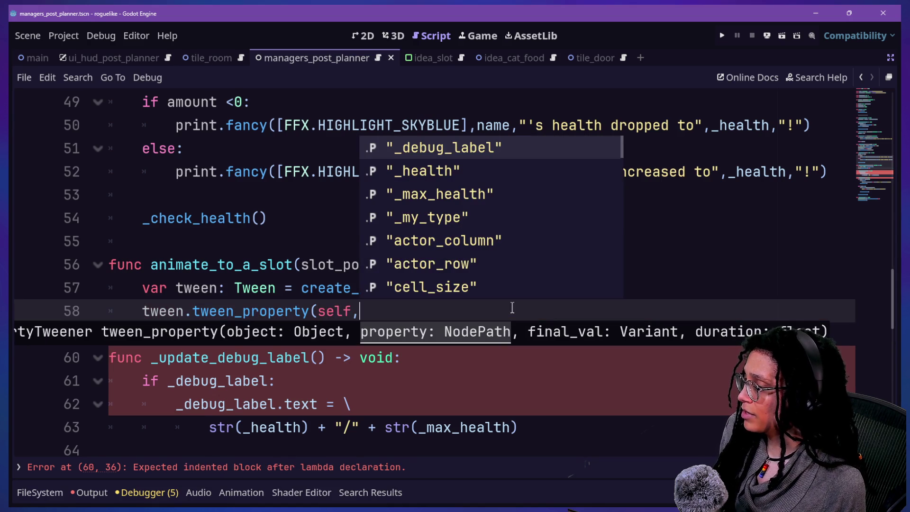
pyautogui.write('"')
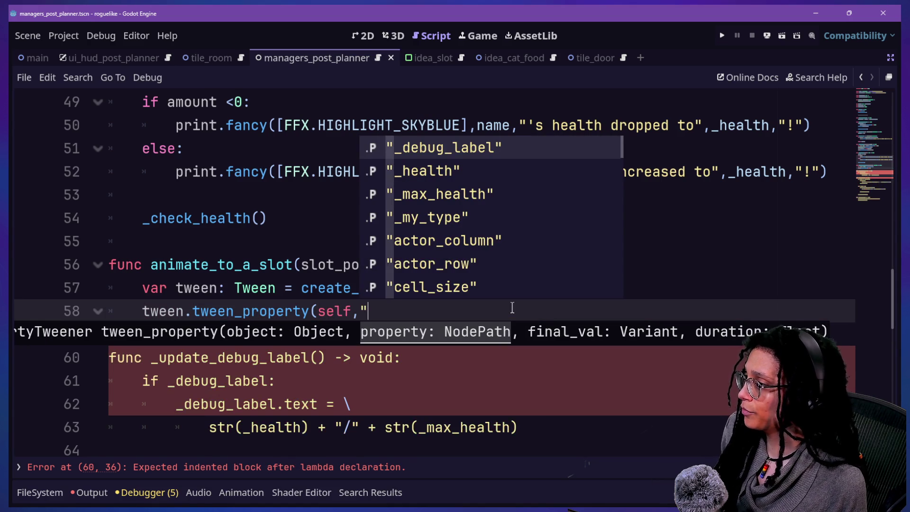
pyautogui.press('BackSpace')
pyautogui.press('BackSpace')
pyautogui.write(',')
pyautogui.press('Escape')
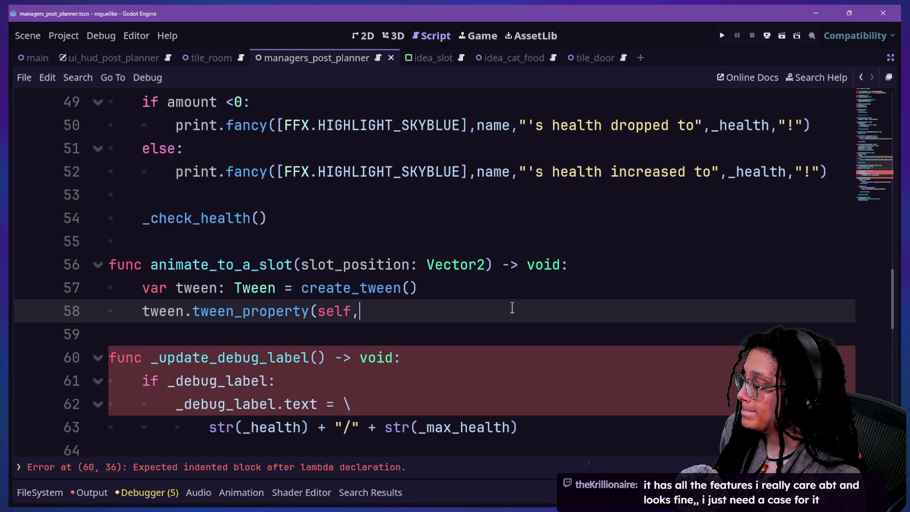
pyautogui.write('"pos')
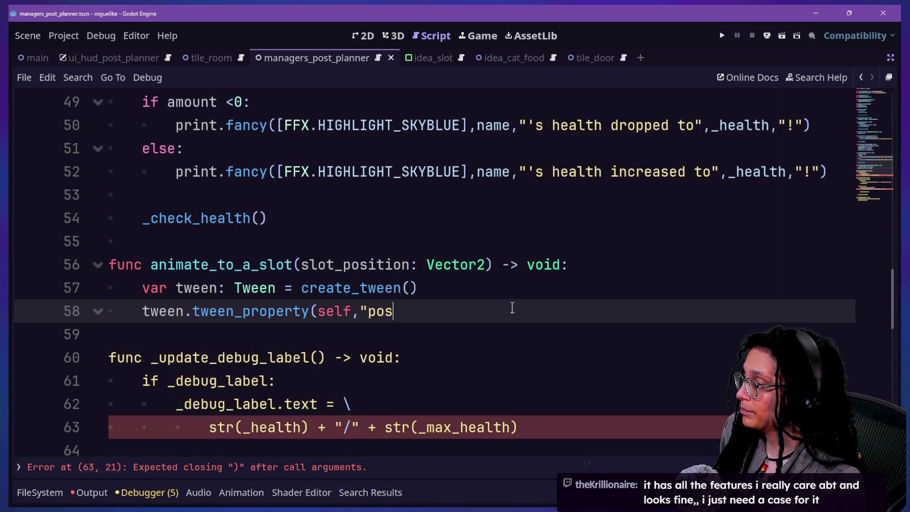
pyautogui.write('ition",')
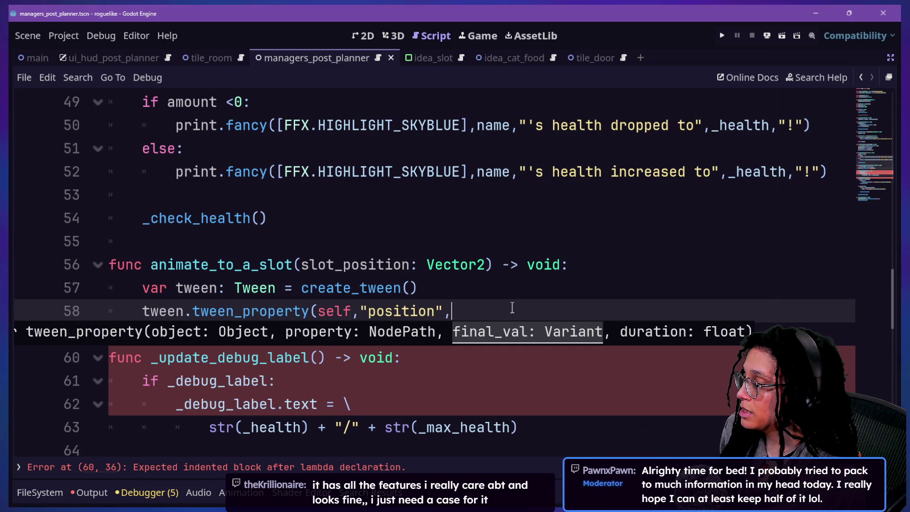
pyautogui.write('sl')
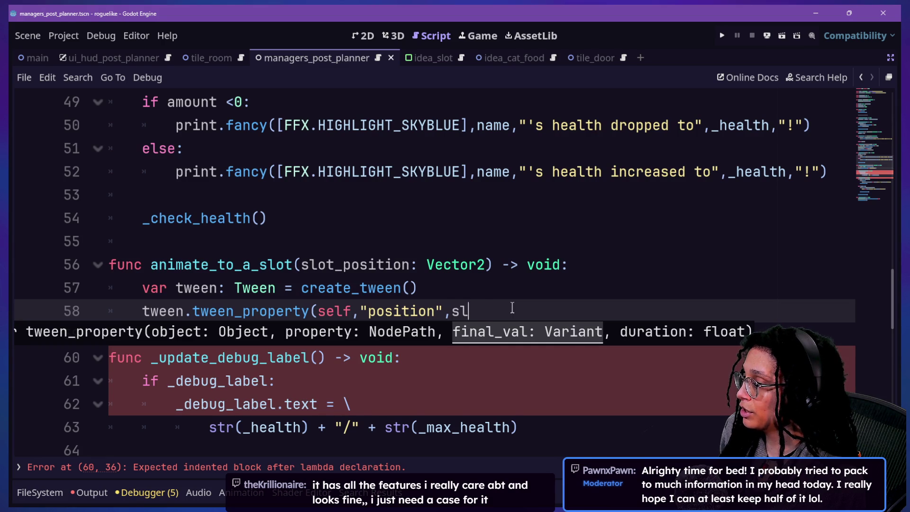
pyautogui.write('ot_position,')
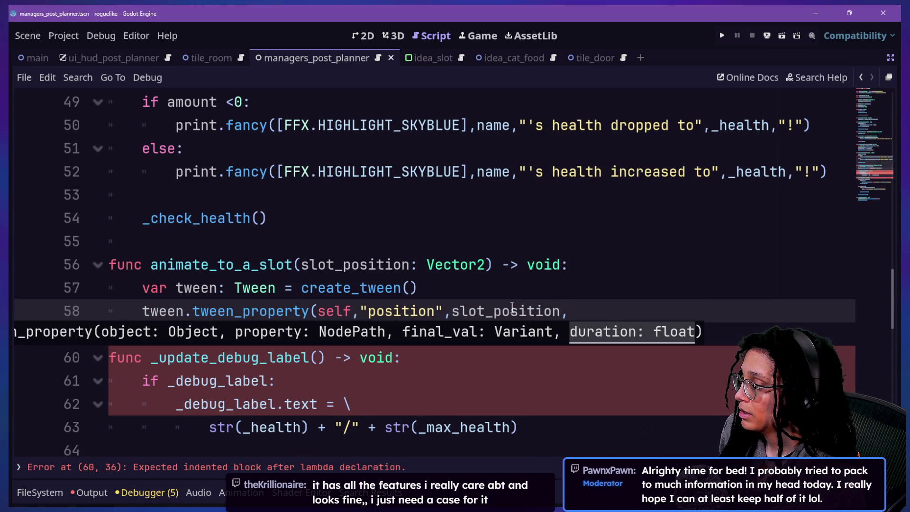
pyautogui.rightClick(513, 308)
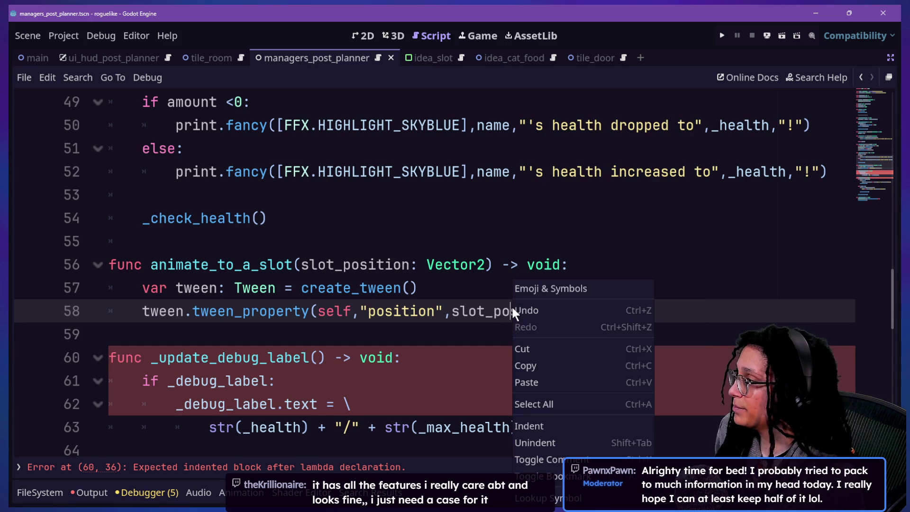
# Step: Dismiss the stray popup and open blank lines below the _MAX_HEALTH_FACTOR constant
pyautogui.press('Escape')
pyautogui.scroll(10, 334, 329)
pyautogui.scroll(4, 334, 328)
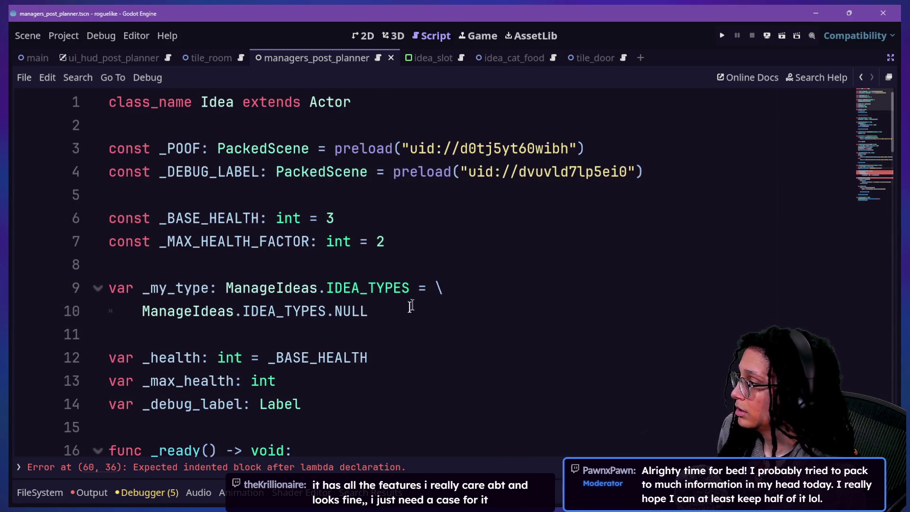
pyautogui.click(453, 243)
pyautogui.press('Return')
pyautogui.write('const')
pyautogui.press('BackSpace')
pyautogui.press('BackSpace')
pyautogui.press('BackSpace')
pyautogui.press('Return')
# Step: Declare const _TO_SLOT_ANIMATION_SPEED: float = .6 on line 9
pyautogui.write('const _TO_SL')
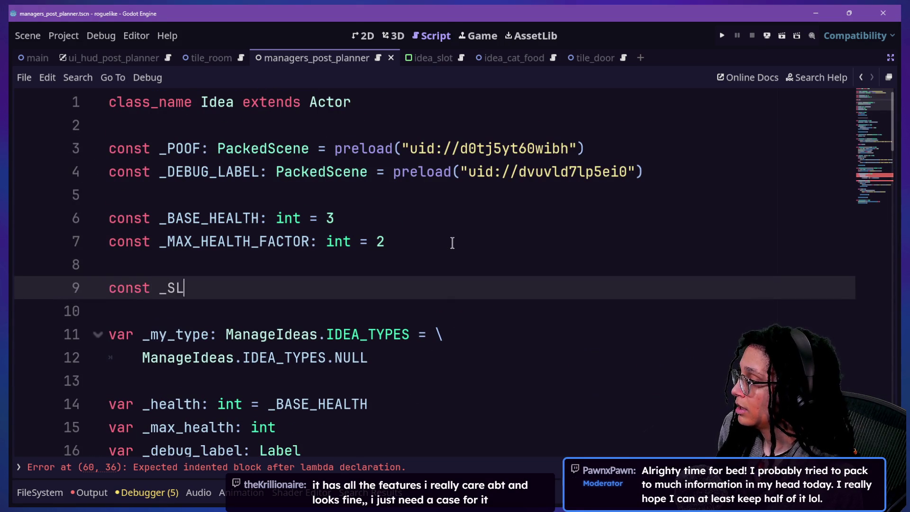
pyautogui.press('BackSpace')
pyautogui.press('BackSpace')
pyautogui.write('TO_SLOT_ANIMATION_SPEED:')
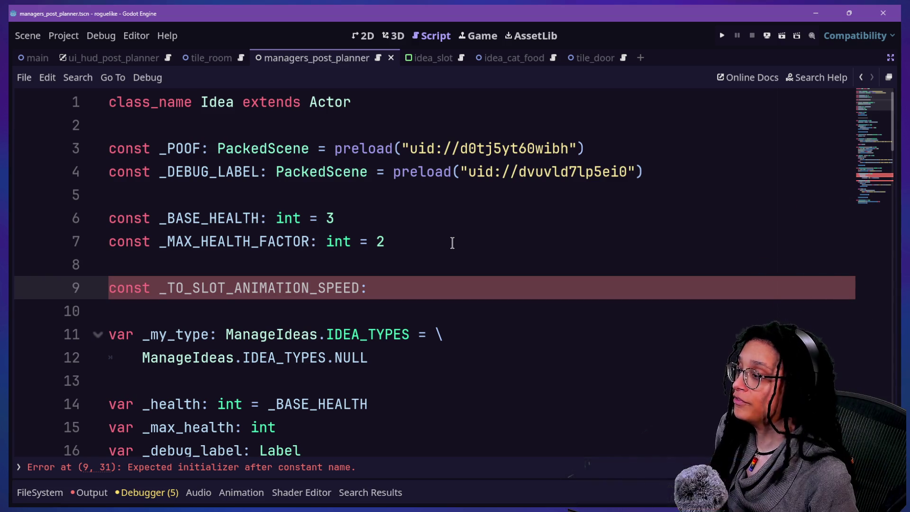
pyautogui.write('float .6')
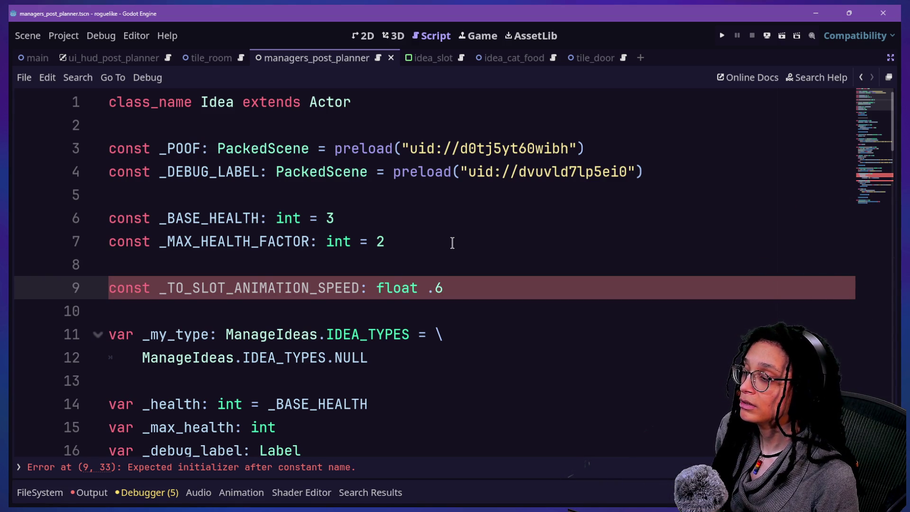
pyautogui.press('BackSpace')
pyautogui.press('BackSpace')
pyautogui.write('-')
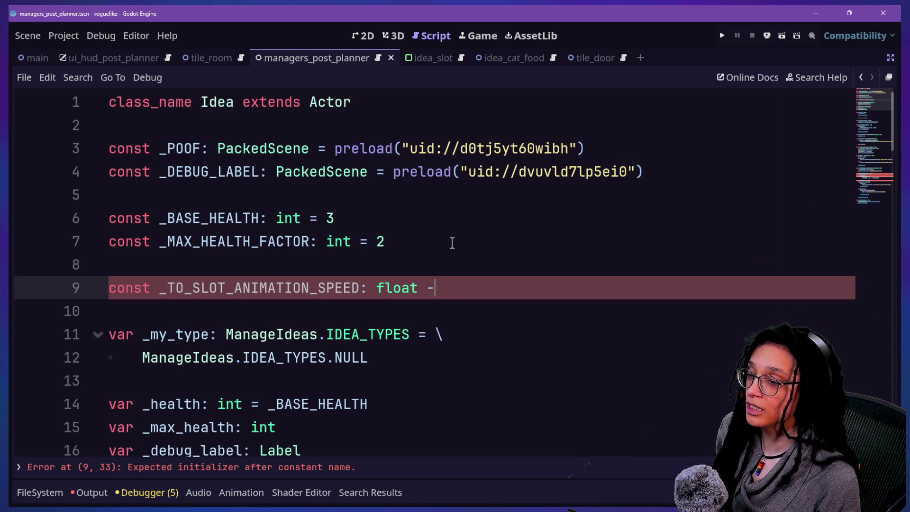
pyautogui.write('=')
pyautogui.press('BackSpace')
pyautogui.press('BackSpace')
pyautogui.write('= .7')
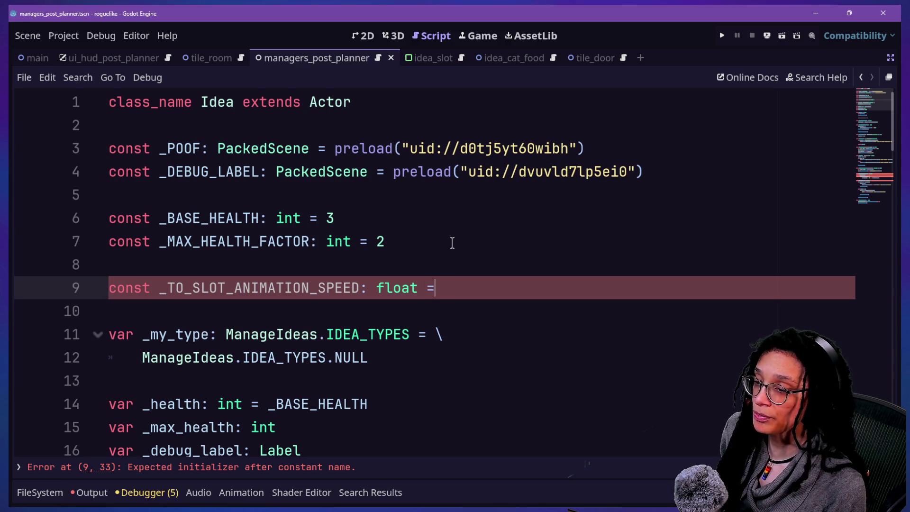
pyautogui.press('BackSpace')
pyautogui.write('7')
pyautogui.press('BackSpace')
pyautogui.write('6')
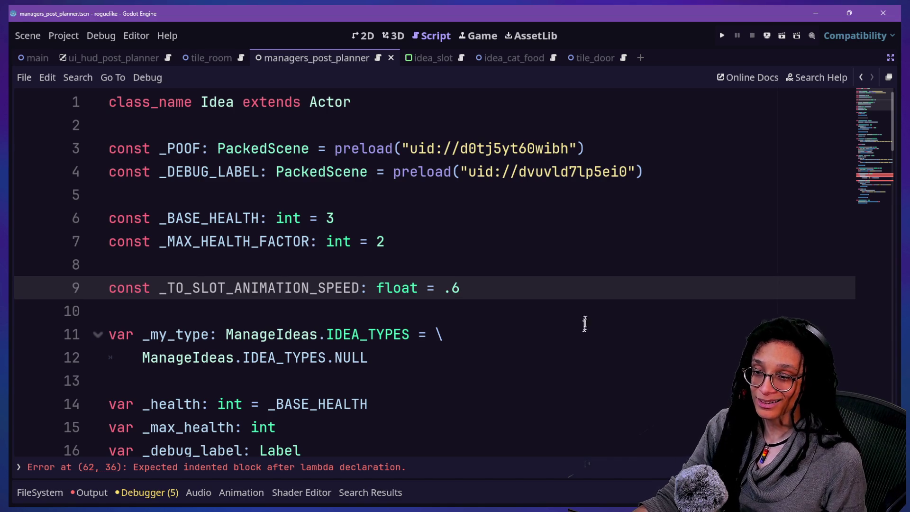
# Step: Add a new indented line after _ready_max_health() in the _ready function
pyautogui.click(584, 270)
pyautogui.press('Down')
pyautogui.press('Down')
pyautogui.scroll(-1, 582, 271)
pyautogui.press('Down')
pyautogui.press('Down')
pyautogui.press('Down')
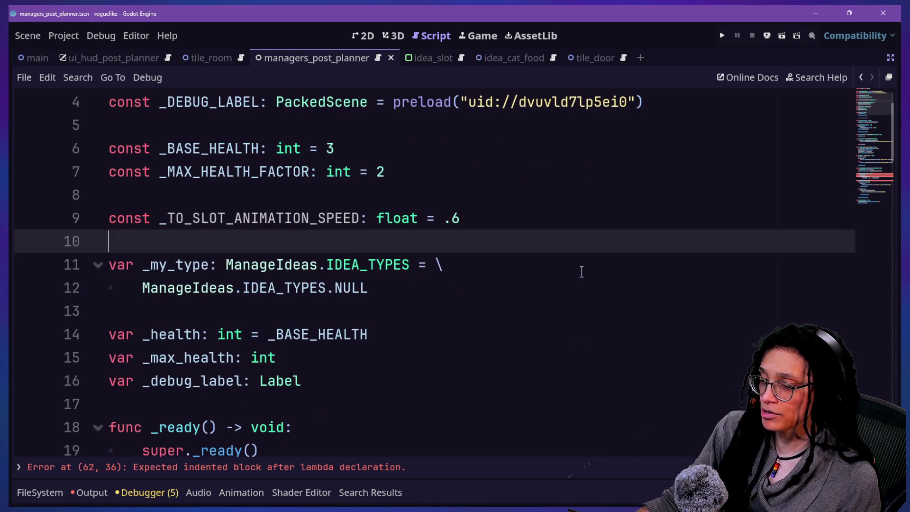
pyautogui.press('Down')
pyautogui.press('Down')
pyautogui.press('Down')
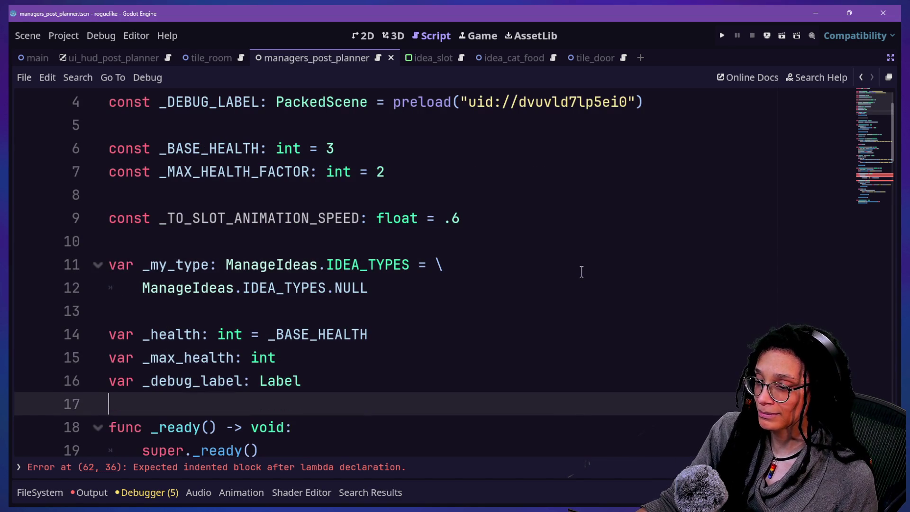
pyautogui.rightClick(581, 272)
pyautogui.click(537, 214)
pyautogui.press('Down')
pyautogui.press('Down')
pyautogui.press('Down')
pyautogui.press('Down')
pyautogui.press('Down')
pyautogui.press('Down')
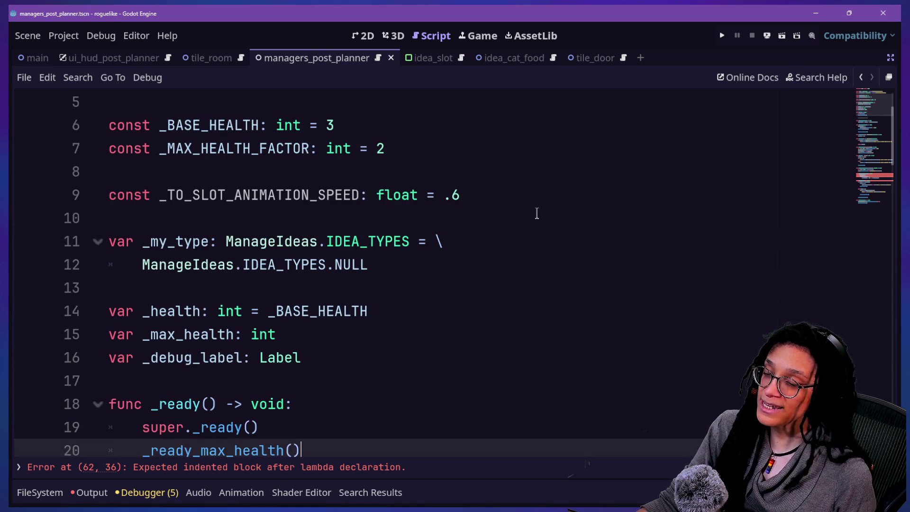
pyautogui.press('Return')
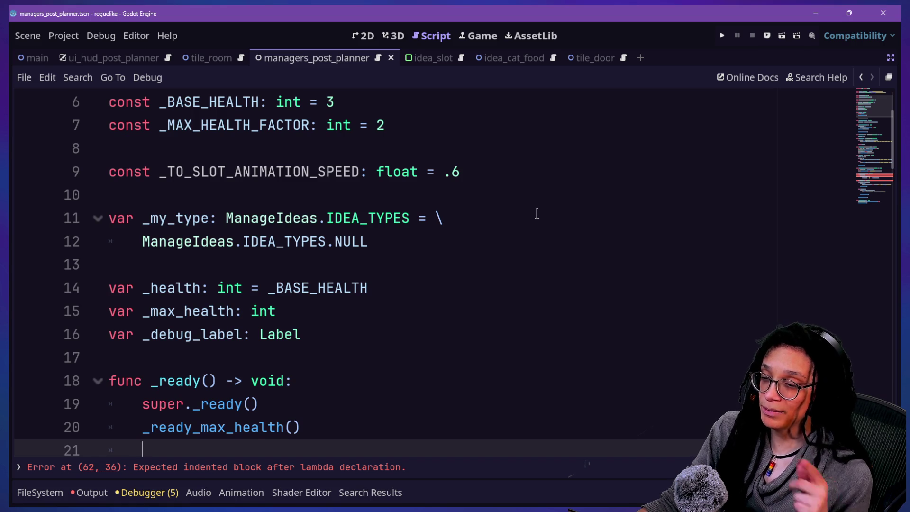
pyautogui.press('Down')
pyautogui.press('Down')
# Step: Jump via the line 62 error to the end of the unfinished tween_property call
pyautogui.scroll(-3, 537, 214)
pyautogui.click(363, 472)
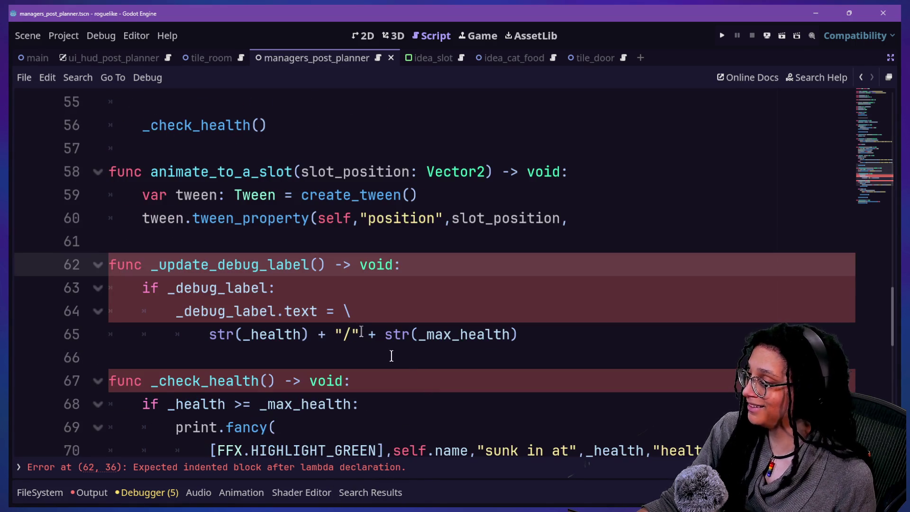
pyautogui.click(374, 299)
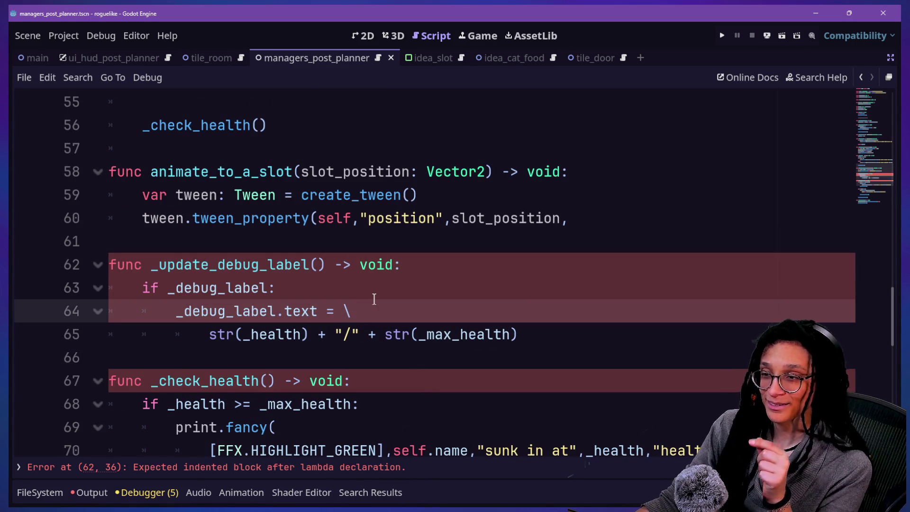
pyautogui.click(593, 297)
pyautogui.click(630, 223)
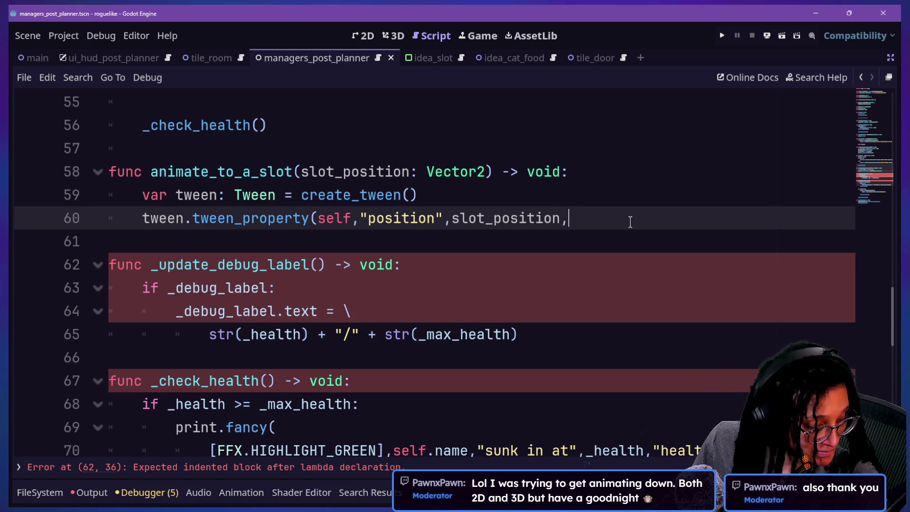
pyautogui.click(634, 198)
pyautogui.click(634, 209)
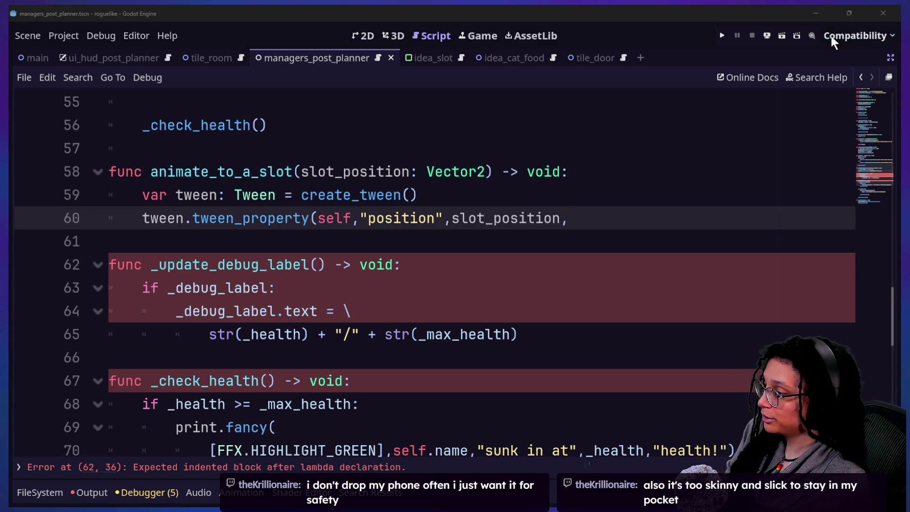
pyautogui.click(364, 336)
pyautogui.click(538, 235)
pyautogui.click(595, 218)
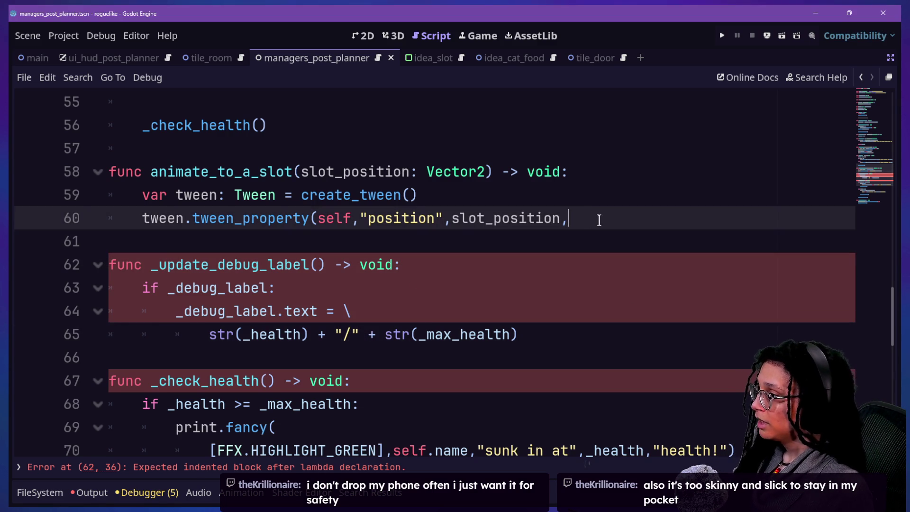
# Step: Complete the tween_property call with _TO_SLOT_ANIMATION_SPEED and a closing parenthesis
pyautogui.write('+_T')
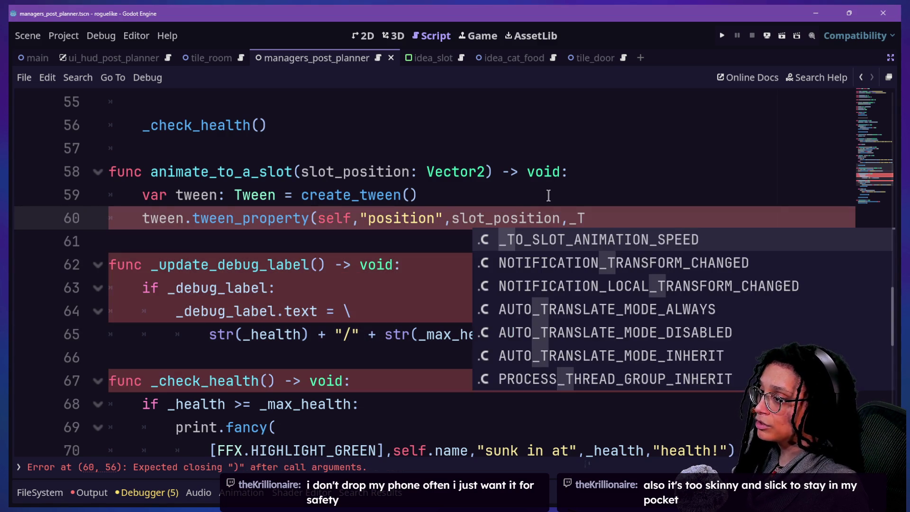
pyautogui.press('Return')
pyautogui.write('_')
pyautogui.press('BackSpace')
pyautogui.write(')')
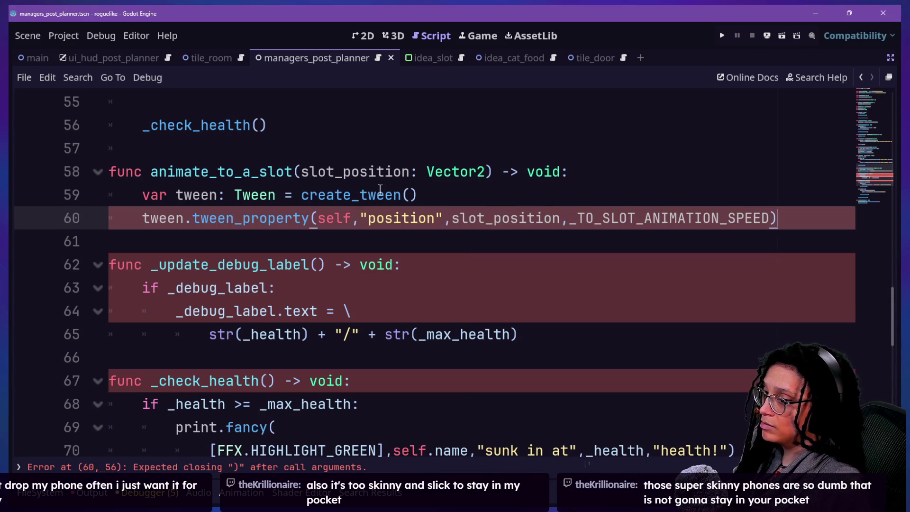
# Step: Wrap the tween_property arguments onto a second line before self and save with Ctrl+S
pyautogui.click(182, 218)
pyautogui.click(333, 218)
pyautogui.click(349, 195)
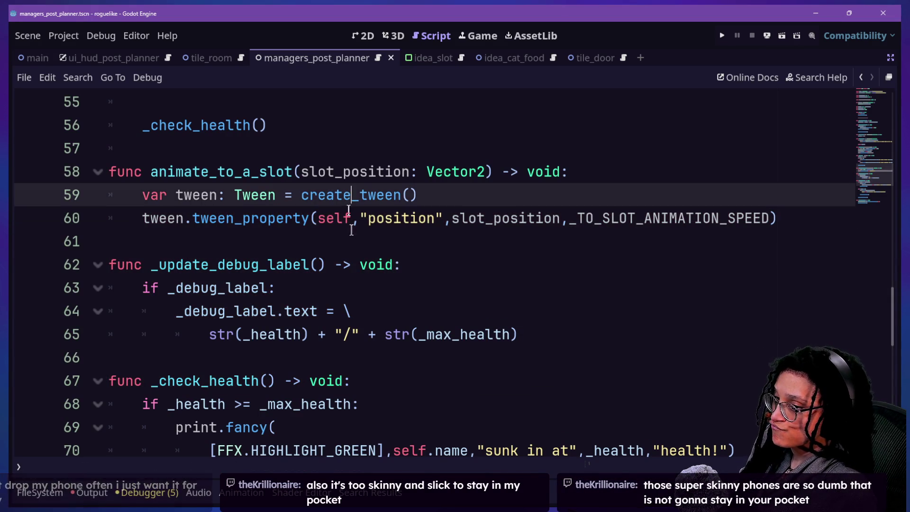
pyautogui.click(360, 241)
pyautogui.click(325, 221)
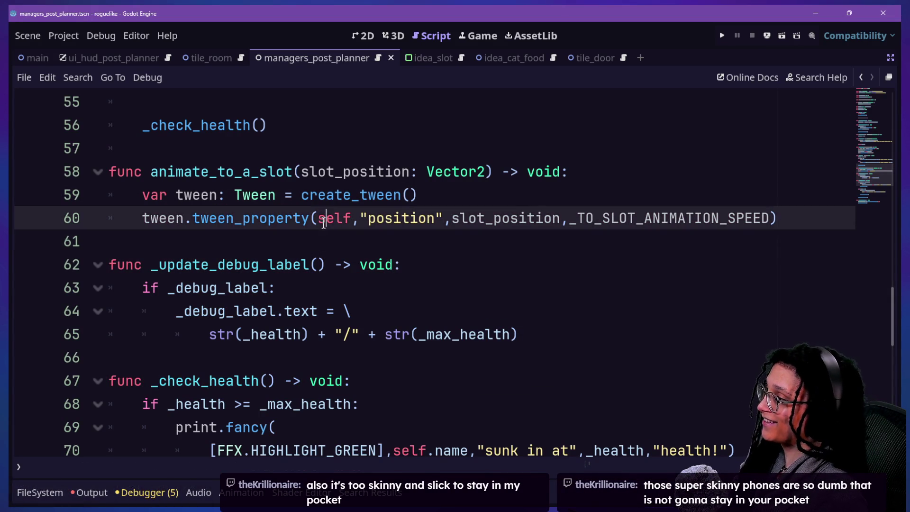
pyautogui.press('Return')
pyautogui.click(287, 192)
pyautogui.click(509, 255)
pyautogui.hotkey('ctrl', 's')
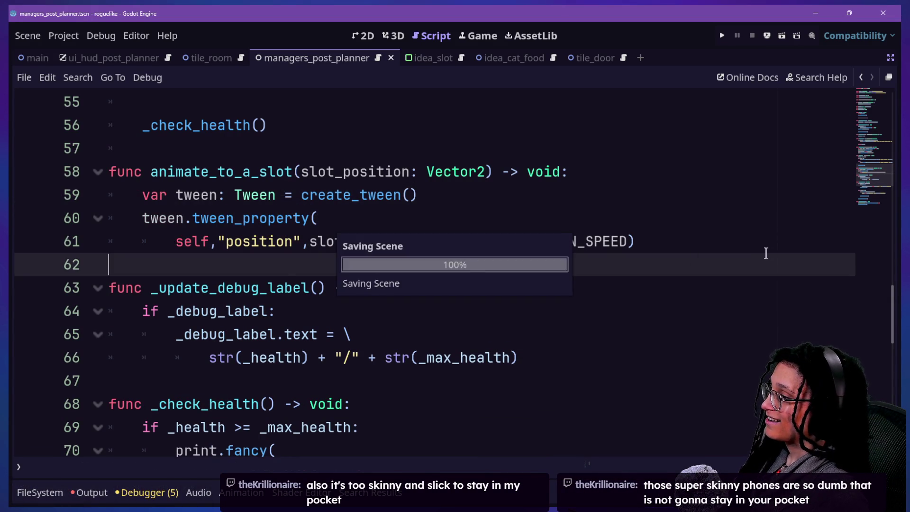
# Step: Review the animate_to_a_slot function and add a new indented line after the call
pyautogui.click(709, 242)
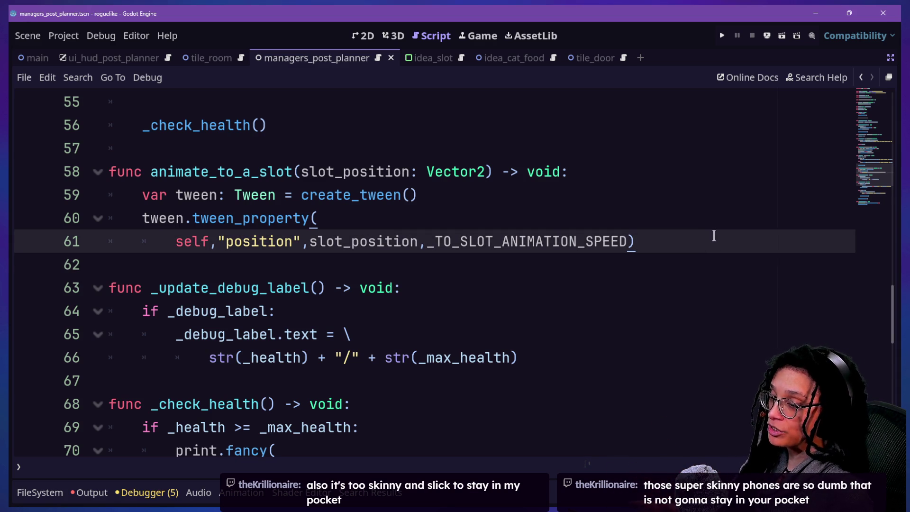
pyautogui.moveTo(479, 163); pyautogui.dragTo(656, 244)
pyautogui.press('Down')
pyautogui.press('Down')
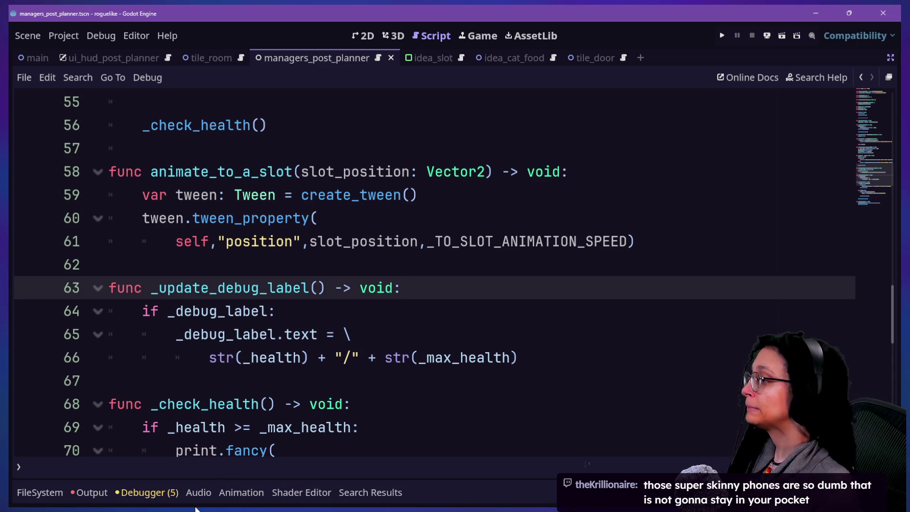
pyautogui.click(187, 273)
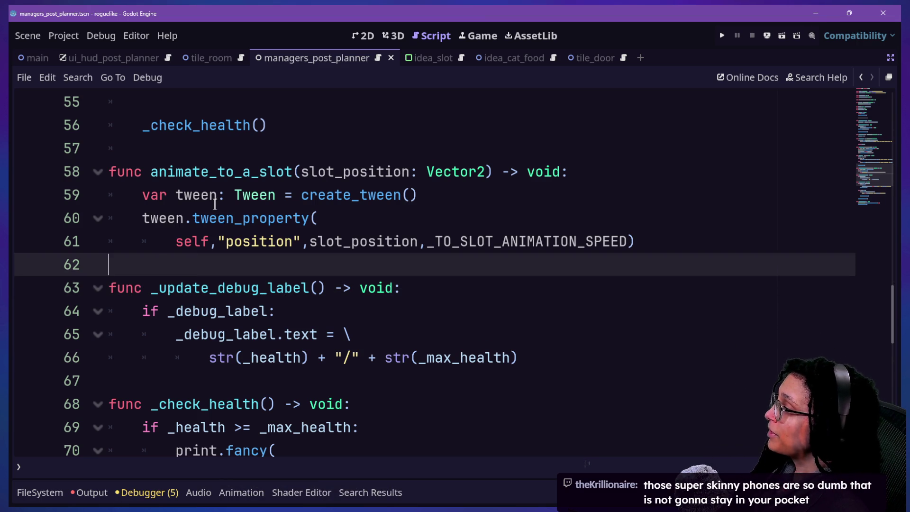
pyautogui.click(246, 124)
pyautogui.click(294, 258)
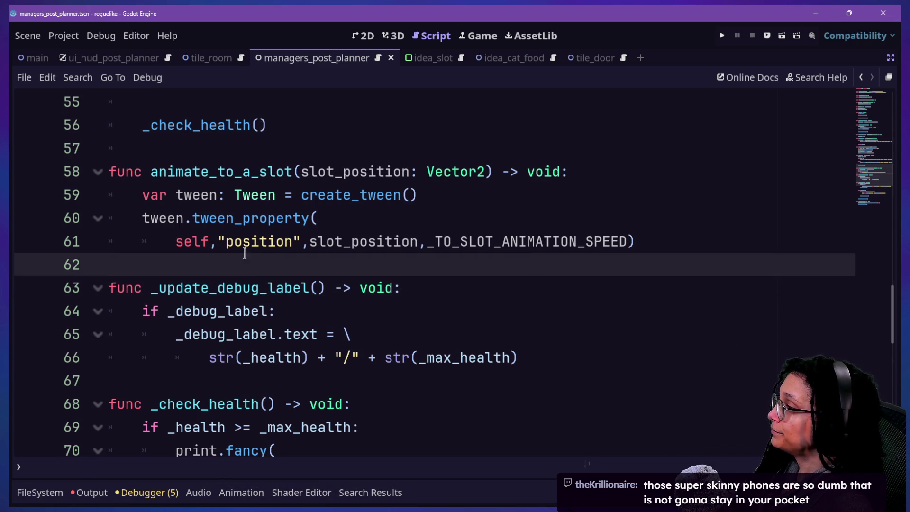
pyautogui.moveTo(209, 218); pyautogui.dragTo(616, 242)
pyautogui.click(630, 242)
pyautogui.click(649, 240)
pyautogui.press('Return')
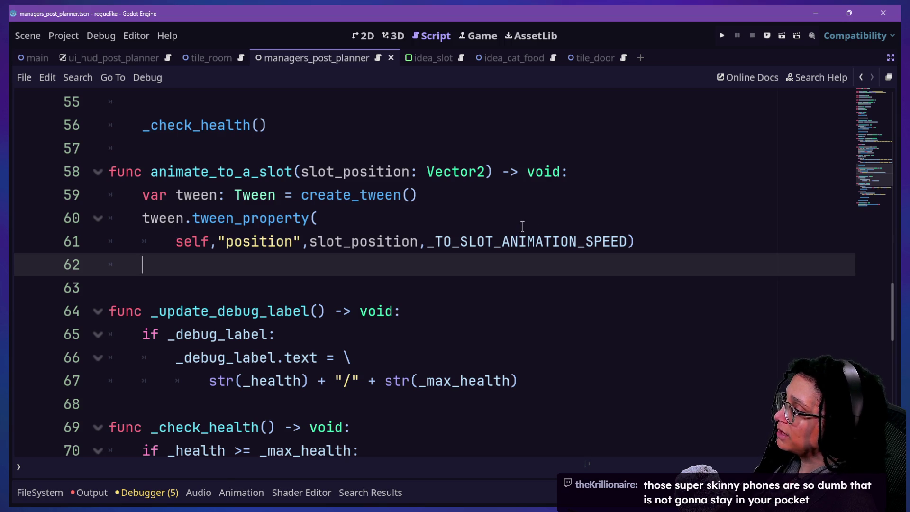
pyautogui.click(505, 204)
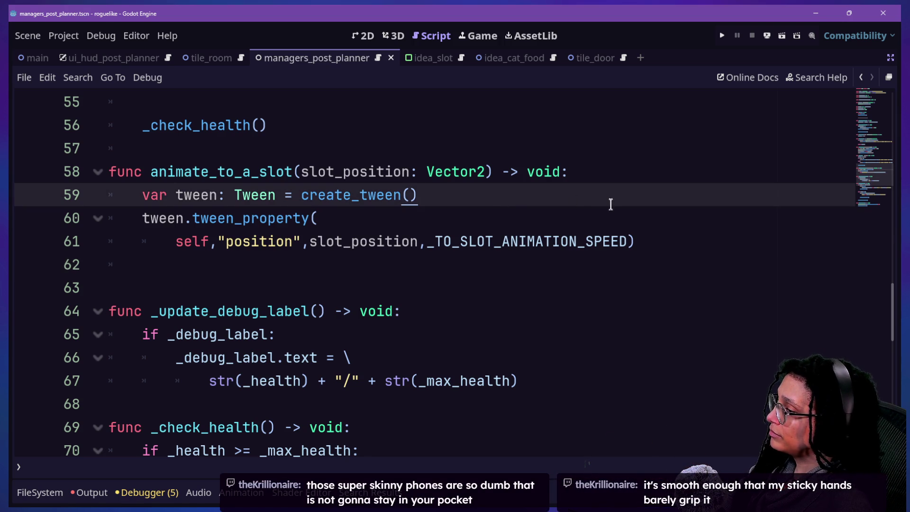
pyautogui.click(675, 237)
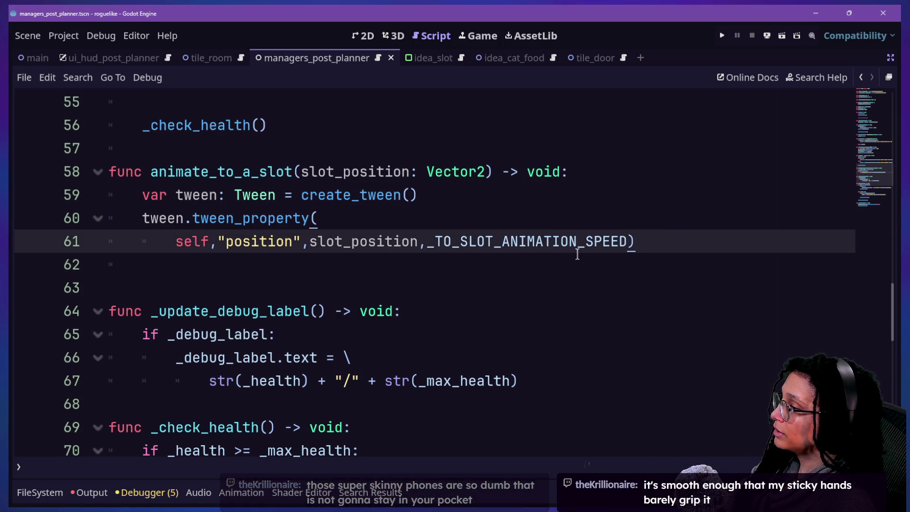
# Step: Move the tween_property call's closing parenthesis onto its own line
pyautogui.press('BackSpace')
pyautogui.press('Return')
pyautogui.write(')')
pyautogui.write('t')
pyautogui.press('BackSpace')
pyautogui.write('e')
pyautogui.press('BackSpace')
pyautogui.write('t')
pyautogui.press('BackSpace')
# Step: Chain .set_ease(Tween.EASE_OUT) onto the tween_property call
pyautogui.write('ease(')
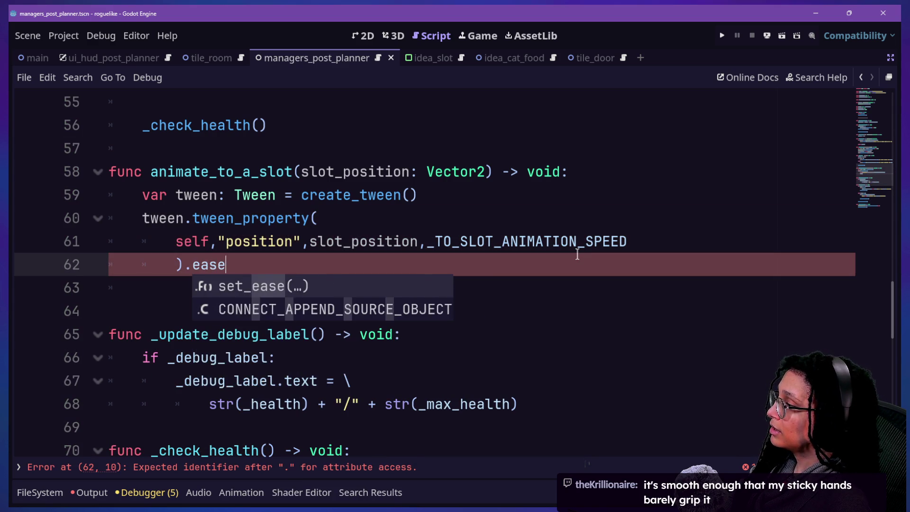
pyautogui.press('Return')
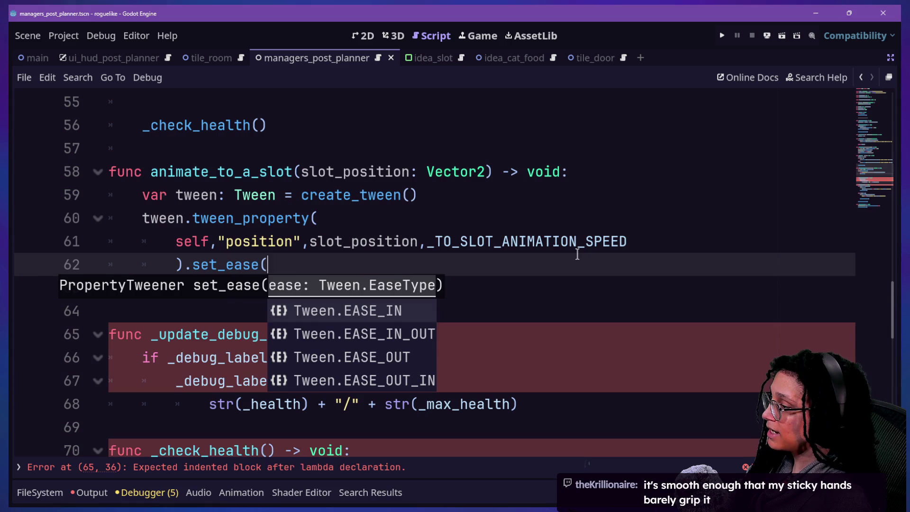
pyautogui.press('Down')
pyautogui.press('Down')
pyautogui.press('Return')
pyautogui.write('_')
pyautogui.press('BackSpace')
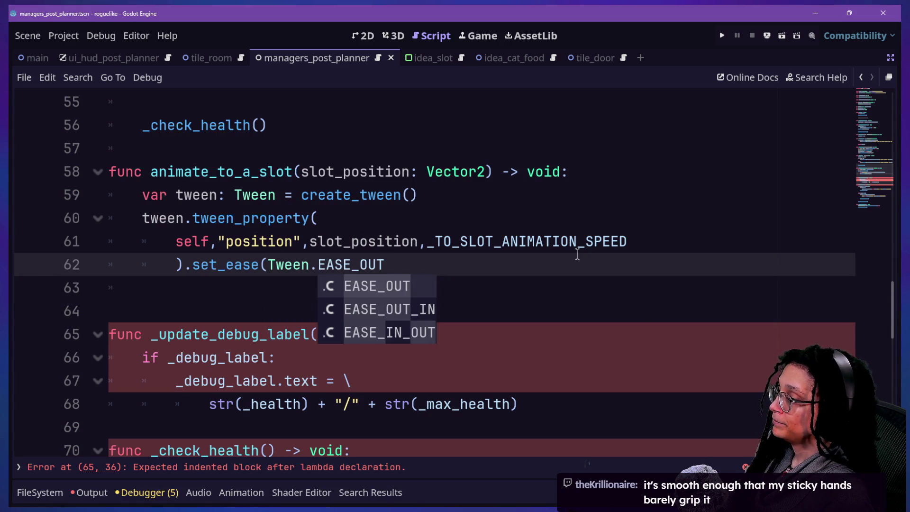
pyautogui.write(')')
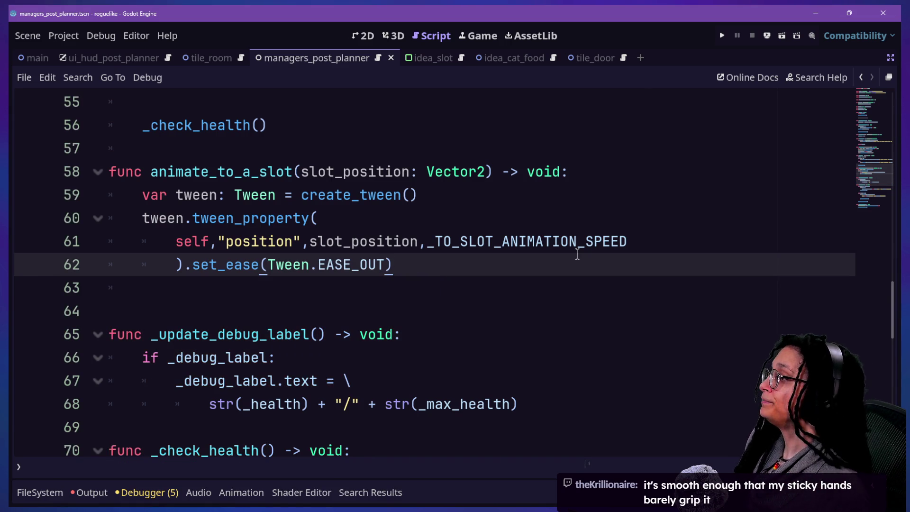
pyautogui.press('Return')
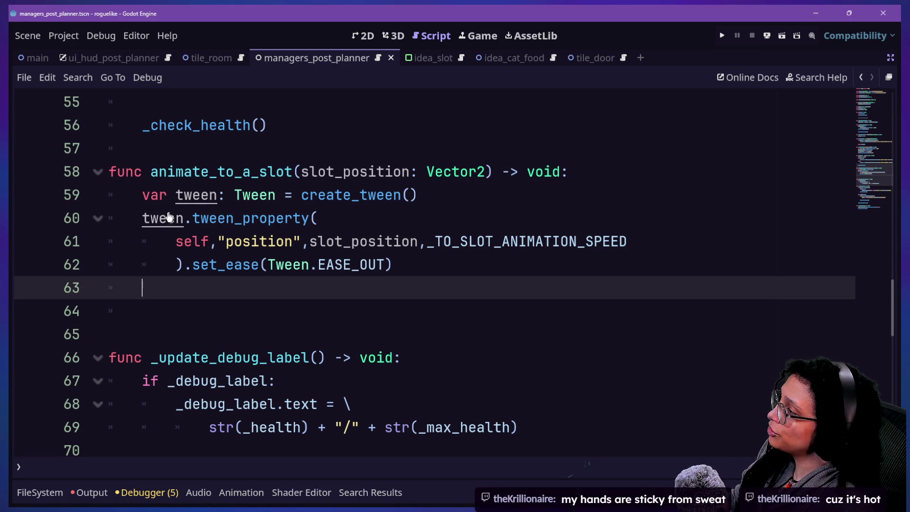
# Step: Put animate_to_a_slot's parameters on separate lines and add an animation_callback parameter
pyautogui.click(299, 171)
pyautogui.press('Return')
pyautogui.click(294, 195)
pyautogui.write(',')
pyautogui.press('Return')
pyautogui.write('animatino_')
pyautogui.write('ca')
pyautogui.press('BackSpace')
pyautogui.press('BackSpace')
pyautogui.press('BackSpace')
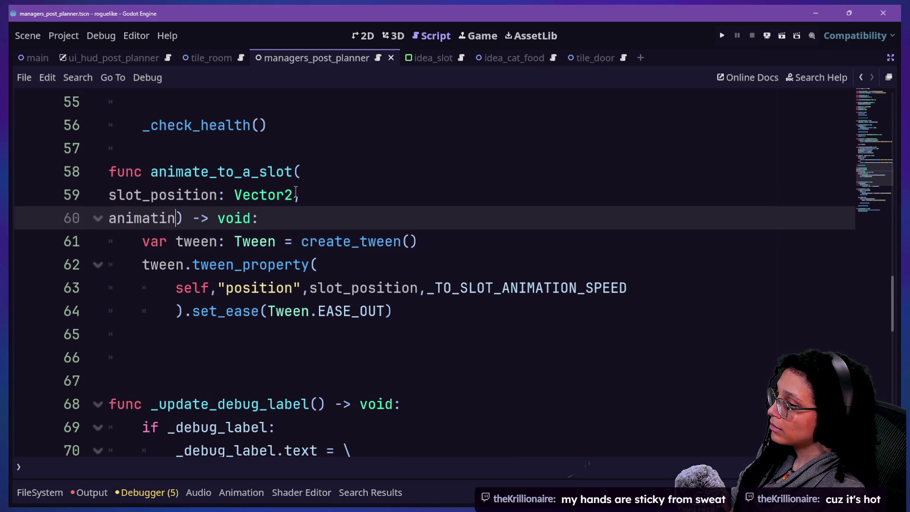
pyautogui.write('o')
pyautogui.press('BackSpace')
pyautogui.press('BackSpace')
pyautogui.write('on_callback')
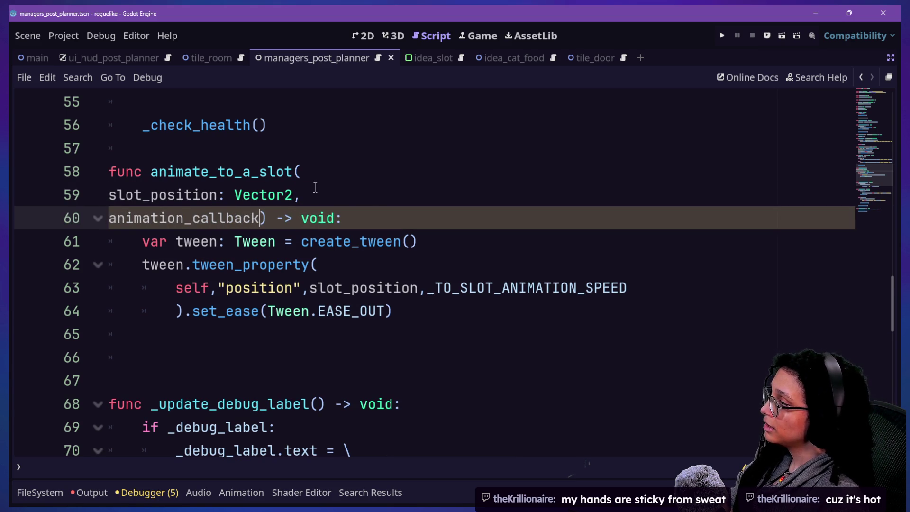
# Step: Annotate the animation_callback parameter with type Callable
pyautogui.click(301, 285)
pyautogui.click(285, 219)
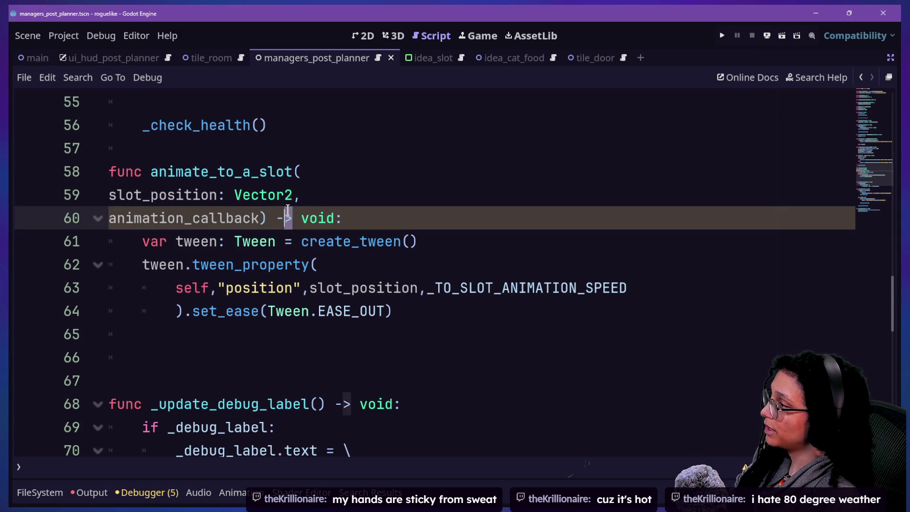
pyautogui.click(261, 218)
pyautogui.write(': M')
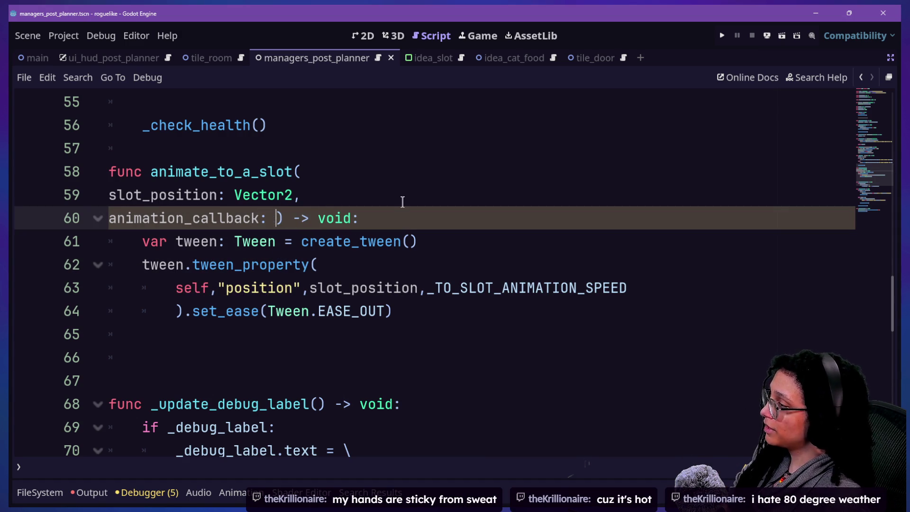
pyautogui.press('BackSpace')
pyautogui.write('Callable')
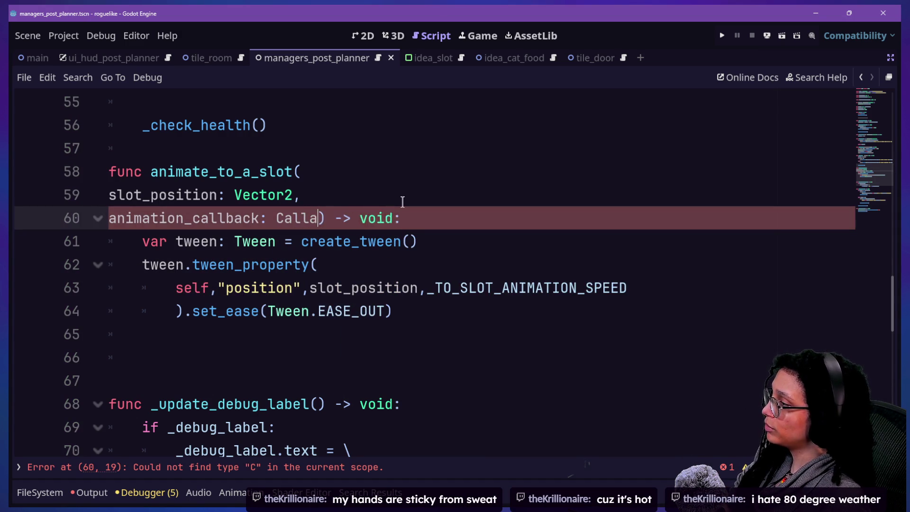
# Step: Add tween.finished.connect(animation_callback) below the tween code
pyautogui.click(248, 336)
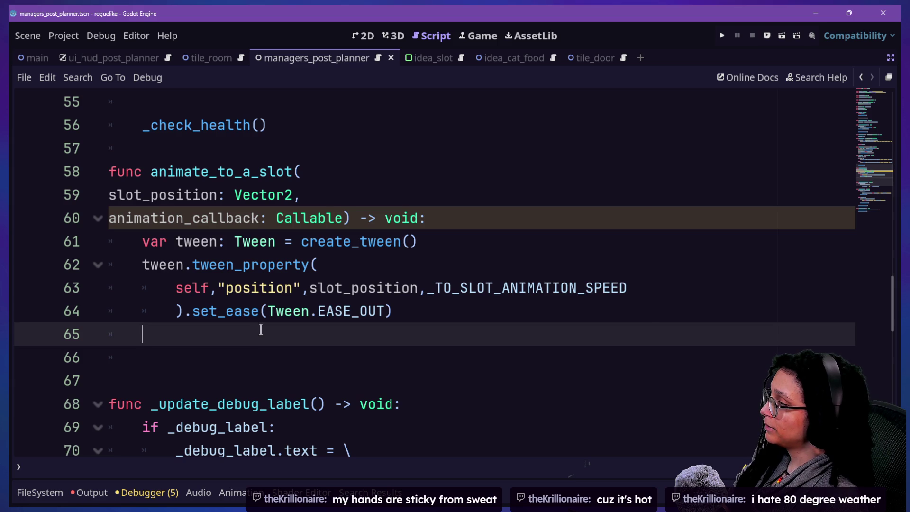
pyautogui.doubleClick(287, 219)
pyautogui.click(192, 313)
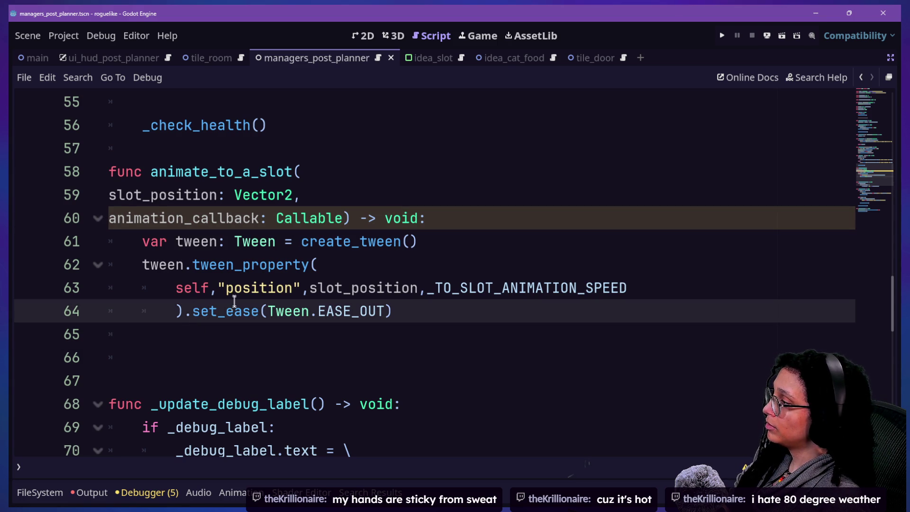
pyautogui.click(242, 332)
pyautogui.moveTo(318, 315)
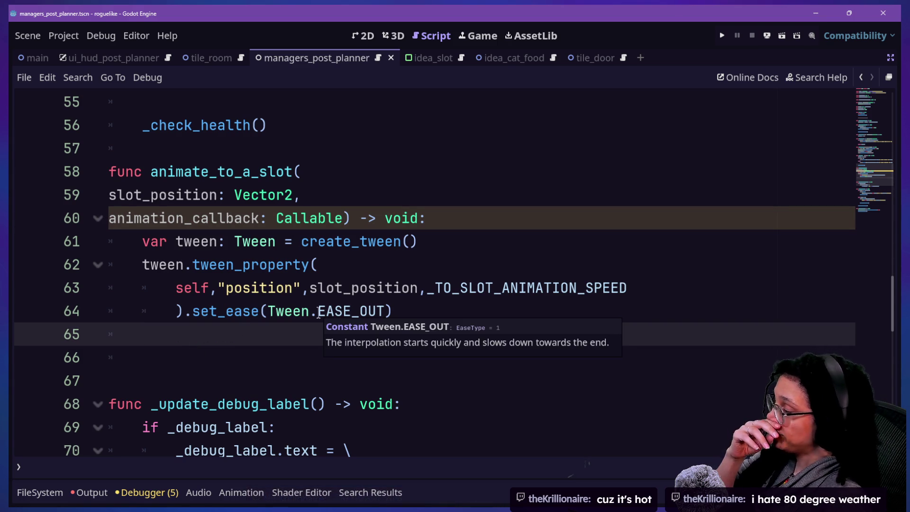
pyautogui.write('tween.')
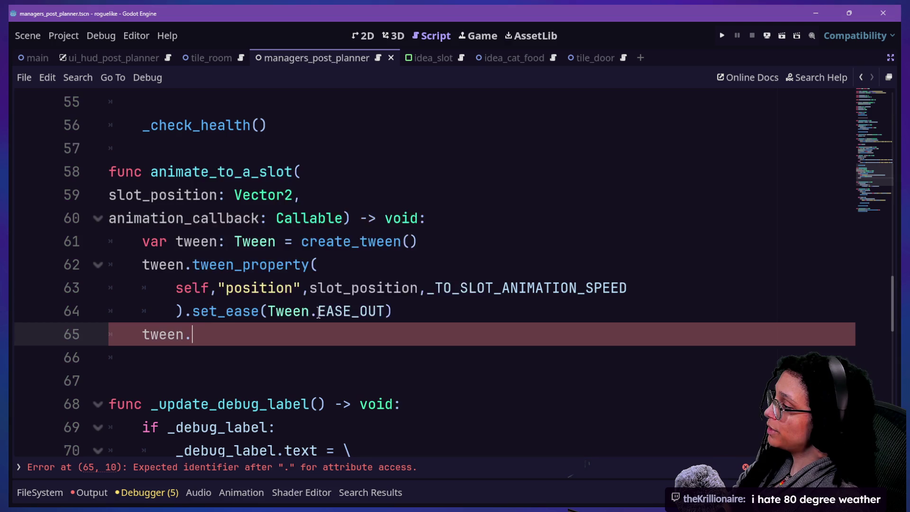
pyautogui.write('fini')
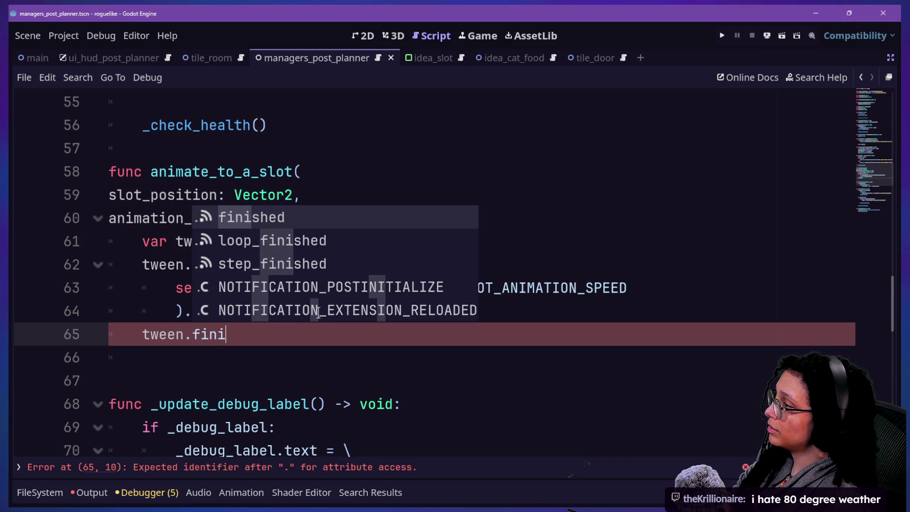
pyautogui.press('Return')
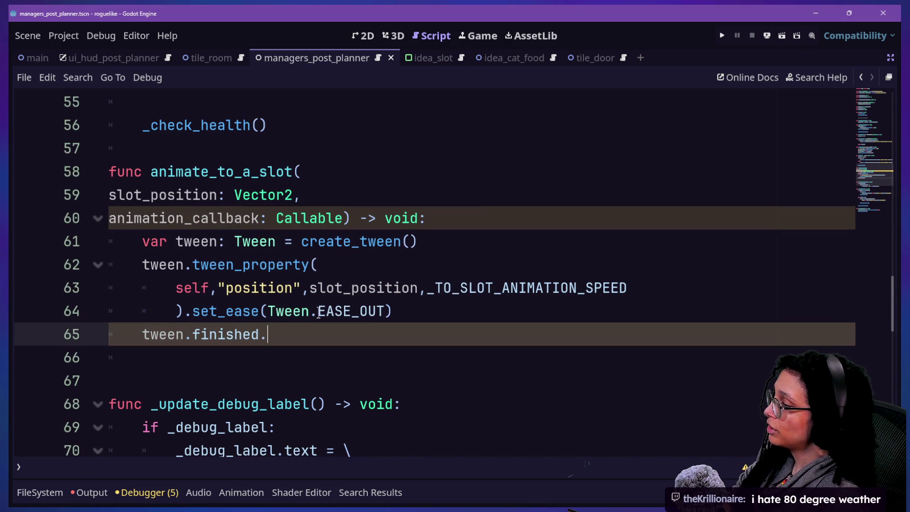
pyautogui.write('connect(c')
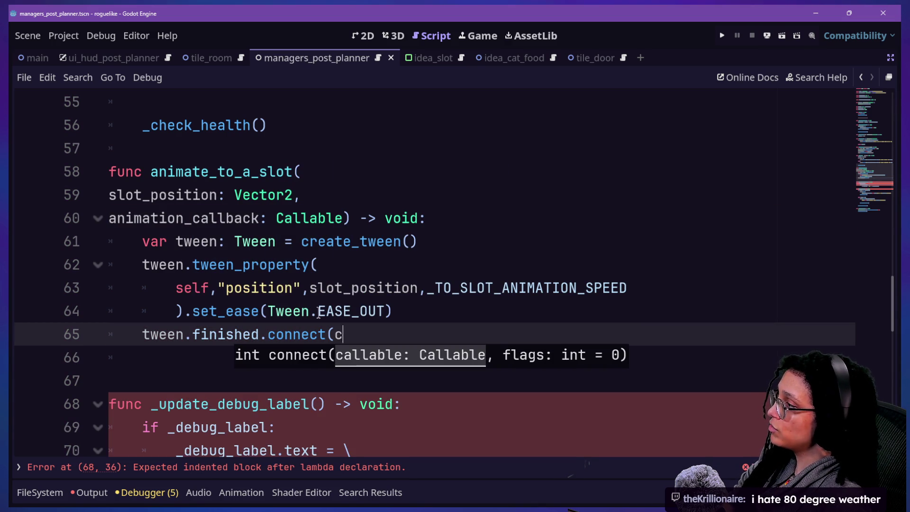
pyautogui.press('BackSpace')
pyautogui.write('animation_cal')
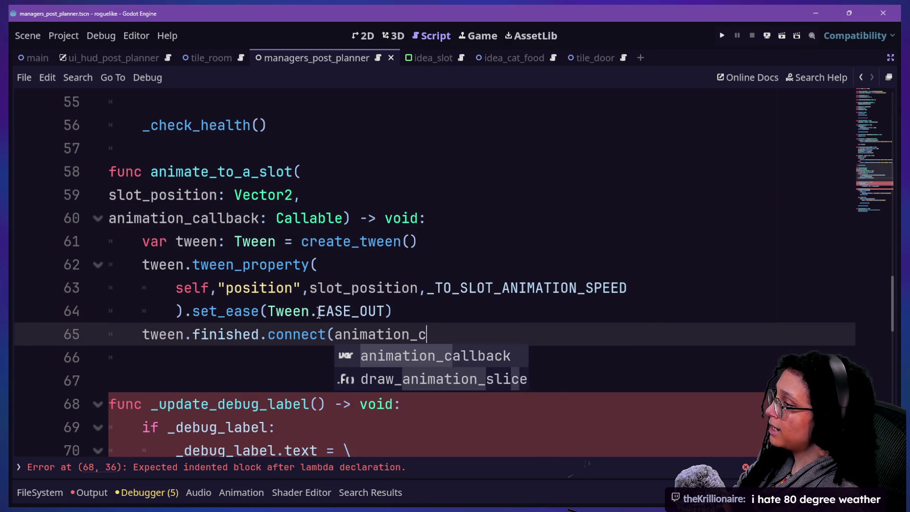
pyautogui.press('Return')
pyautogui.write(')')
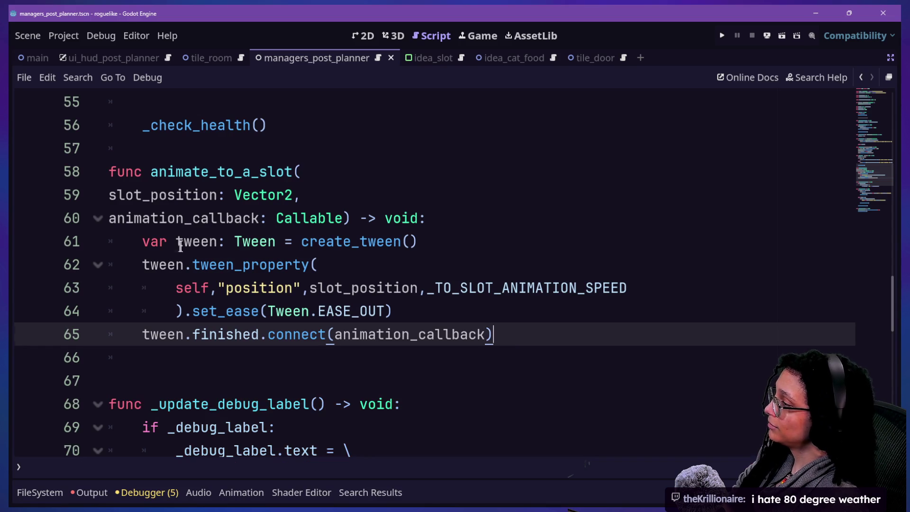
# Step: Insert blank spacing lines before the connect call and after the function signature
pyautogui.click(181, 243)
pyautogui.click(458, 311)
pyautogui.press('Return')
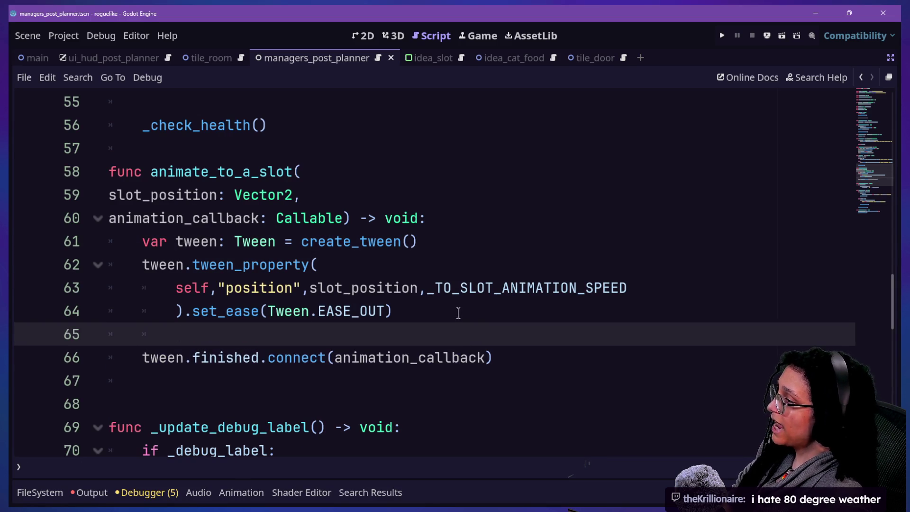
pyautogui.click(423, 226)
pyautogui.press('Return')
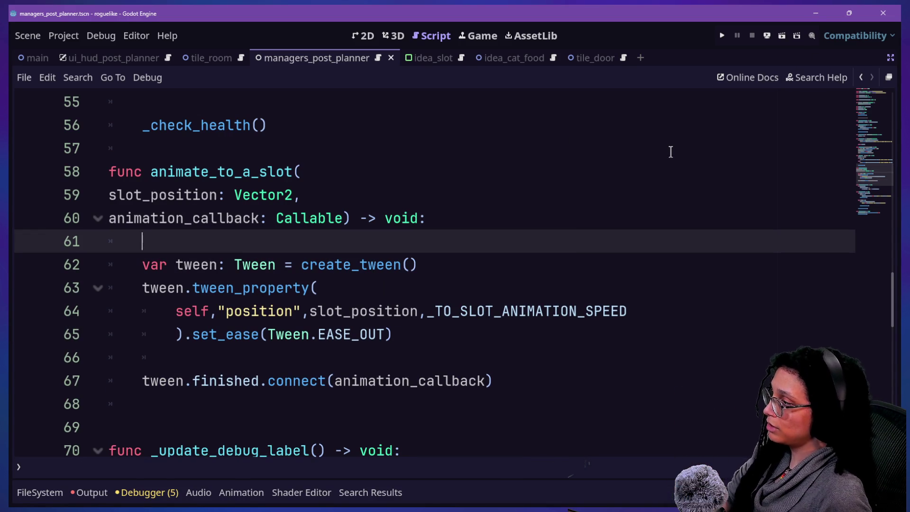
# Step: Dismiss the quick file picker and jump back through previously edited locations
pyautogui.hotkey('shift', 'alt', 'o')
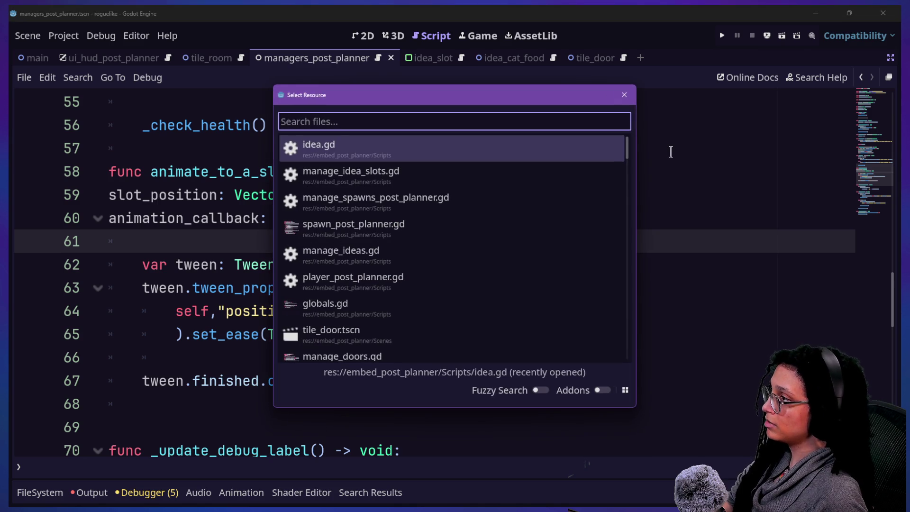
pyautogui.press('Escape')
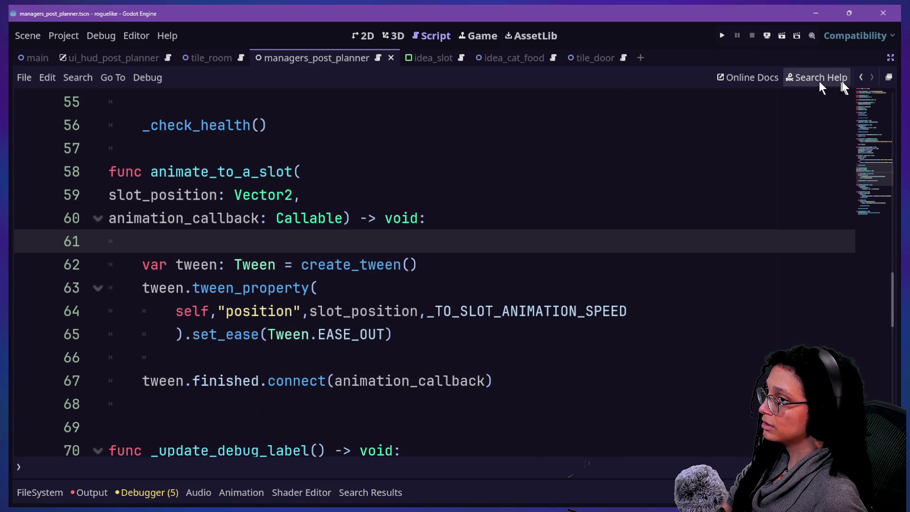
pyautogui.click(863, 78)
pyautogui.click(863, 78)
pyautogui.click(863, 78)
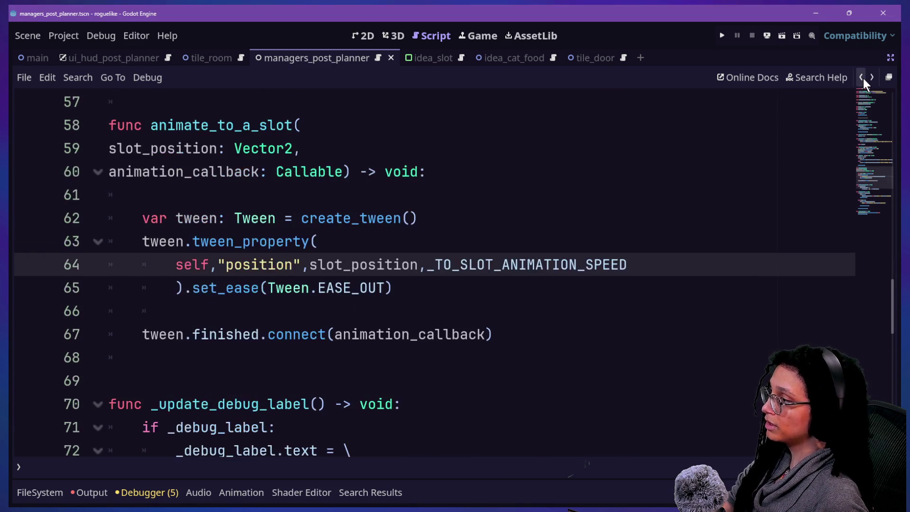
# Step: Return to pick_slot_for_an_idea's slot loop and place the caret near the break statement
pyautogui.click(863, 78)
pyautogui.click(864, 79)
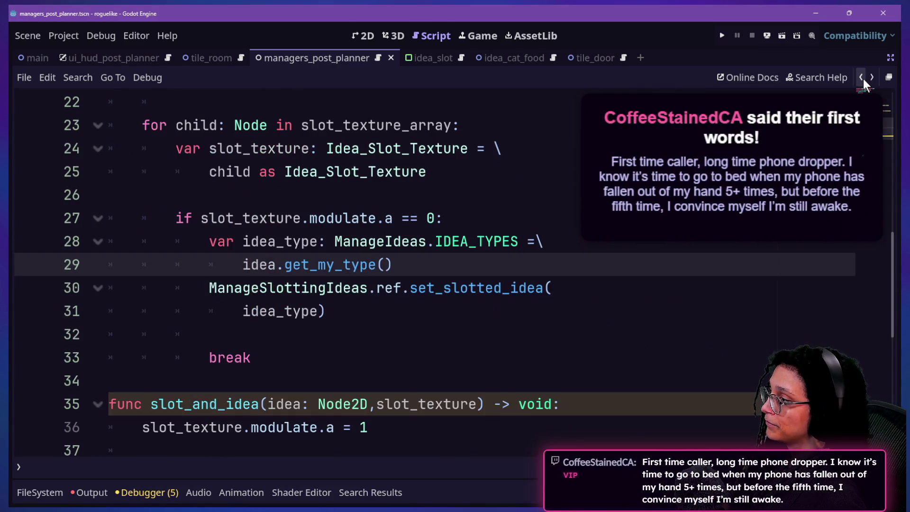
pyautogui.click(354, 349)
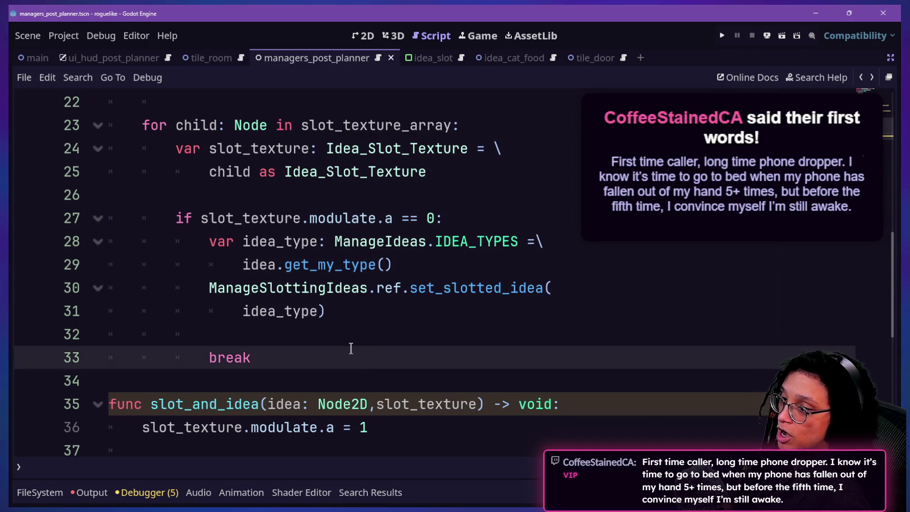
pyautogui.press('Up')
pyautogui.press('Up')
pyautogui.press('Up')
pyautogui.press('Down')
pyautogui.press('Down')
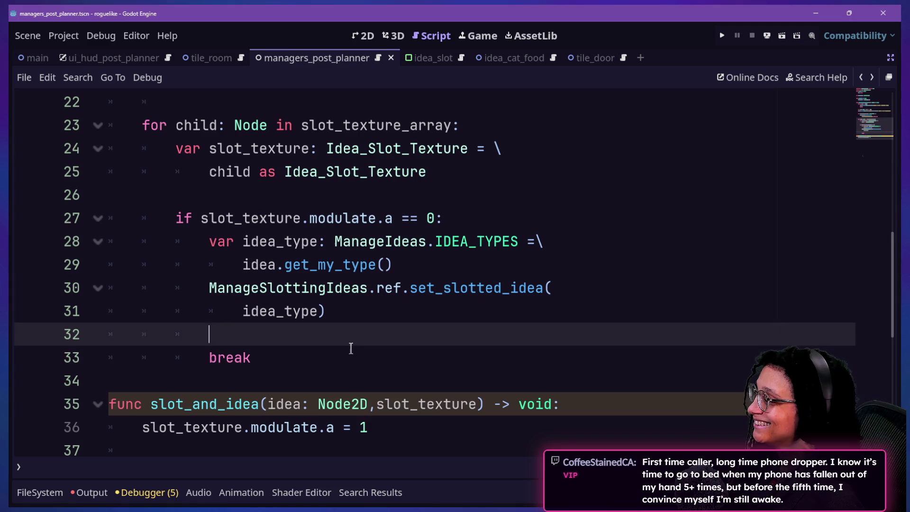
pyautogui.click(350, 348)
pyautogui.click(315, 308)
pyautogui.click(313, 335)
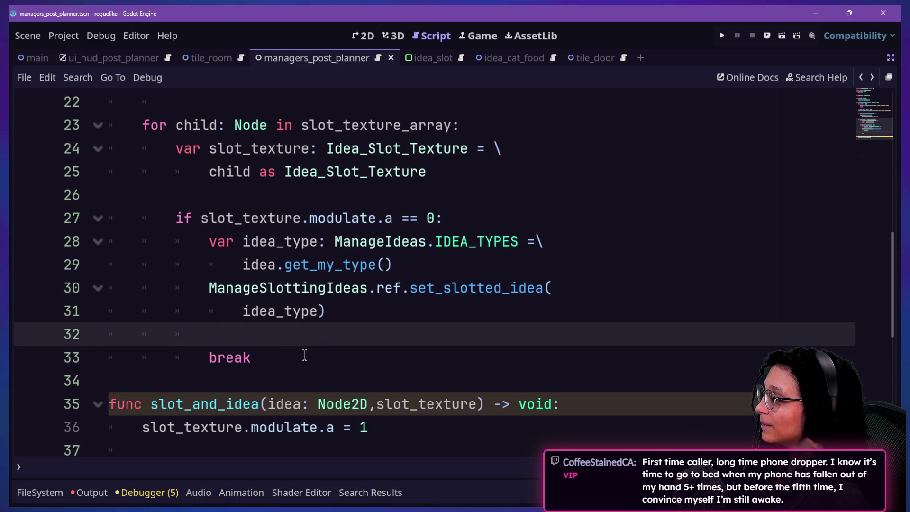
pyautogui.write('v')
pyautogui.press('BackSpace')
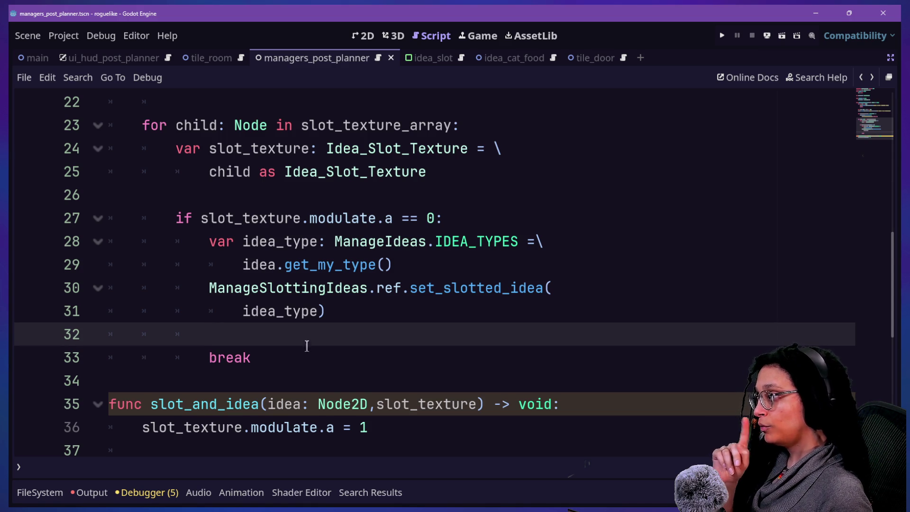
pyautogui.click(483, 302)
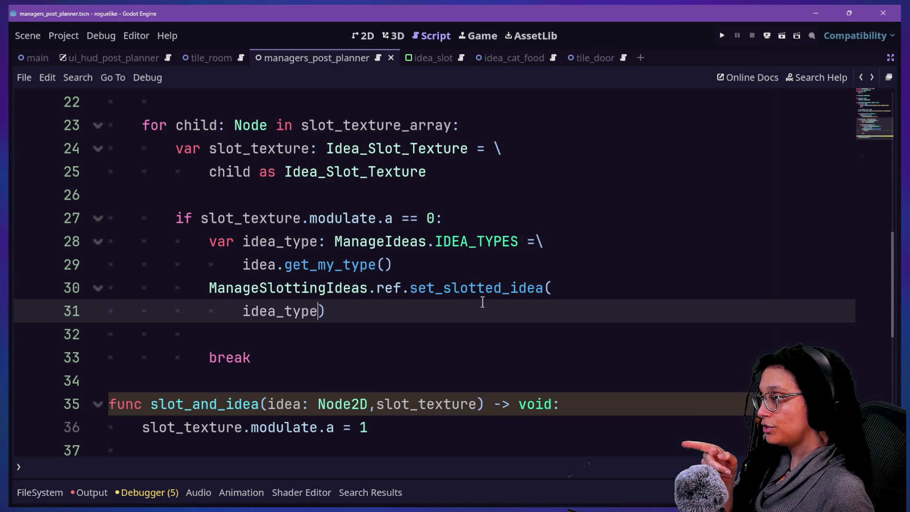
pyautogui.press('Left')
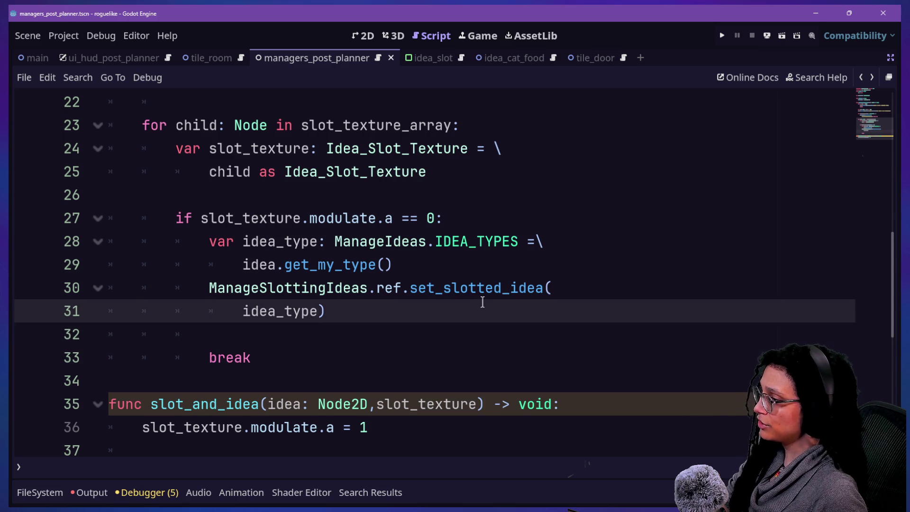
# Step: Start an idea.animate_to_a_slot( call above break with a partial slot argument
pyautogui.press('Down')
pyautogui.write('idea.ani')
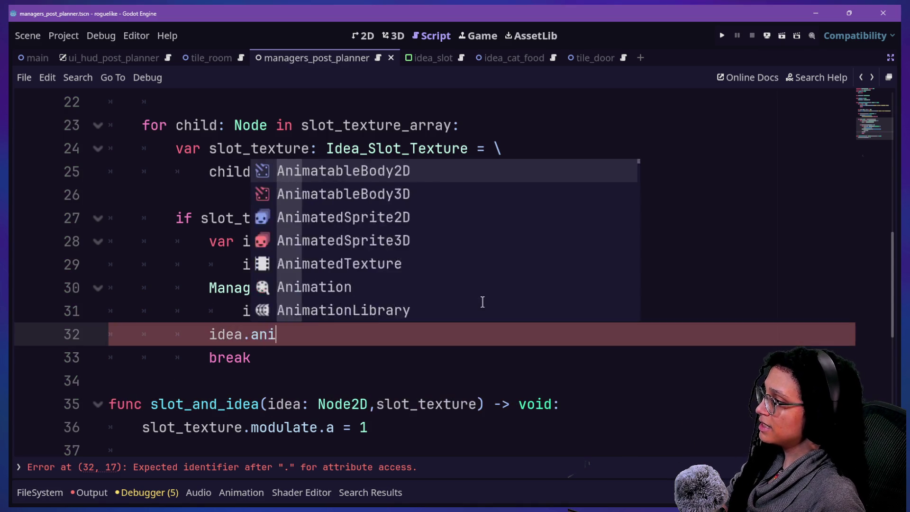
pyautogui.write('m')
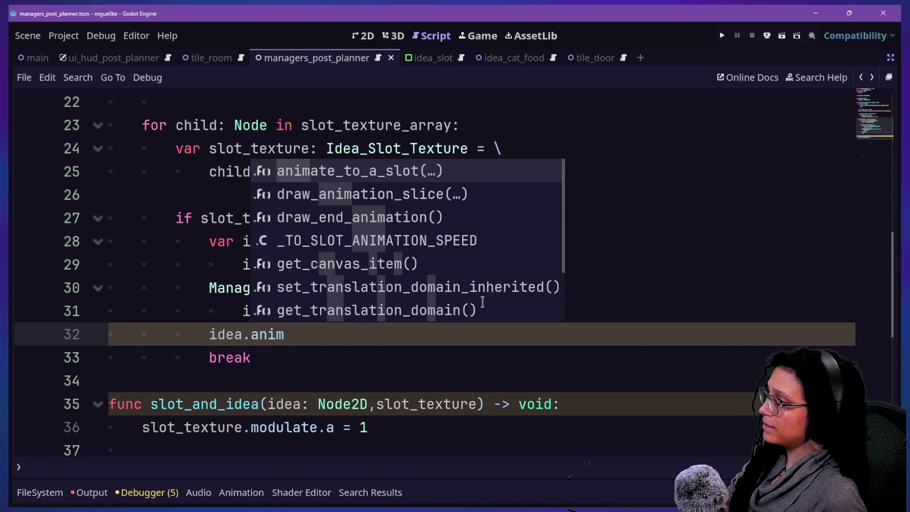
pyautogui.press('Return')
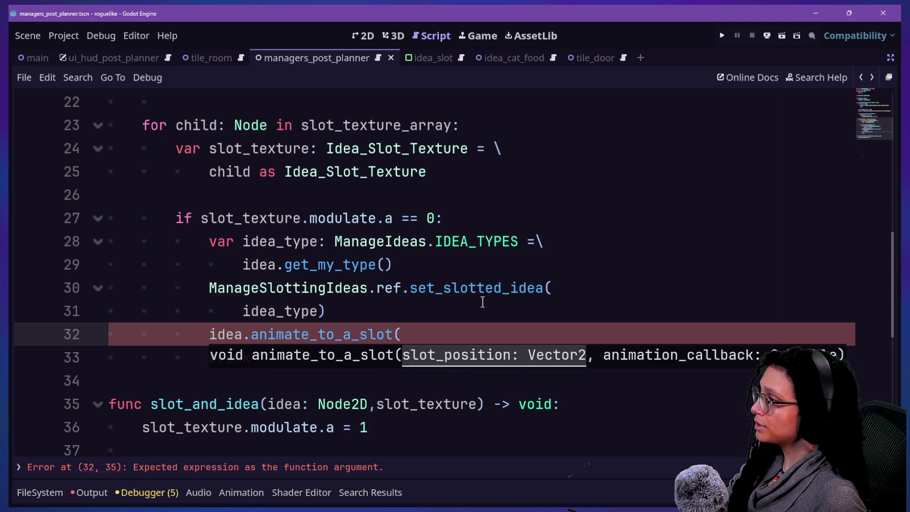
pyautogui.scroll(3, 482, 302)
pyautogui.scroll(1, 482, 302)
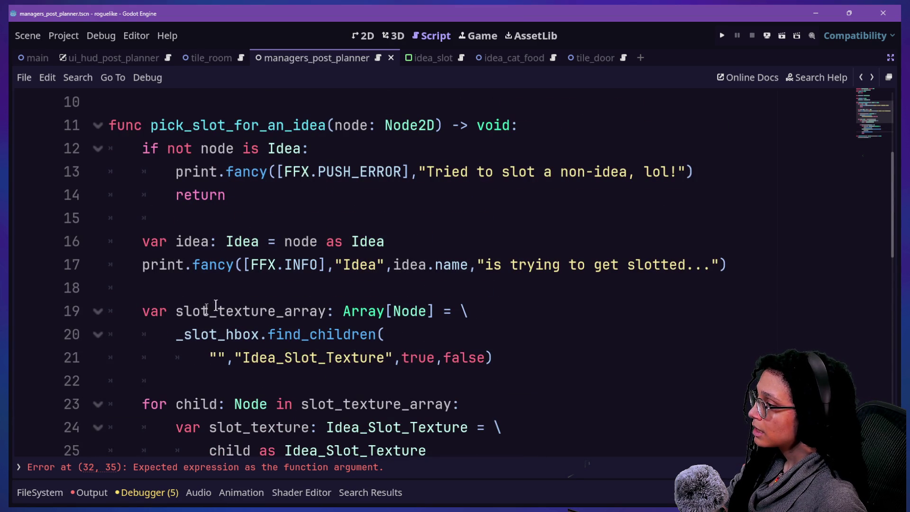
pyautogui.scroll(-1, 182, 313)
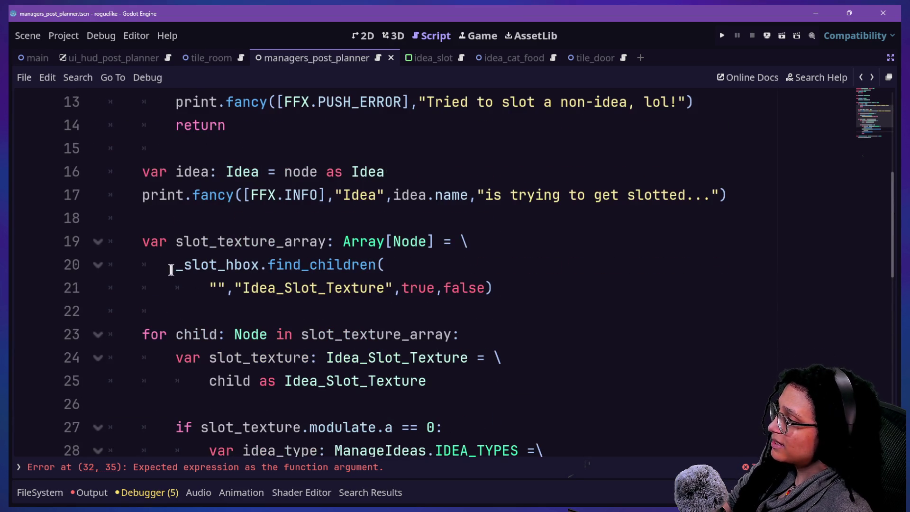
pyautogui.moveTo(167, 271)
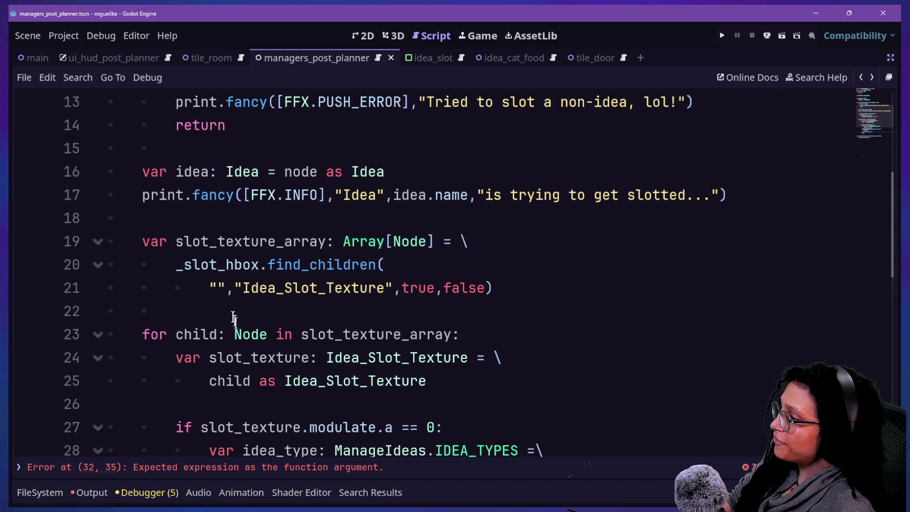
pyautogui.moveTo(237, 285); pyautogui.dragTo(380, 281)
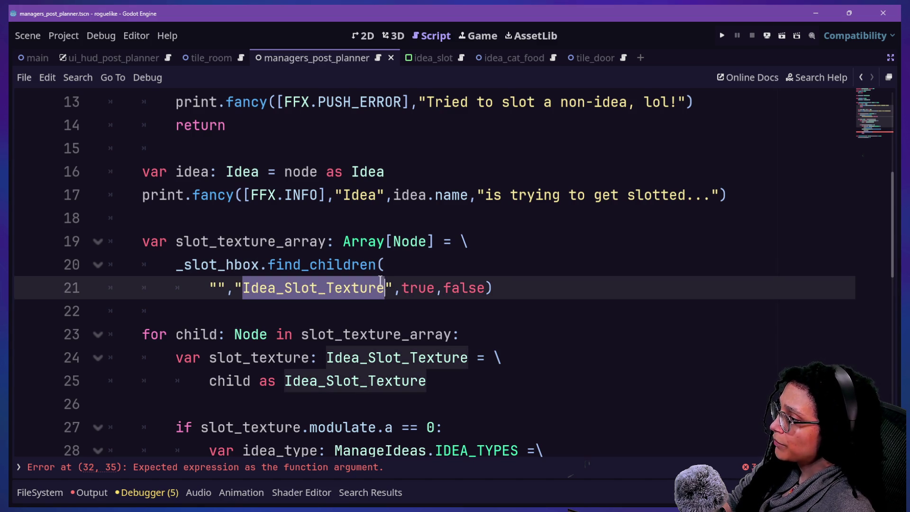
pyautogui.scroll(-2, 385, 280)
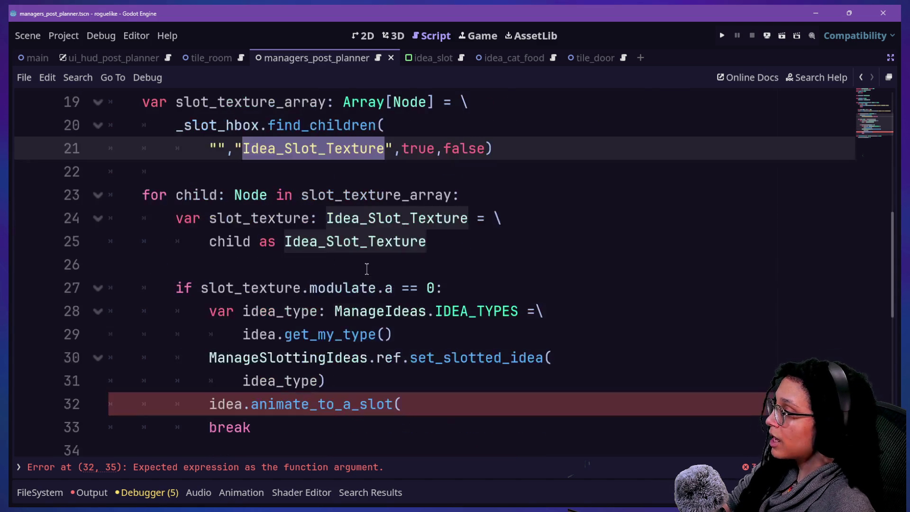
pyautogui.click(218, 353)
pyautogui.click(433, 404)
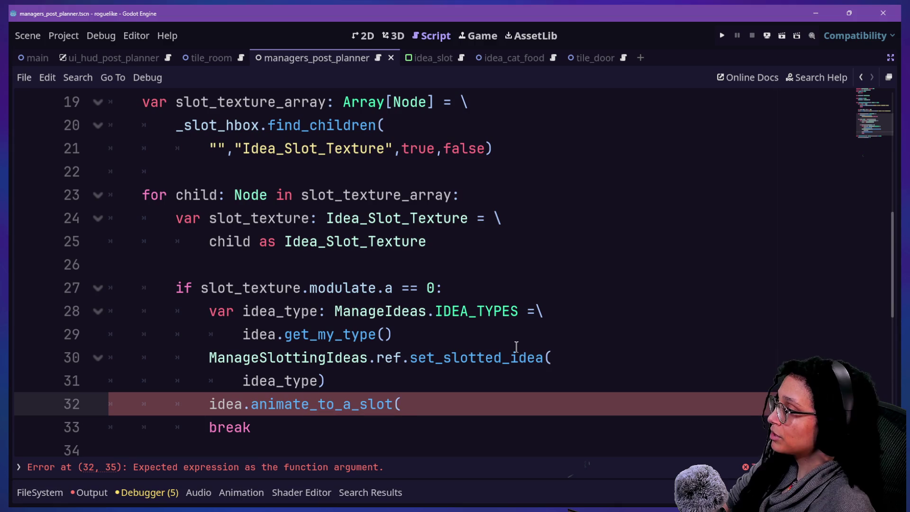
pyautogui.write('slot')
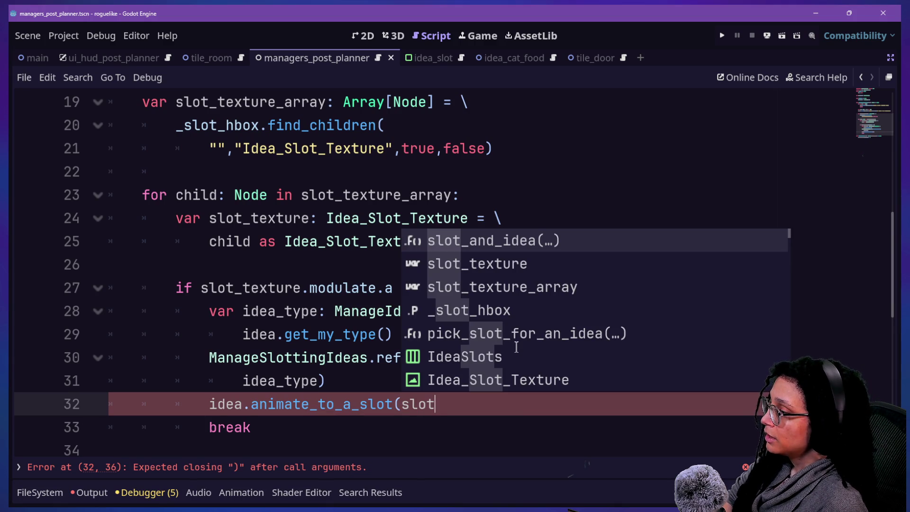
pyautogui.press('BackSpace')
pyautogui.press('BackSpace')
# Step: Add blank lines above the animate call and begin a var declaration there
pyautogui.click(337, 377)
pyautogui.press('Return')
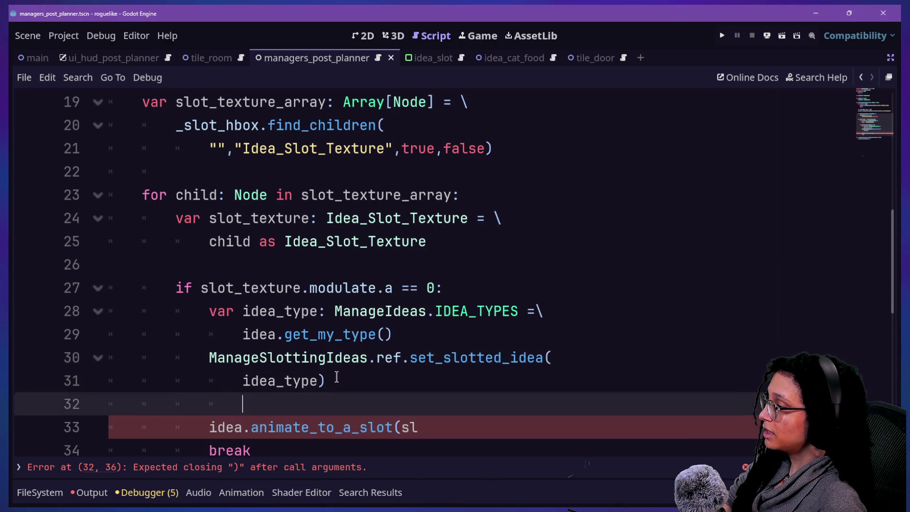
pyautogui.press('Return')
pyautogui.press('Return')
pyautogui.press('Up')
pyautogui.write('var')
pyautogui.scroll(-2, 337, 377)
# Step: Declare var slot_itself: PanelContainer = slot_texture.get_parent() split across two lines
pyautogui.write('slot_itself:')
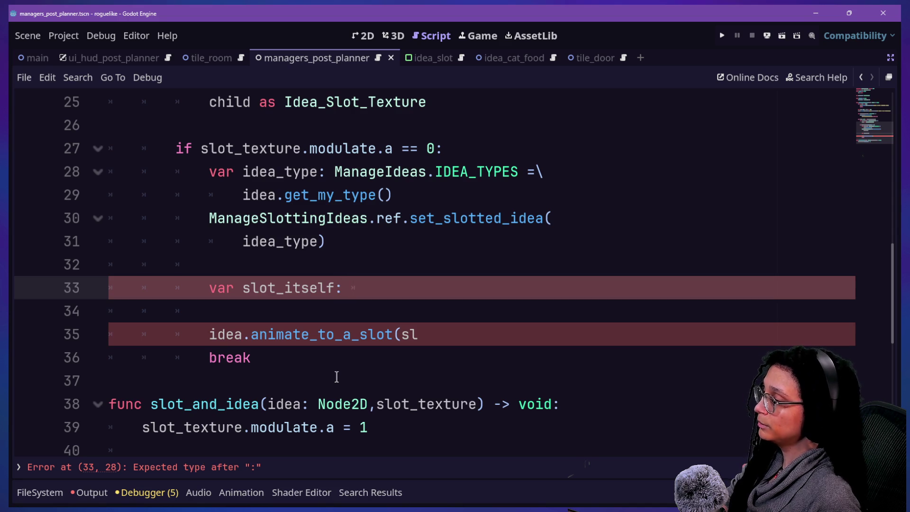
pyautogui.write(' Panc')
pyautogui.press('BackSpace')
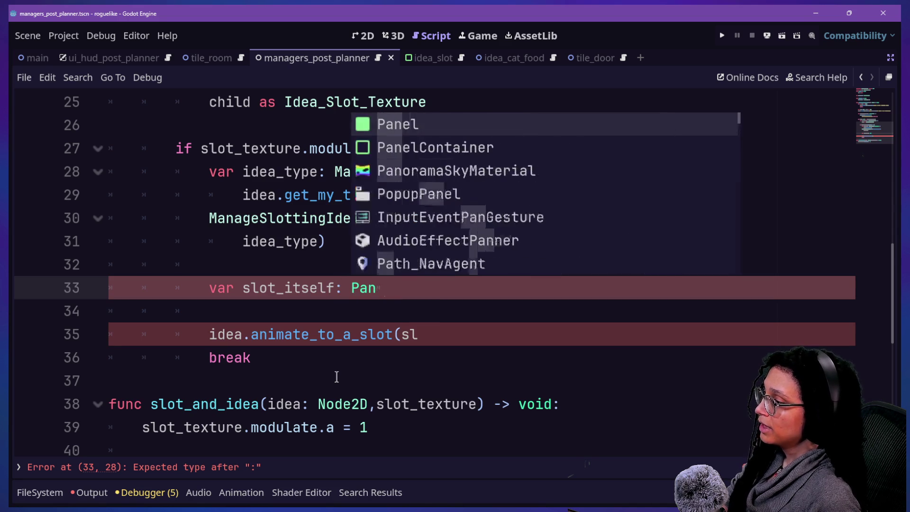
pyautogui.press('Down')
pyautogui.press('Return')
pyautogui.write('= \\')
pyautogui.press('Return')
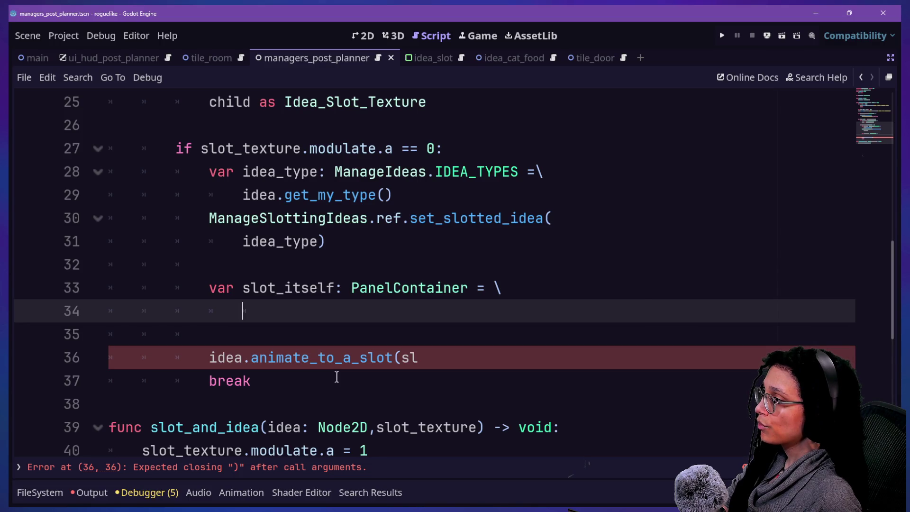
pyautogui.write('slot_tex')
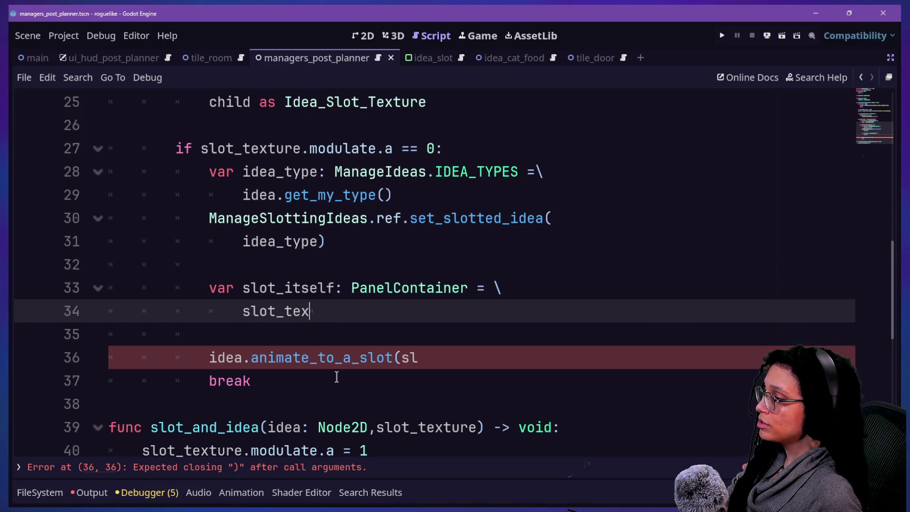
pyautogui.write('ture.get_p')
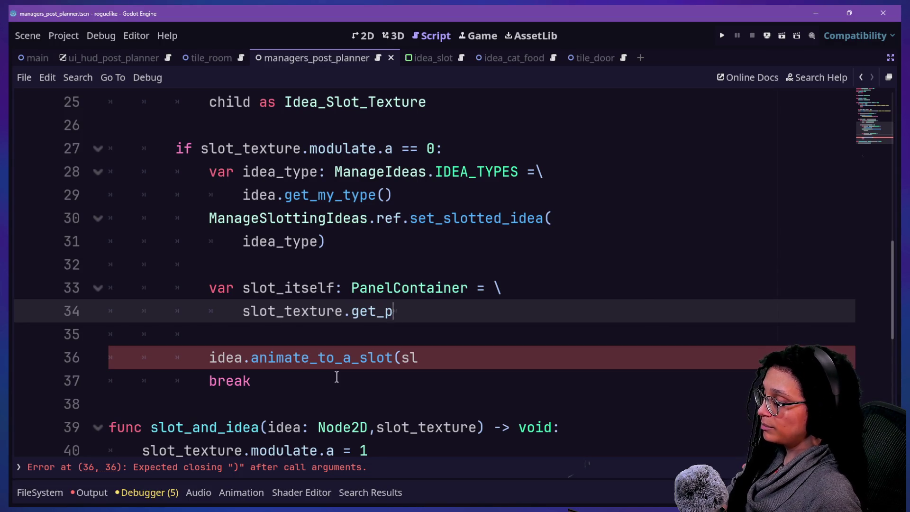
pyautogui.write('arent()')
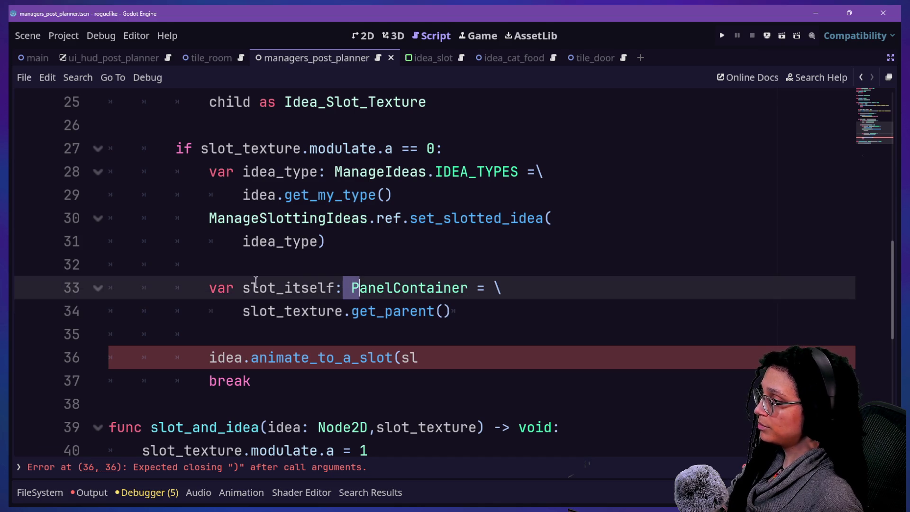
pyautogui.click(260, 334)
pyautogui.click(487, 289)
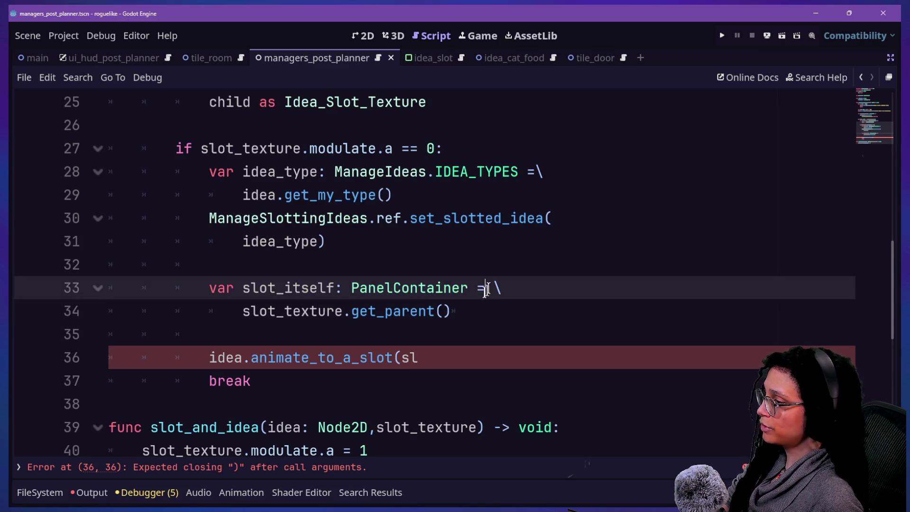
pyautogui.click(451, 362)
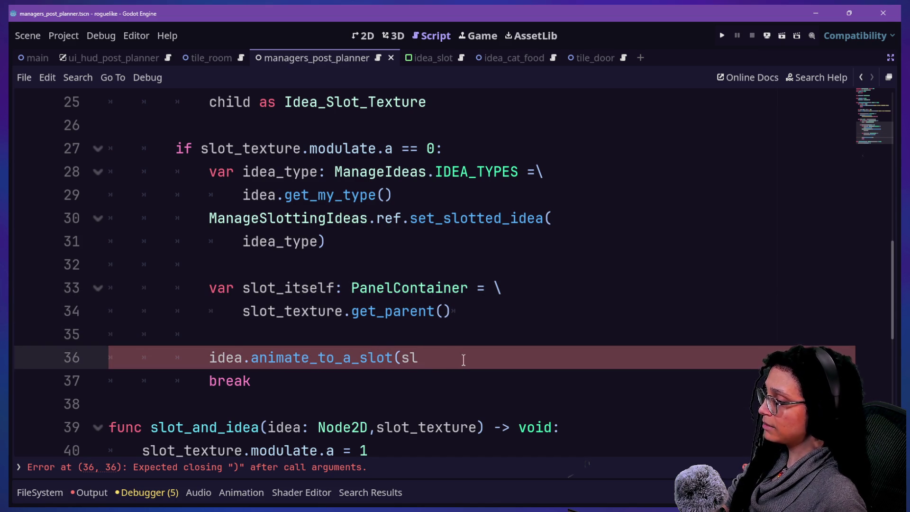
# Step: Pass slot_itself.position as animate_to_a_slot's first argument on its own line
pyautogui.write('lot_it')
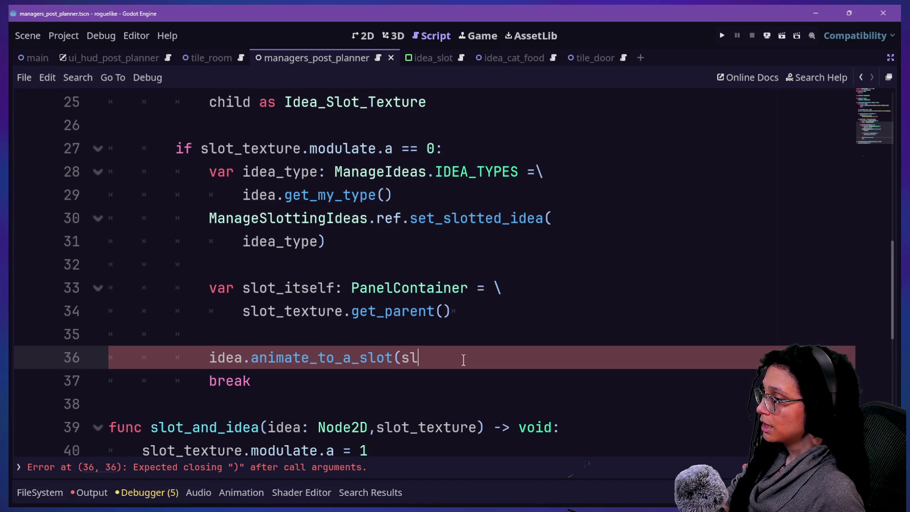
pyautogui.press('Return')
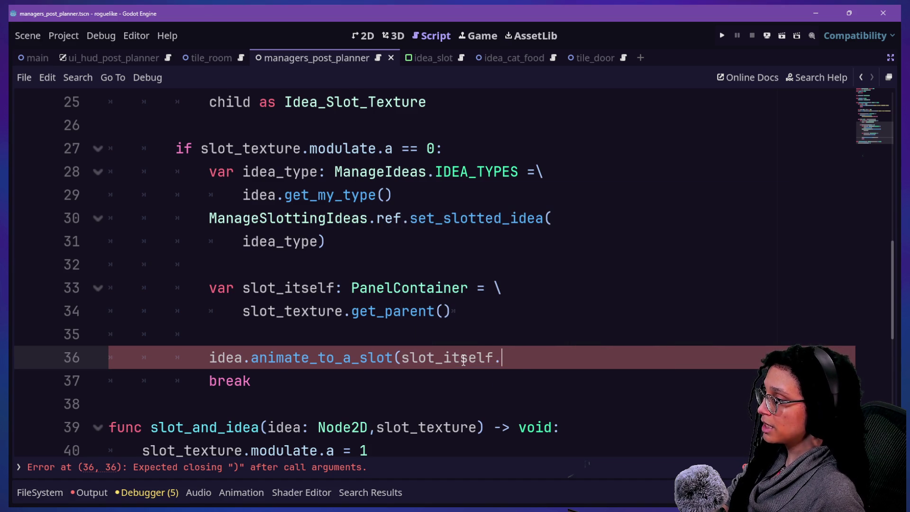
pyautogui.write('.position')
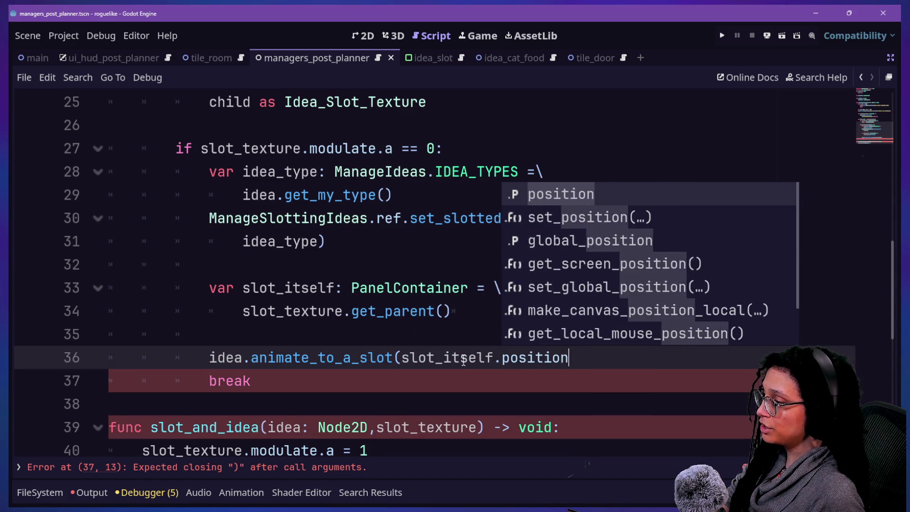
pyautogui.write(',')
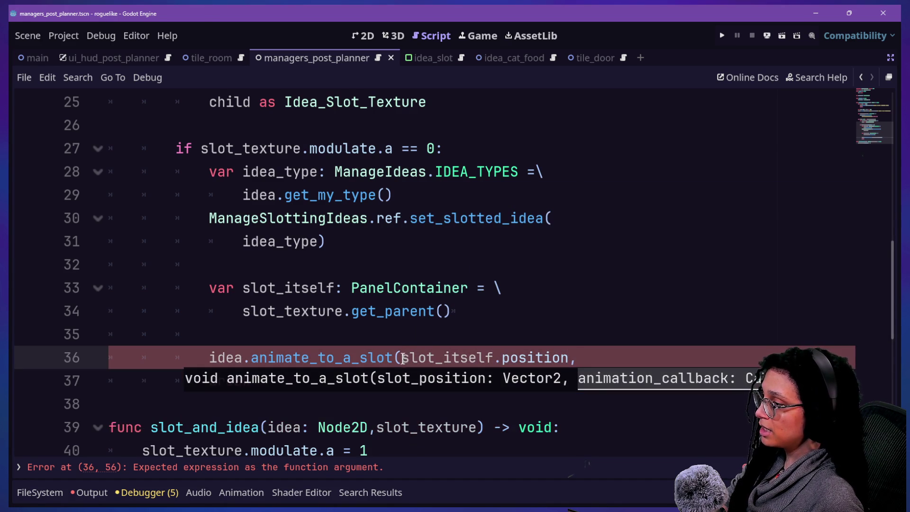
pyautogui.click(401, 358)
pyautogui.press('Return')
pyautogui.click(431, 313)
pyautogui.click(441, 381)
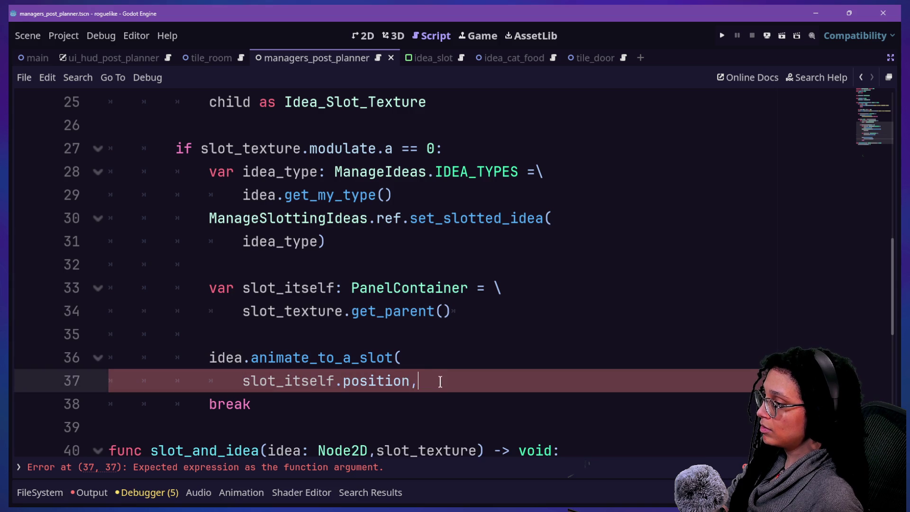
# Step: Review the slot_and_idea function and prefix its name with an underscore
pyautogui.scroll(-1, 315, 342)
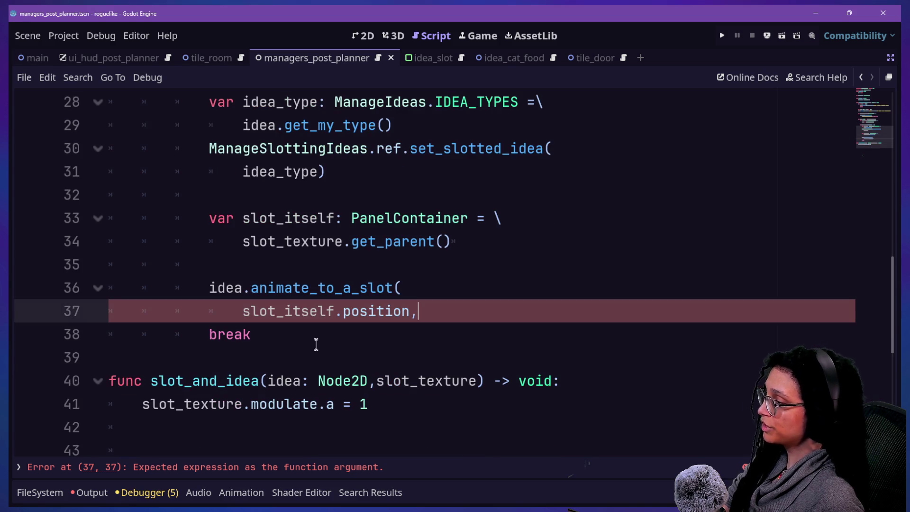
pyautogui.click(428, 427)
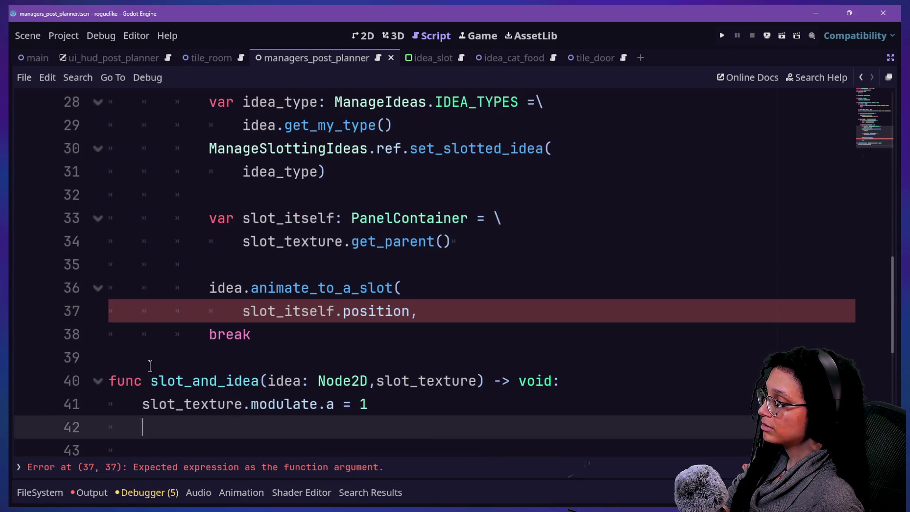
pyautogui.moveTo(261, 381); pyautogui.dragTo(473, 402)
pyautogui.click(473, 402)
pyautogui.moveTo(191, 392); pyautogui.dragTo(467, 417)
pyautogui.click(468, 418)
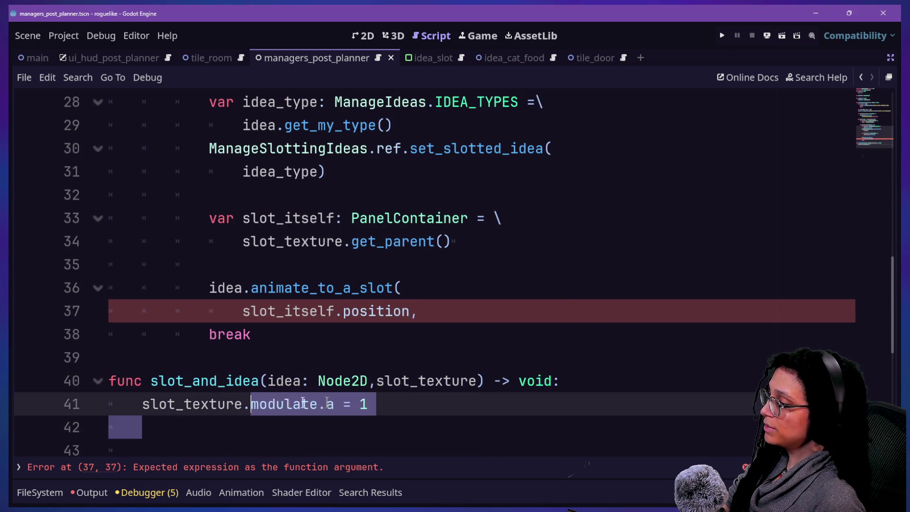
pyautogui.click(476, 314)
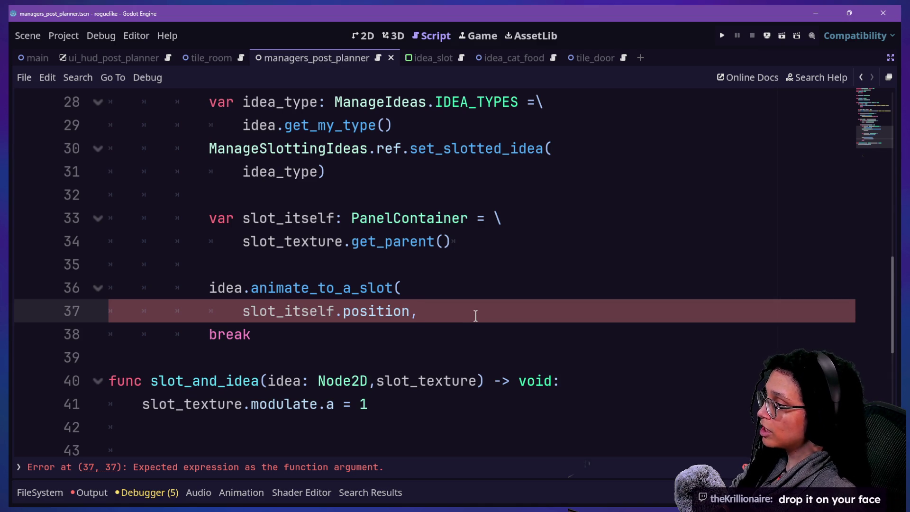
pyautogui.write('slo')
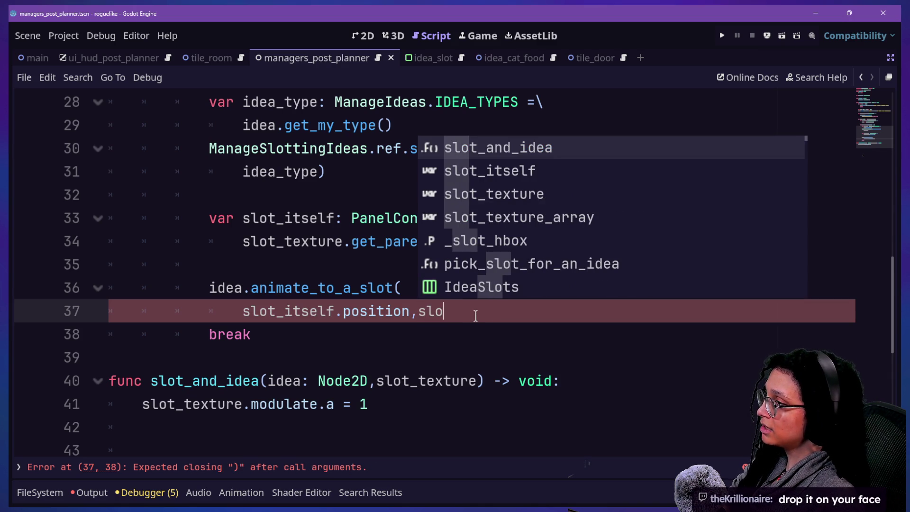
pyautogui.click(154, 379)
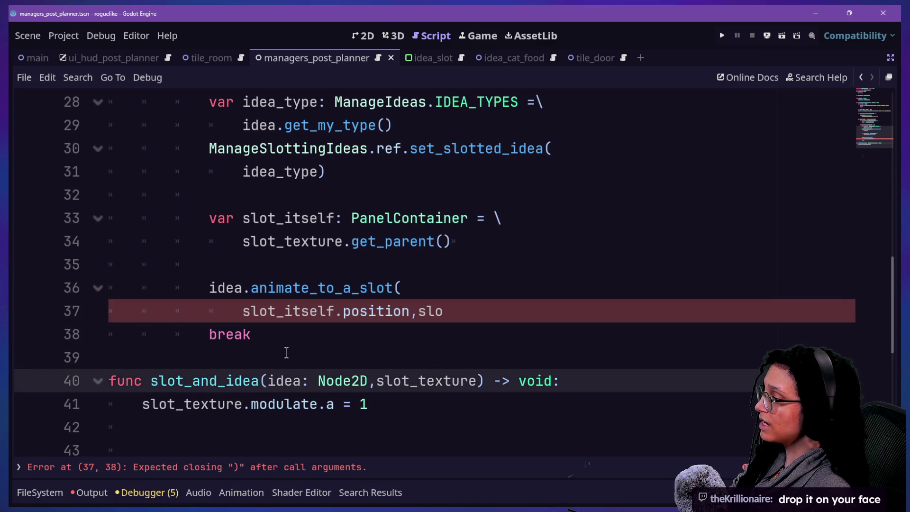
pyautogui.write('_')
pyautogui.click(385, 126)
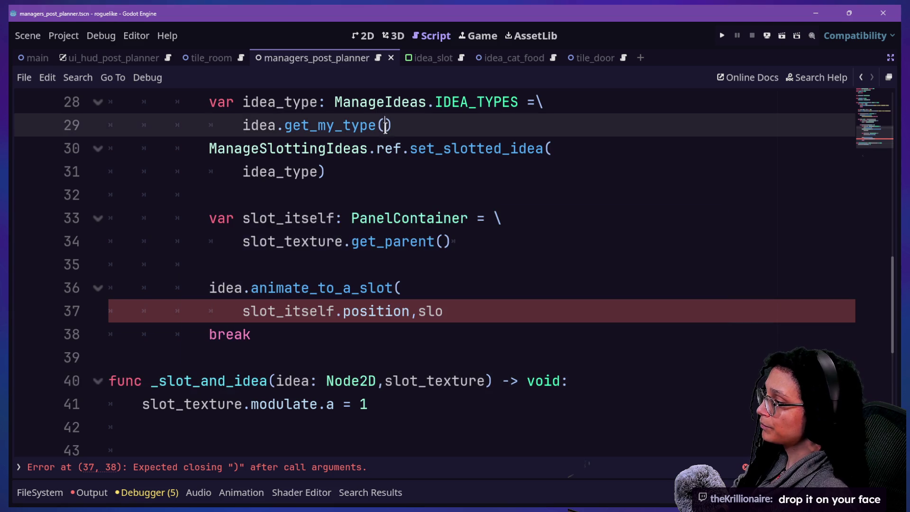
pyautogui.click(448, 308)
# Step: Rename the function to _slot_an_idea and add _slot_an_idea as the second argument
pyautogui.press('BackSpace')
pyautogui.press('BackSpace')
pyautogui.press('BackSpace')
pyautogui.press('Return')
pyautogui.write('_slot_an')
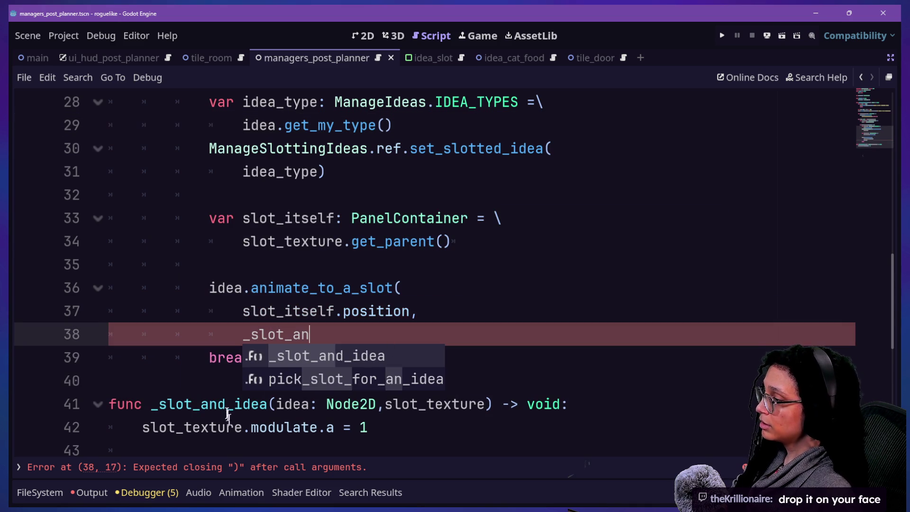
pyautogui.click(226, 404)
pyautogui.press('BackSpace')
pyautogui.click(330, 334)
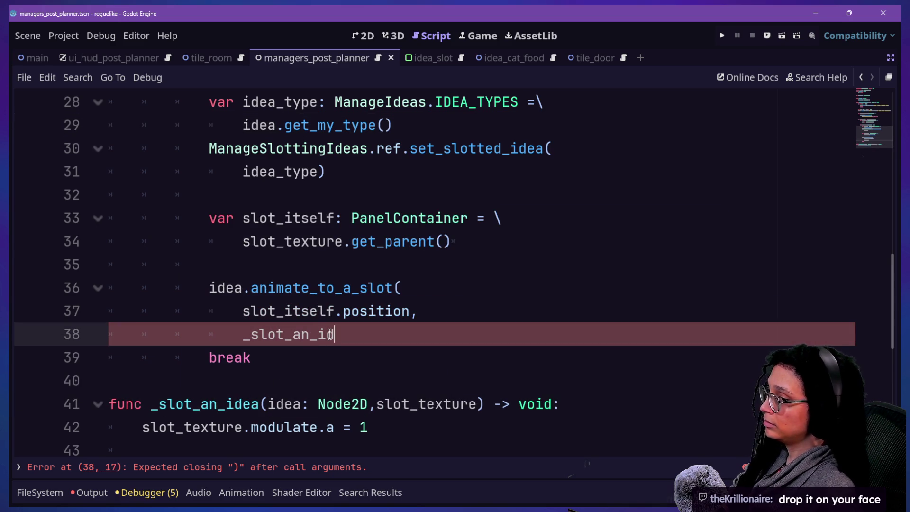
pyautogui.write('dea')
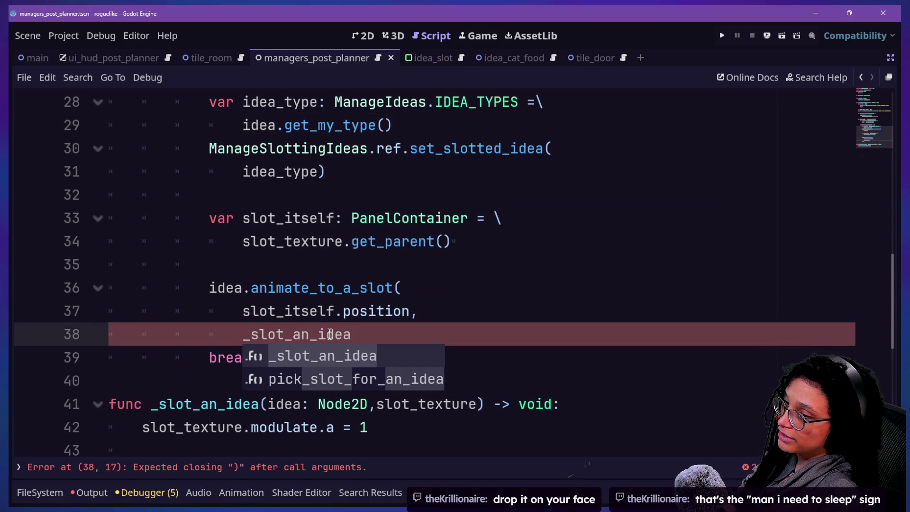
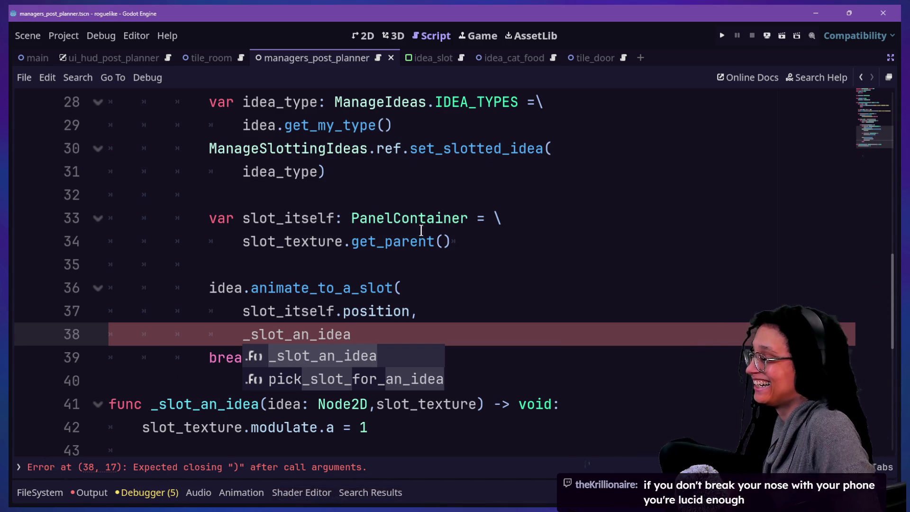
# Step: End the animate_to_a_slot call on line 38 with ')' right after _slot_an_idea
pyautogui.moveTo(213, 264); pyautogui.dragTo(420, 278)
pyautogui.moveTo(395, 311); pyautogui.dragTo(396, 338)
pyautogui.click(396, 337)
pyautogui.press('BackSpace')
pyautogui.press('BackSpace')
pyautogui.press('BackSpace')
pyautogui.write('_idea')
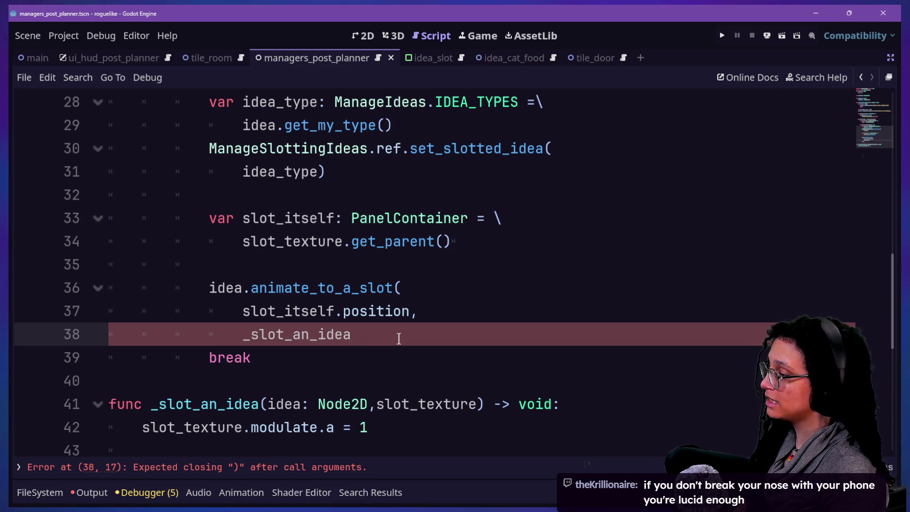
pyautogui.write('(')
pyautogui.press('BackSpace')
pyautogui.write(')')
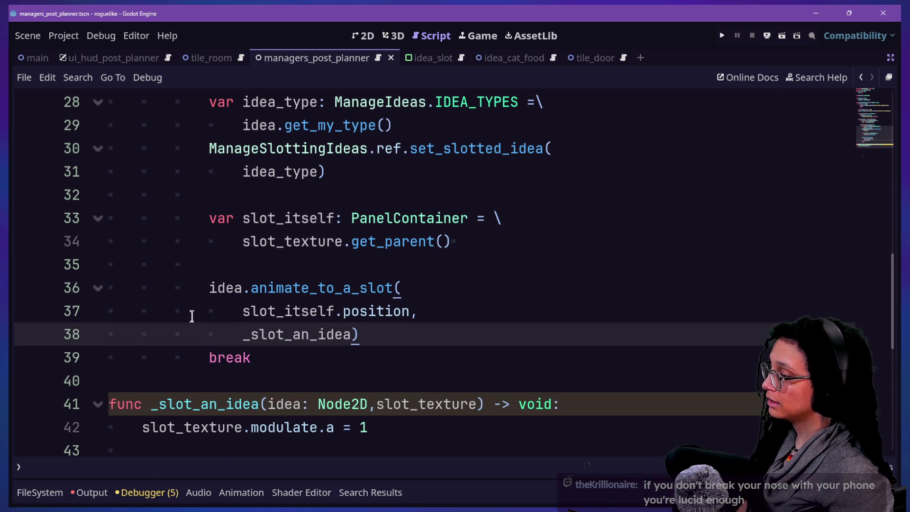
# Step: Remove 'idea: Node2D,' from _slot_an_idea's signature, leaving only slot_texture
pyautogui.click(482, 402)
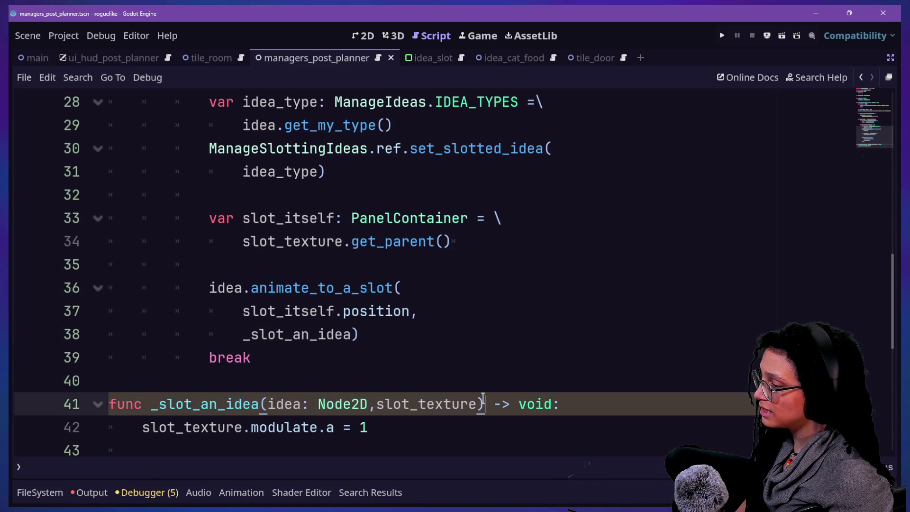
pyautogui.moveTo(267, 404); pyautogui.dragTo(478, 402)
pyautogui.scroll(-1, 492, 377)
pyautogui.hotkey('ctrl', 'x')
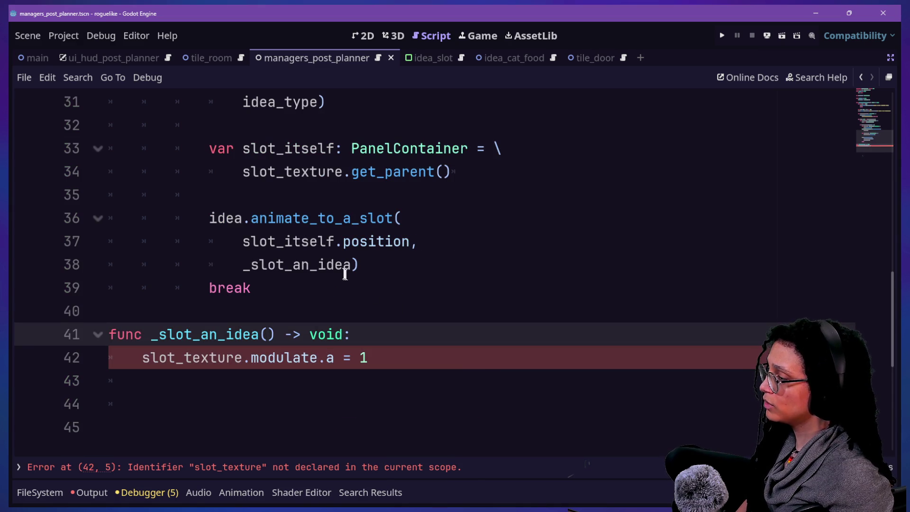
pyautogui.hotkey('ctrl', 'z')
pyautogui.click(317, 357)
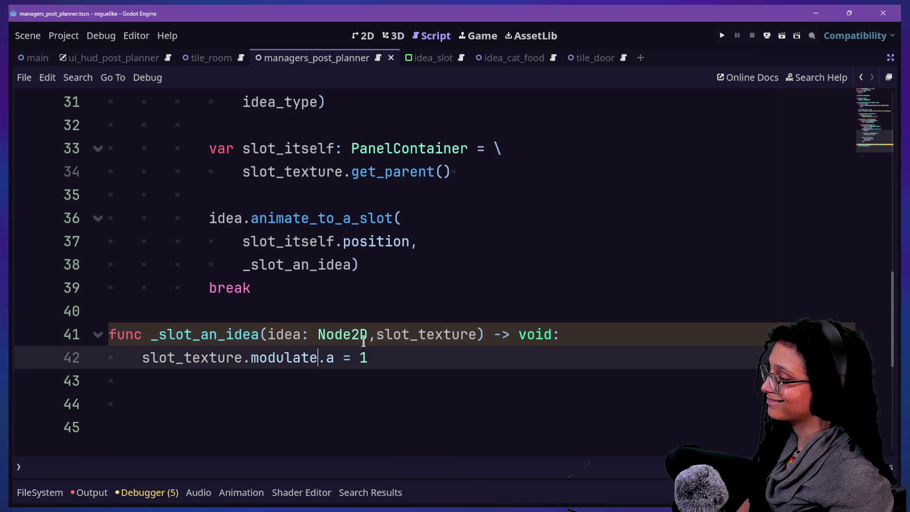
pyautogui.moveTo(365, 338); pyautogui.dragTo(268, 335)
pyautogui.press('BackSpace')
pyautogui.press('Delete')
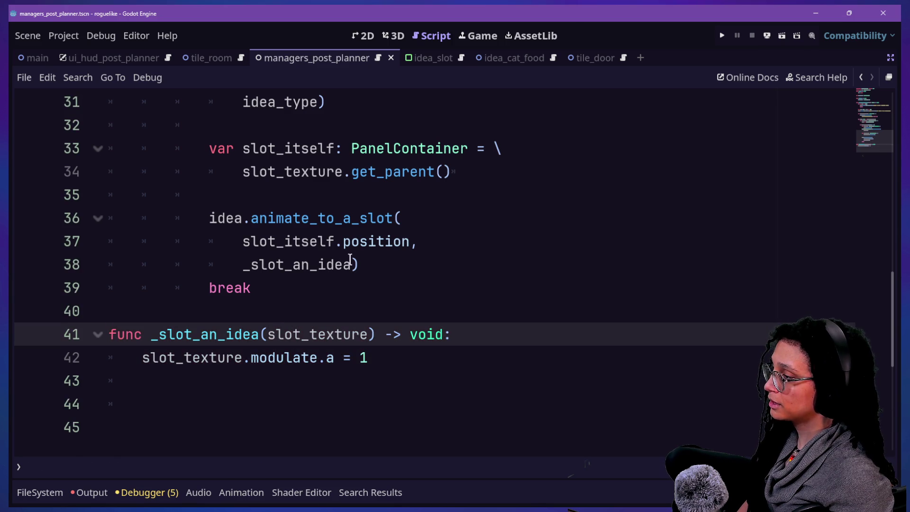
# Step: Try appending .bind to the _slot_an_idea callback, then remove it again
pyautogui.click(351, 264)
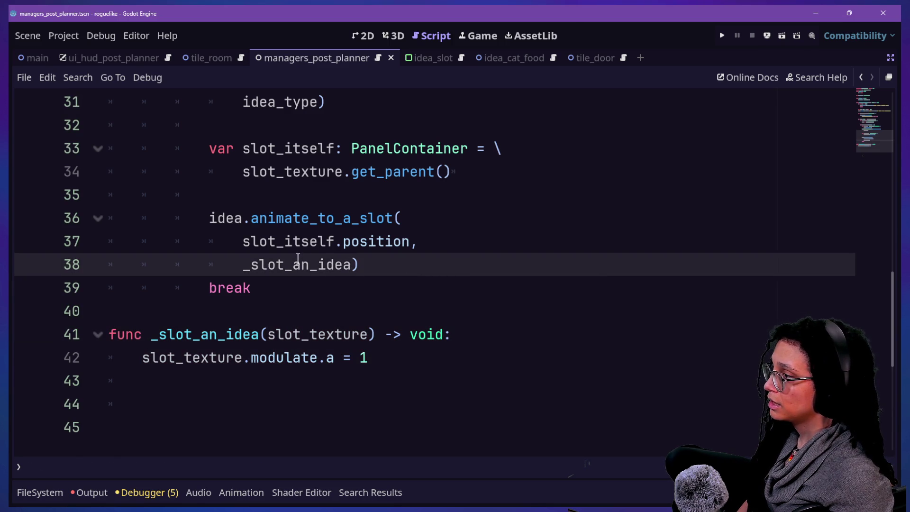
pyautogui.click(413, 218)
pyautogui.click(356, 259)
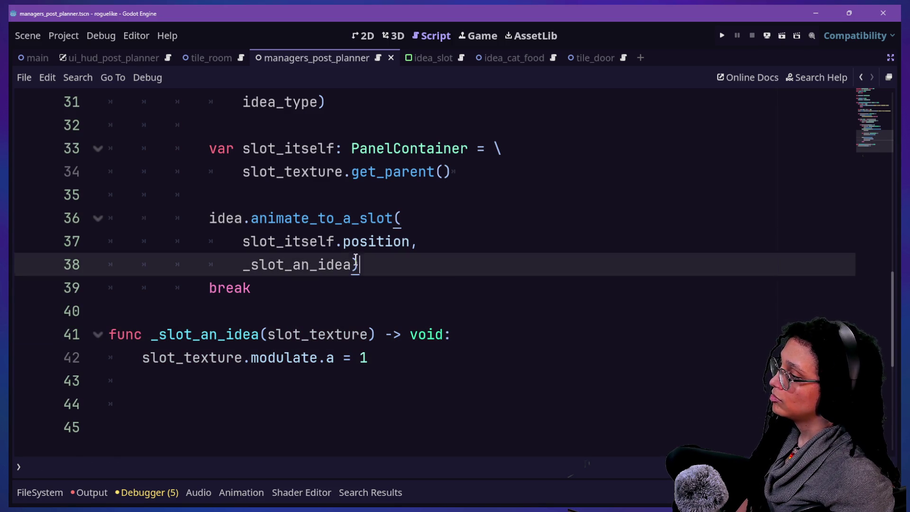
pyautogui.write('.bin')
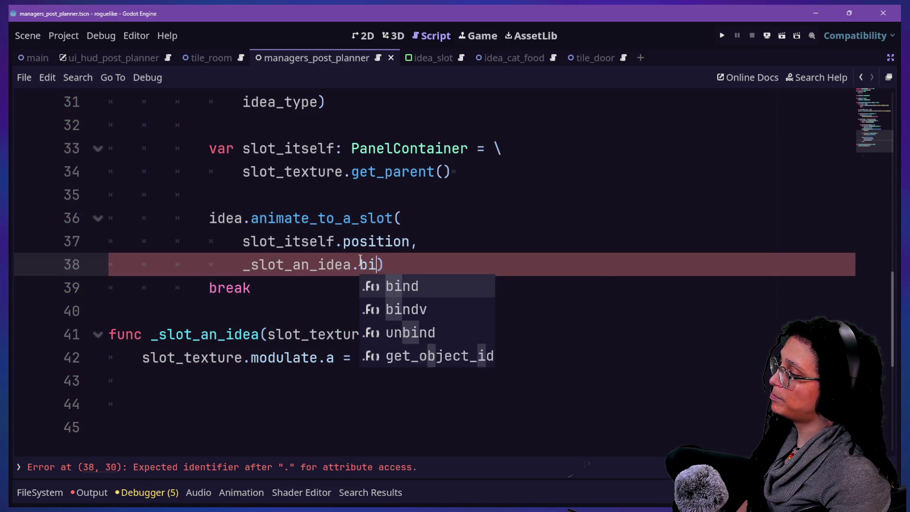
pyautogui.press('BackSpace')
pyautogui.press('BackSpace')
pyautogui.press('BackSpace')
pyautogui.press('BackSpace')
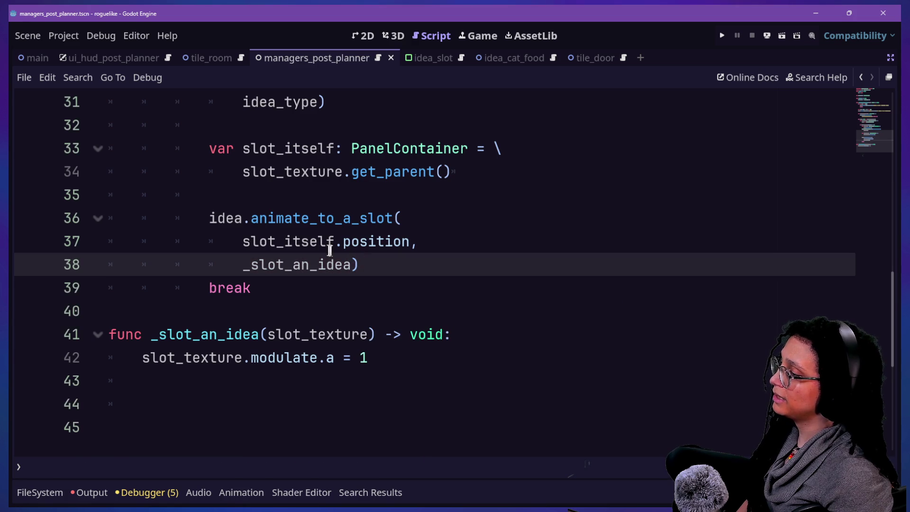
pyautogui.scroll(1, 305, 246)
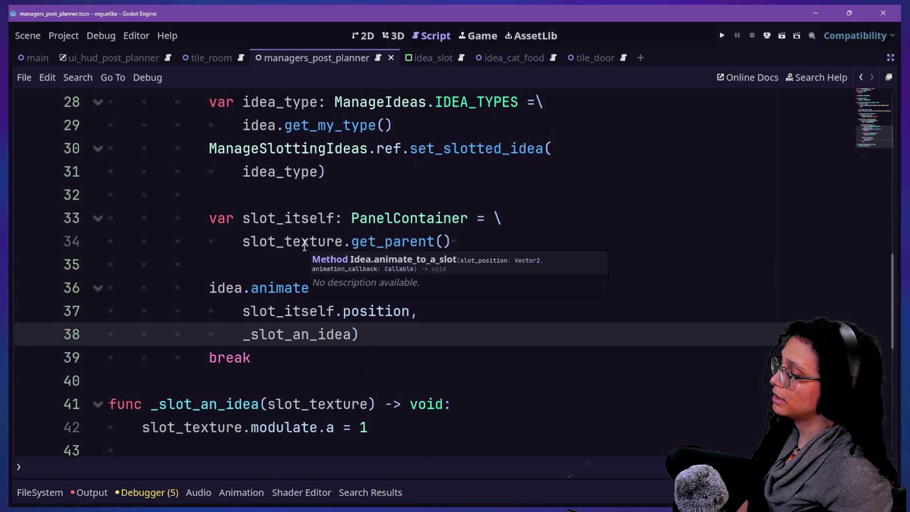
pyautogui.write('.bind')
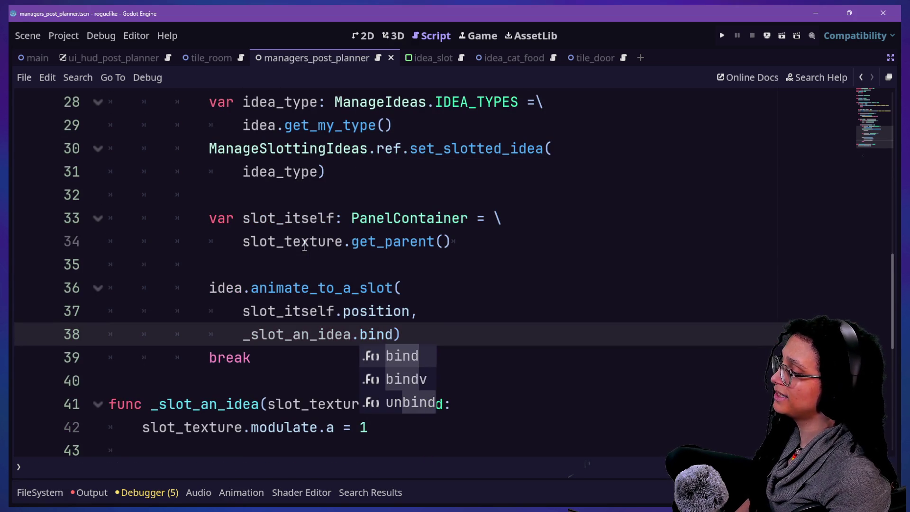
pyautogui.press('BackSpace')
pyautogui.press('BackSpace')
pyautogui.press('BackSpace')
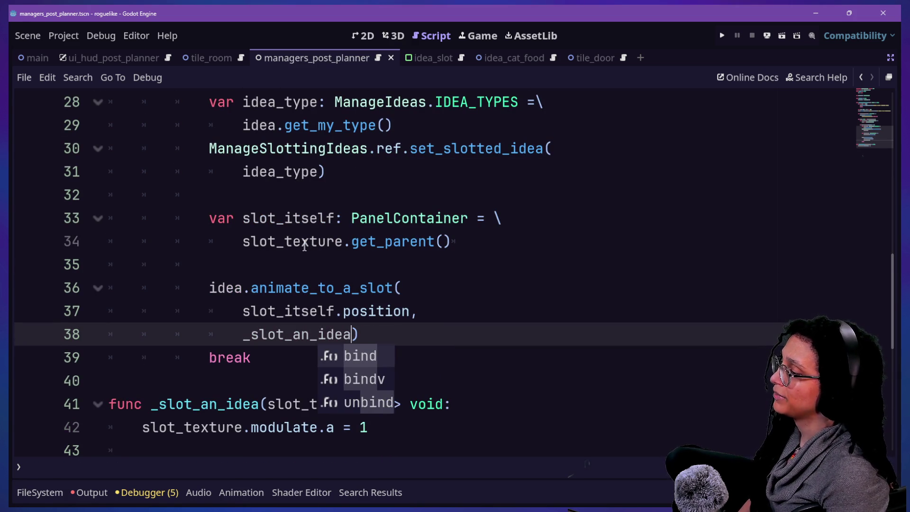
pyautogui.moveTo(360, 334); pyautogui.dragTo(101, 319)
pyautogui.click(252, 359)
pyautogui.moveTo(250, 335); pyautogui.dragTo(281, 343)
pyautogui.click(333, 339)
pyautogui.click(350, 336)
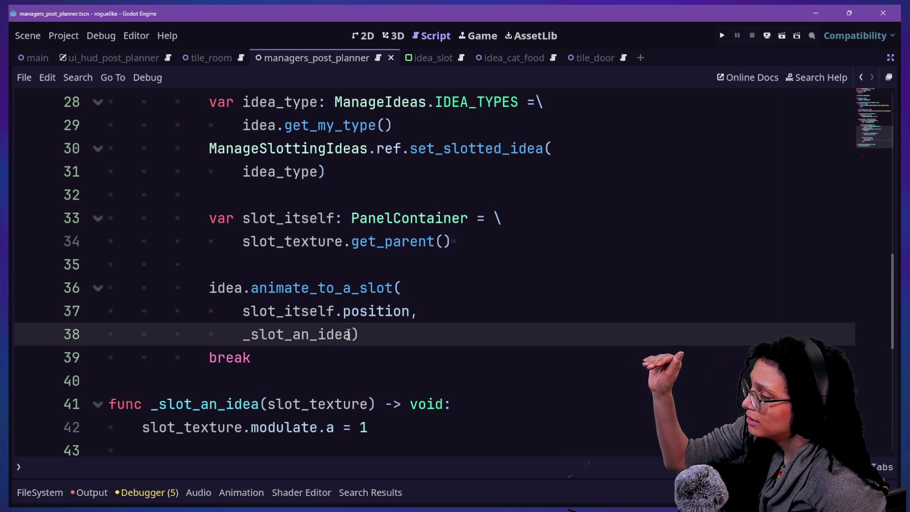
pyautogui.moveTo(349, 336)
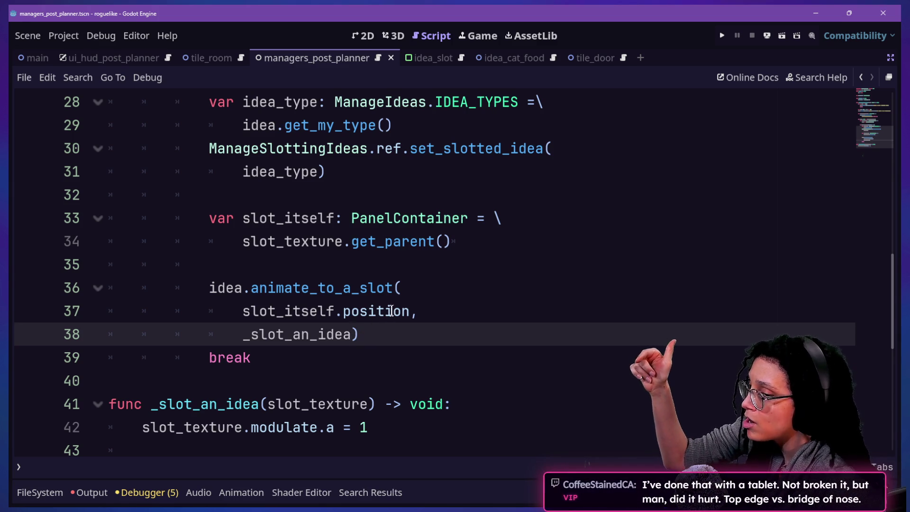
pyautogui.write('/')
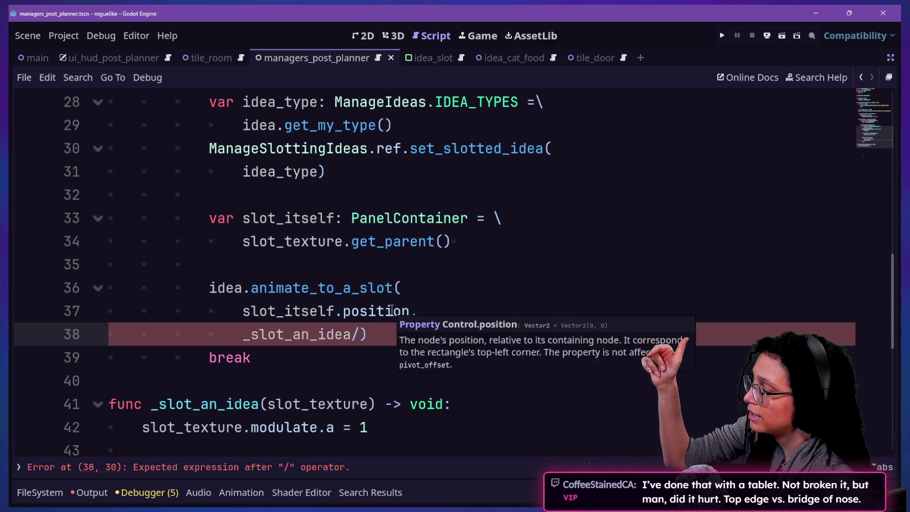
pyautogui.press('BackSpace')
pyautogui.write('.')
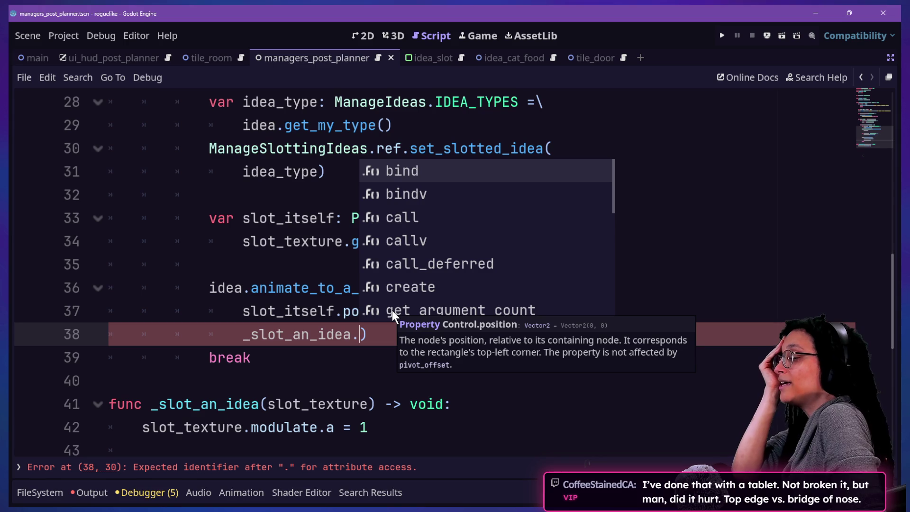
pyautogui.press('BackSpace')
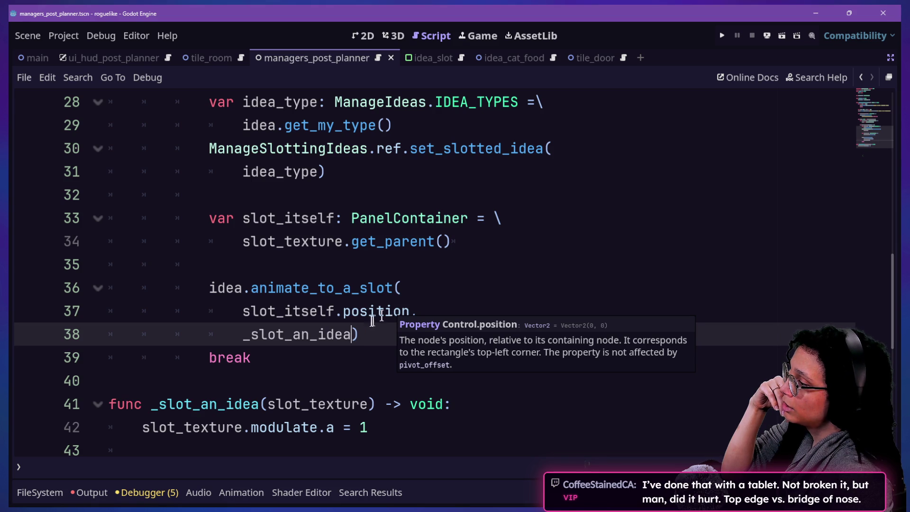
# Step: Add slot_texture as a new argument line in the animate_to_a_slot call and save
pyautogui.click(418, 314)
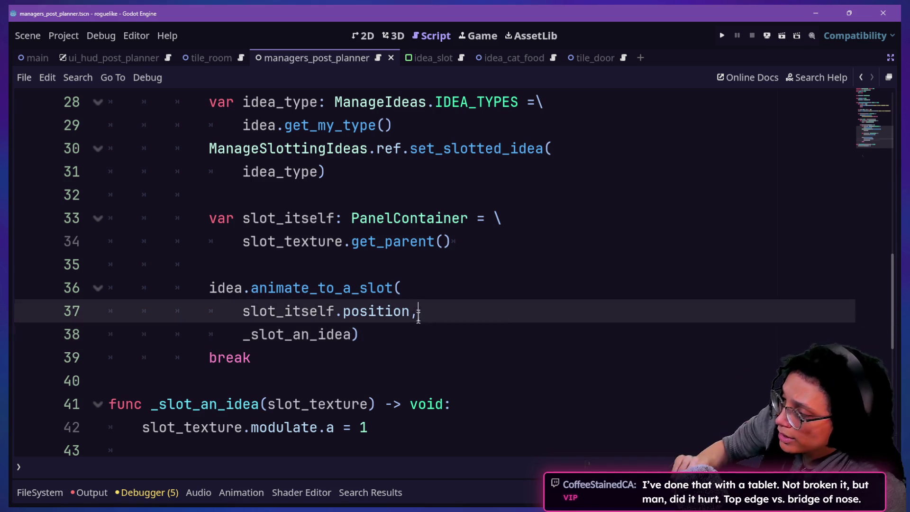
pyautogui.press('Return')
pyautogui.press('BackSpace')
pyautogui.write('slt')
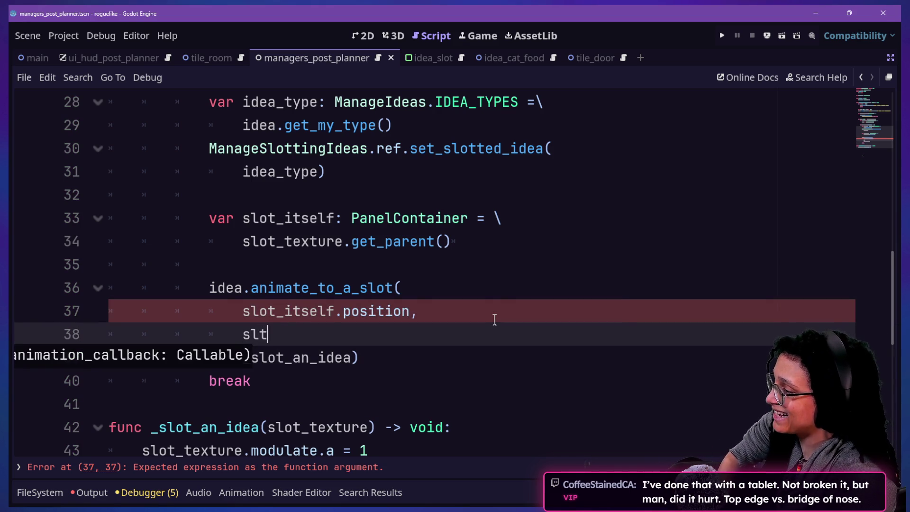
pyautogui.press('BackSpace')
pyautogui.write('ot_texture')
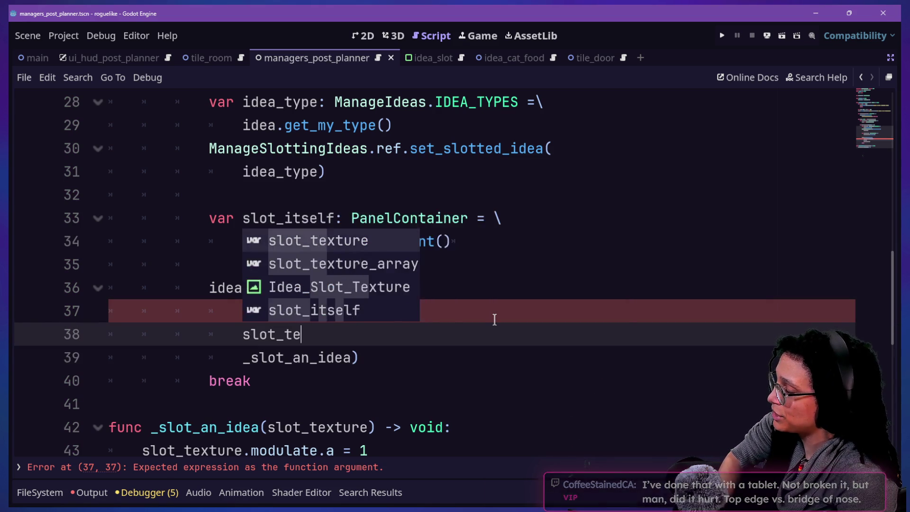
pyautogui.click(351, 240)
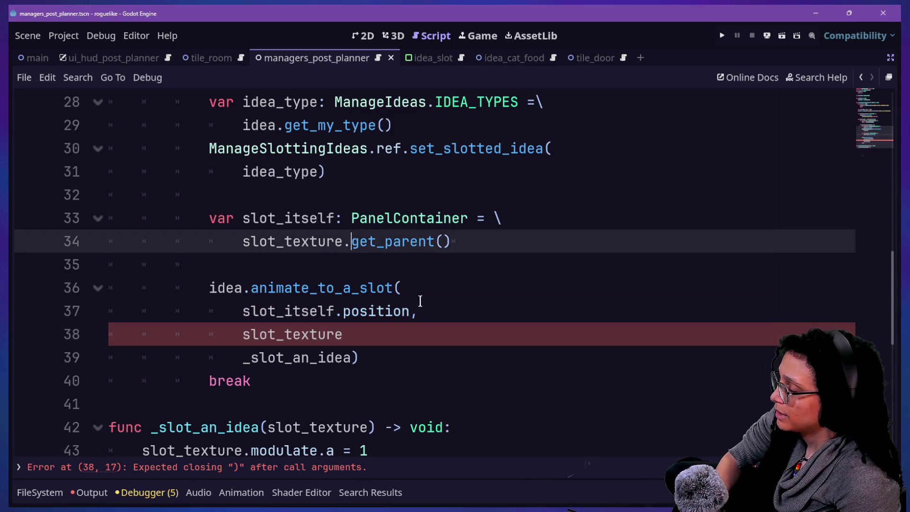
pyautogui.moveTo(420, 300); pyautogui.dragTo(427, 294)
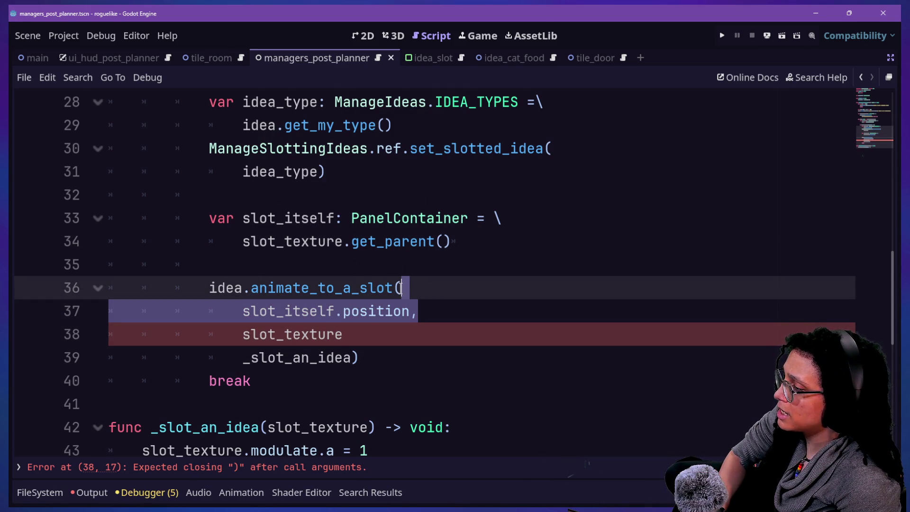
pyautogui.click(363, 329)
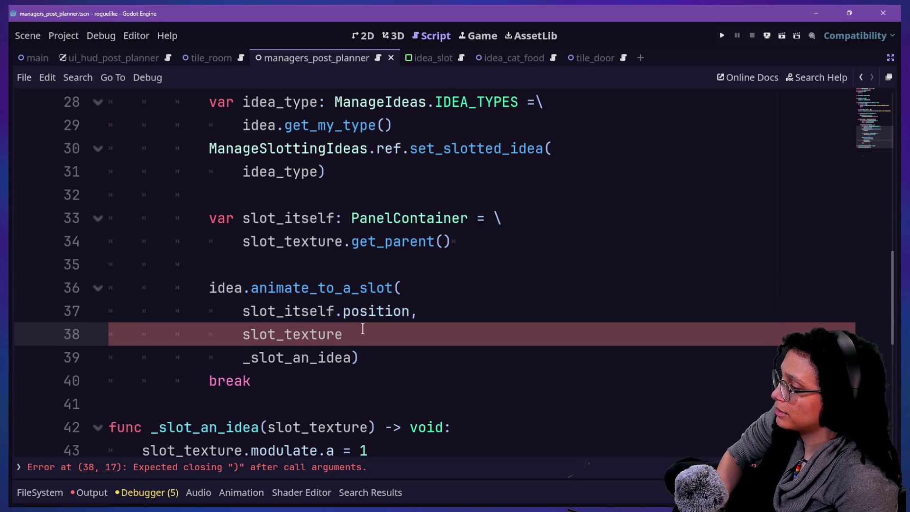
pyautogui.write(',')
pyautogui.click(327, 223)
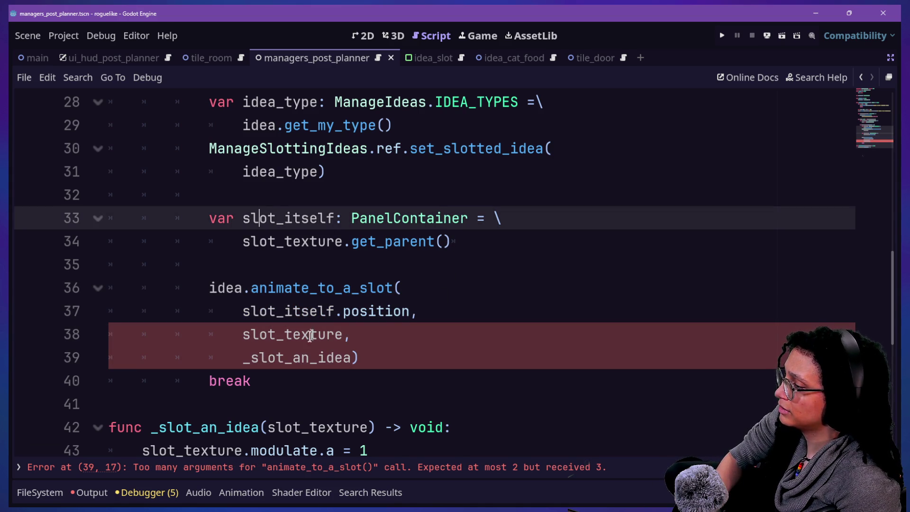
pyautogui.hotkey('ctrl', 's')
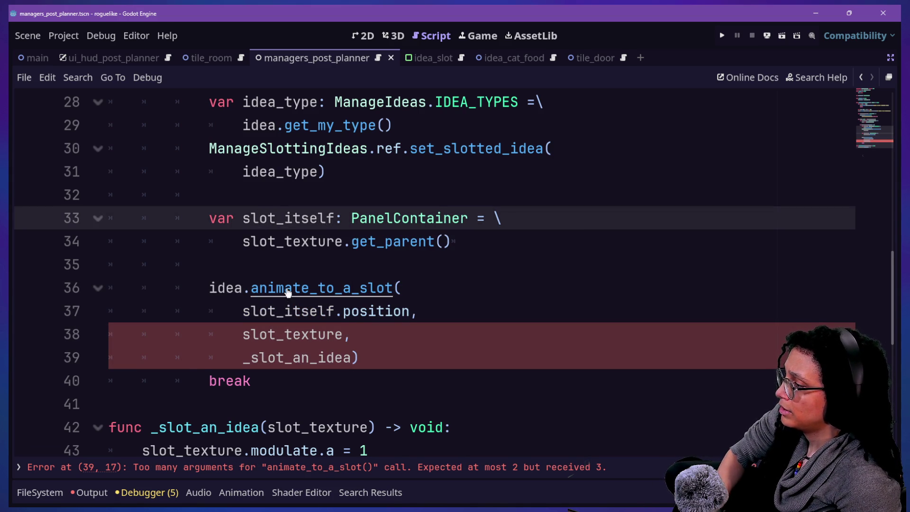
# Step: In animate_to_a_slot's definition, start a new slot_texture parameter after slot_position
pyautogui.keyDown('ctrl'); pyautogui.click(288, 293); pyautogui.keyUp('ctrl')
pyautogui.click(332, 287)
pyautogui.press('Return')
pyautogui.write('sl')
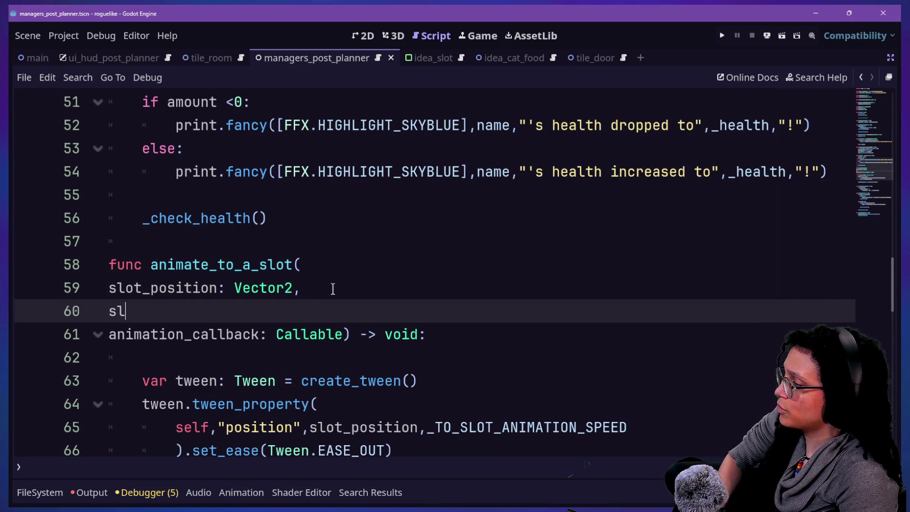
pyautogui.write('ot_ture:')
pyautogui.write('exture')
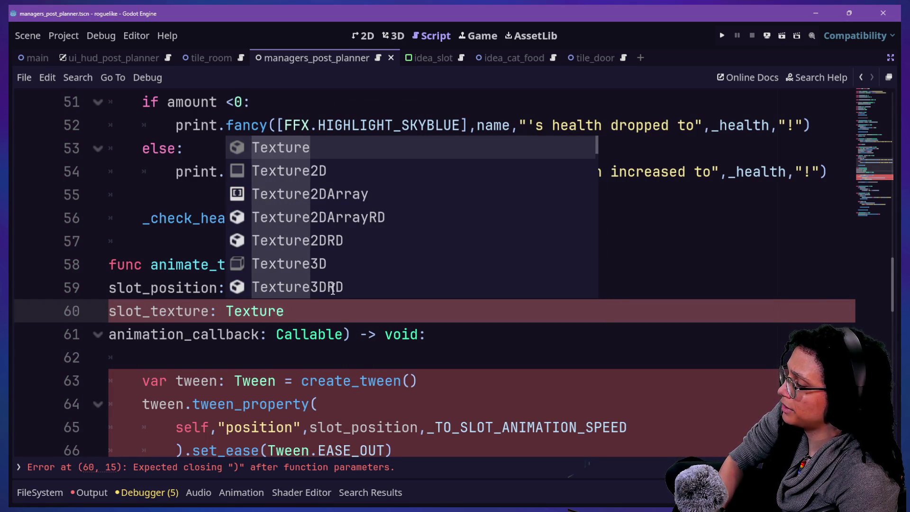
pyautogui.write('2D')
# Step: Correct the new parameter's typing to slot_texture: TextureRect
pyautogui.press('BackSpace')
pyautogui.press('BackSpace')
pyautogui.press('BackSpace')
pyautogui.press('BackSpace')
pyautogui.press('BackSpace')
pyautogui.write('extt')
pyautogui.press('BackSpace')
pyautogui.write('u')
pyautogui.press('BackSpace')
pyautogui.press('BackSpace')
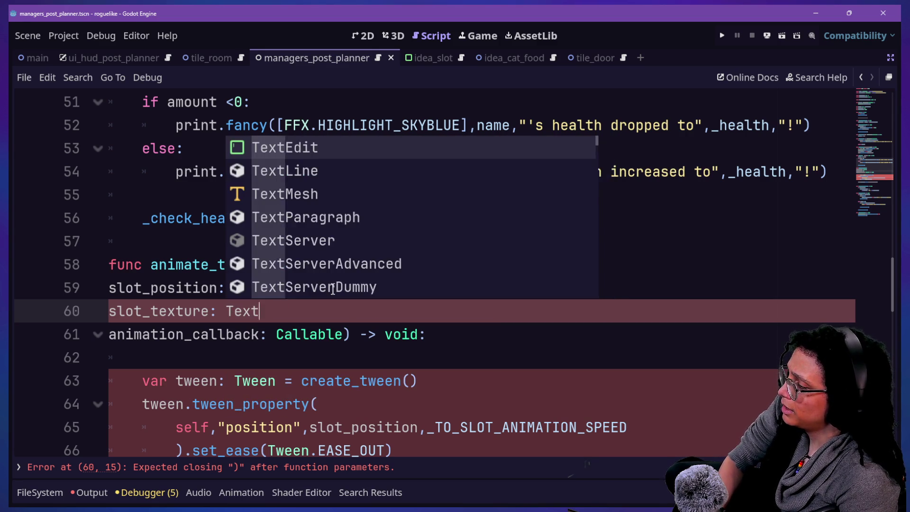
pyautogui.write('tureRect')
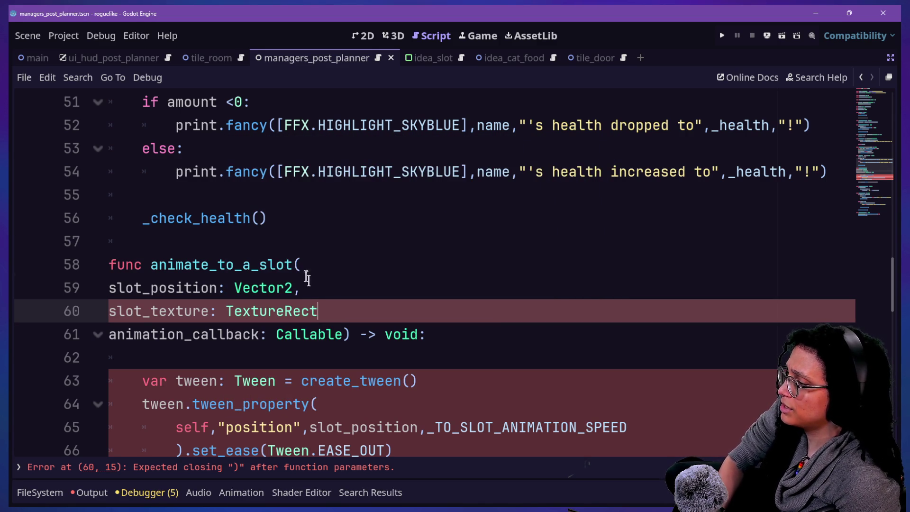
# Step: Copy Idea_Slot_Texture from line 25 and paste it over TextureRect on line 60
pyautogui.click(332, 271)
pyautogui.click(862, 78)
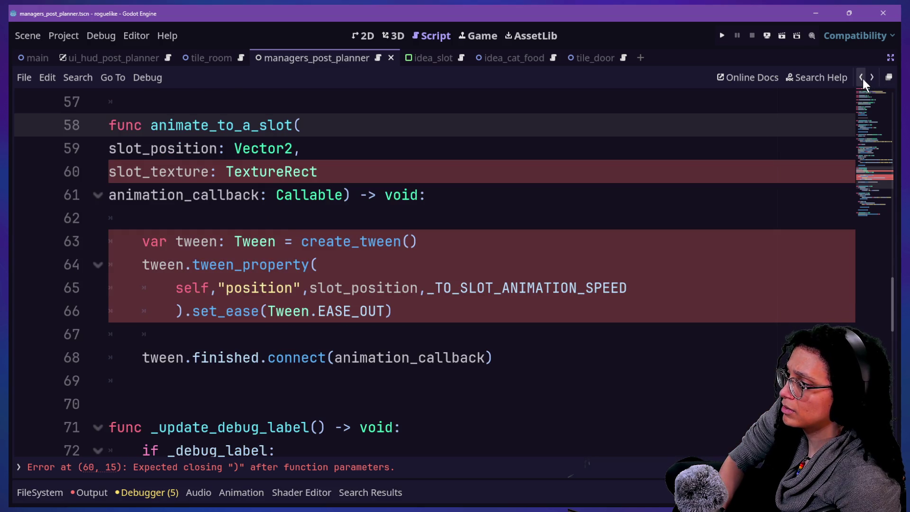
pyautogui.click(863, 77)
pyautogui.scroll(3, 411, 233)
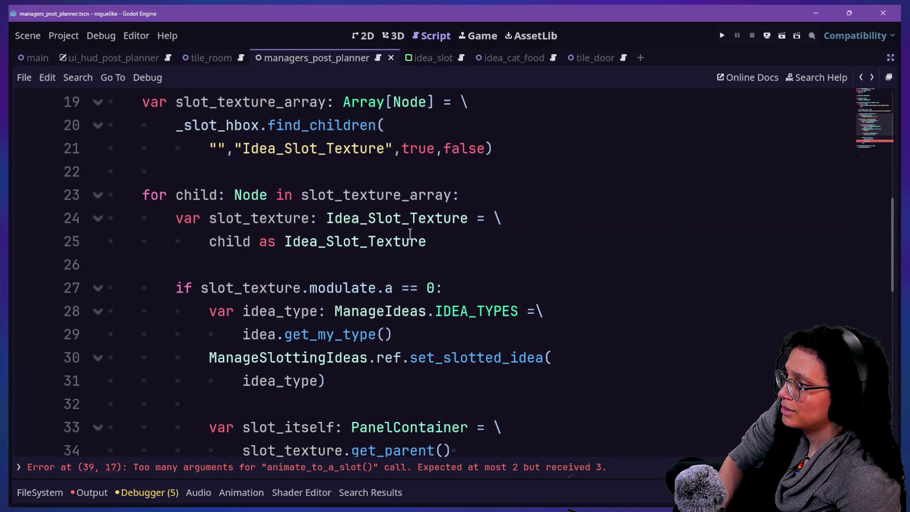
pyautogui.moveTo(286, 243); pyautogui.dragTo(432, 243)
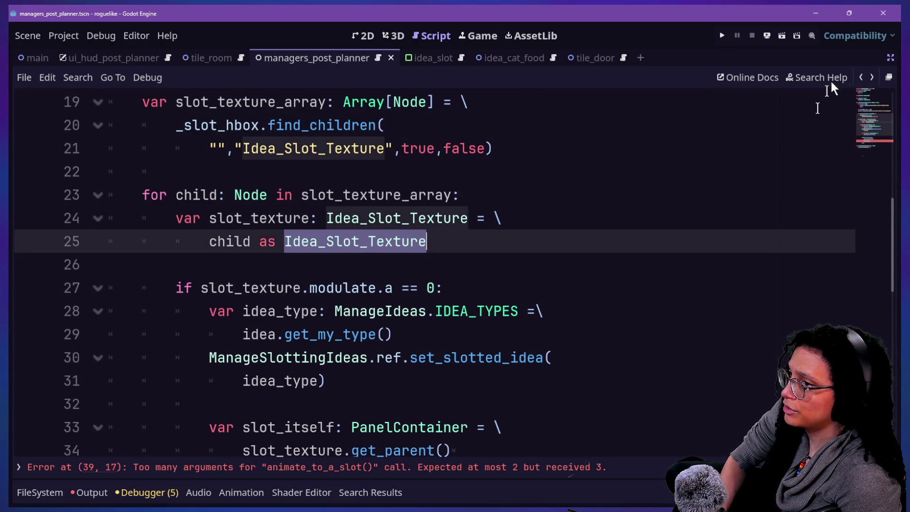
pyautogui.click(873, 79)
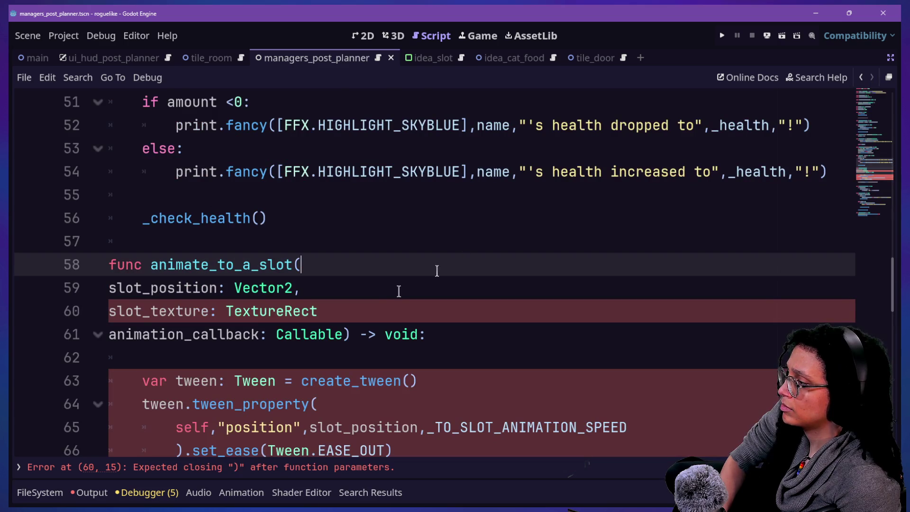
pyautogui.click(330, 311)
pyautogui.doubleClick(271, 312)
pyautogui.write('Idea_Slot_Texture')
pyautogui.write(',')
# Step: Append .bind(slot_texture) to animation_callback on line 68, wrap the line, and save
pyautogui.click(254, 277)
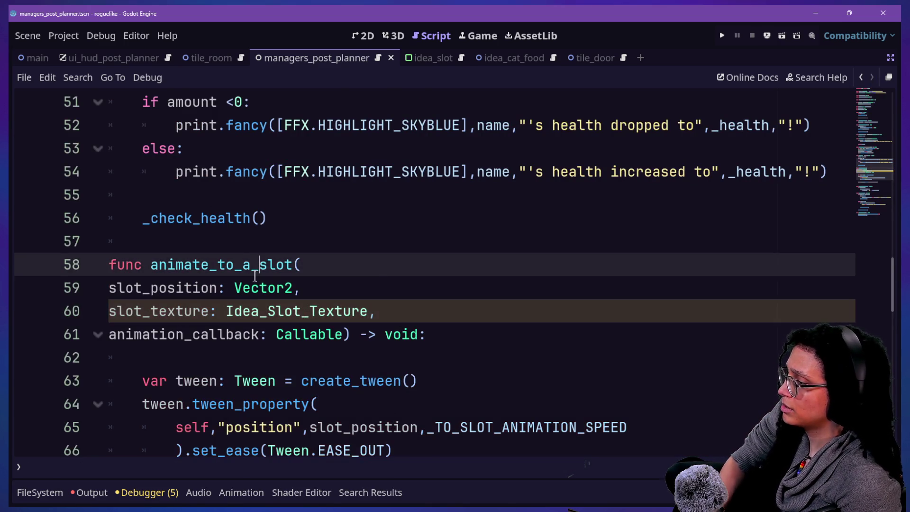
pyautogui.scroll(-2, 366, 271)
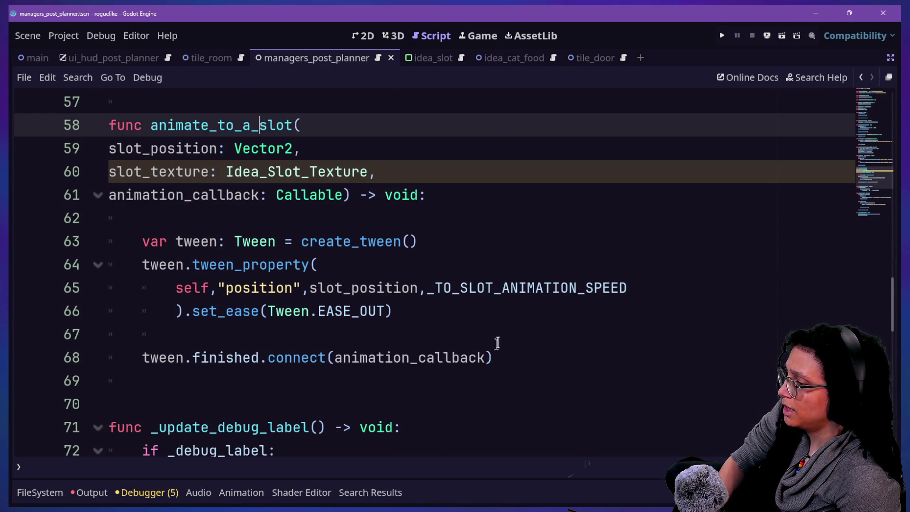
pyautogui.click(485, 362)
pyautogui.write('.bind(sl')
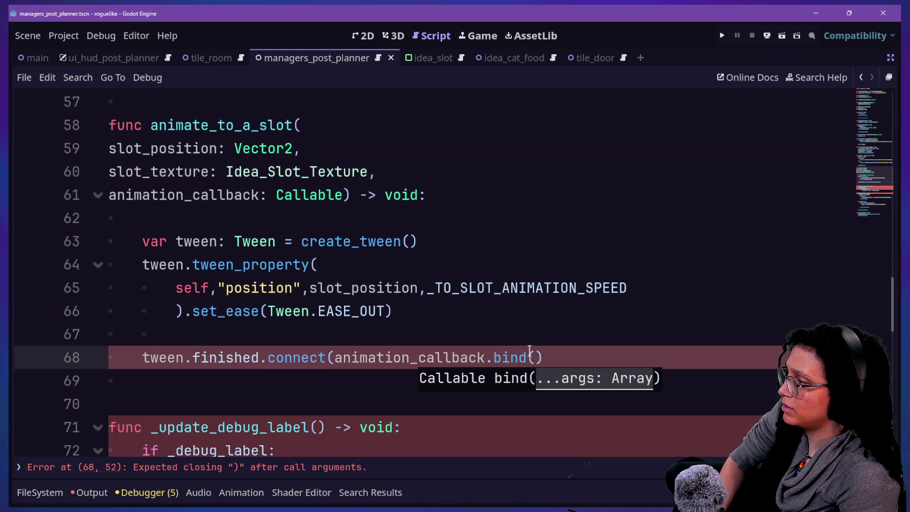
pyautogui.write('ot_textur')
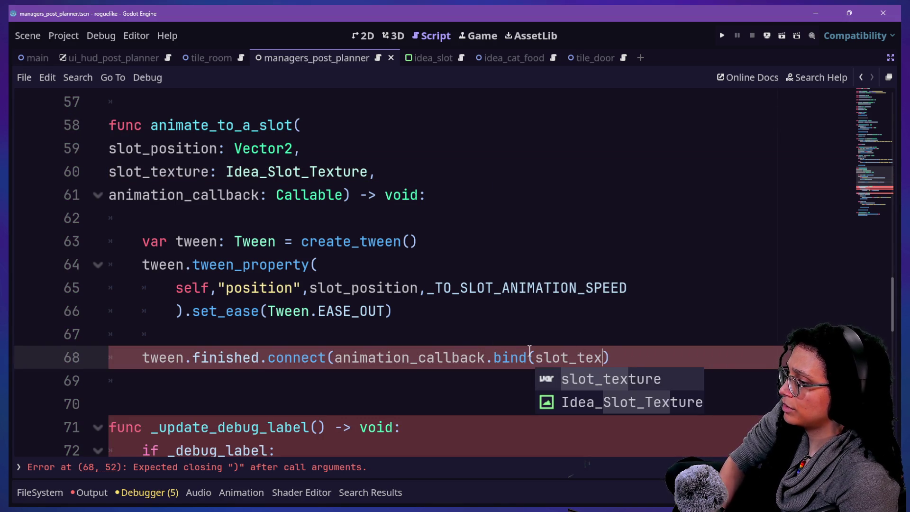
pyautogui.write('e)')
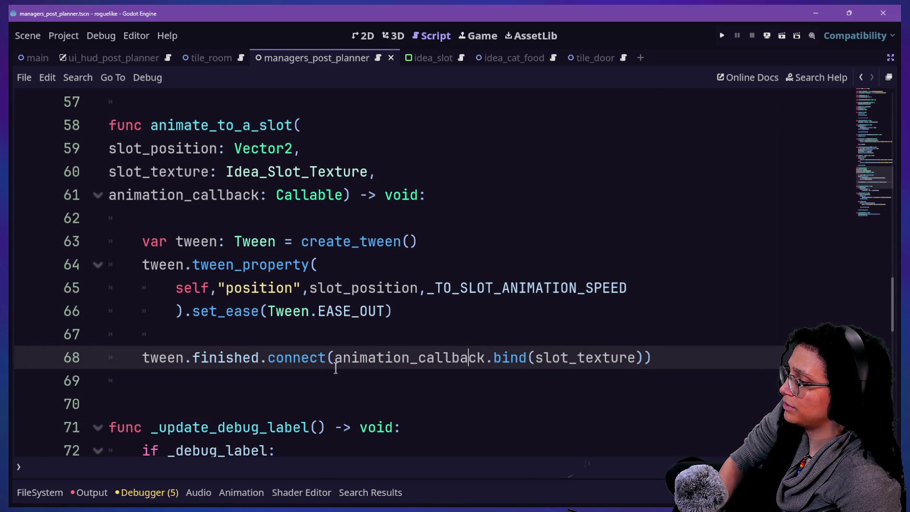
pyautogui.press('Return')
pyautogui.hotkey('ctrl', 's')
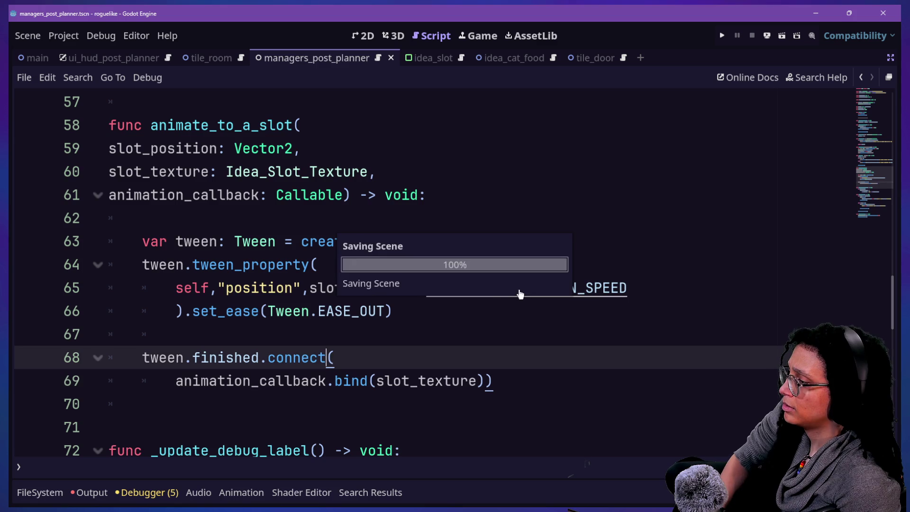
# Step: Delete the blank line after the tween callback and save
pyautogui.click(442, 418)
pyautogui.press('BackSpace')
pyautogui.hotkey('ctrl', 's')
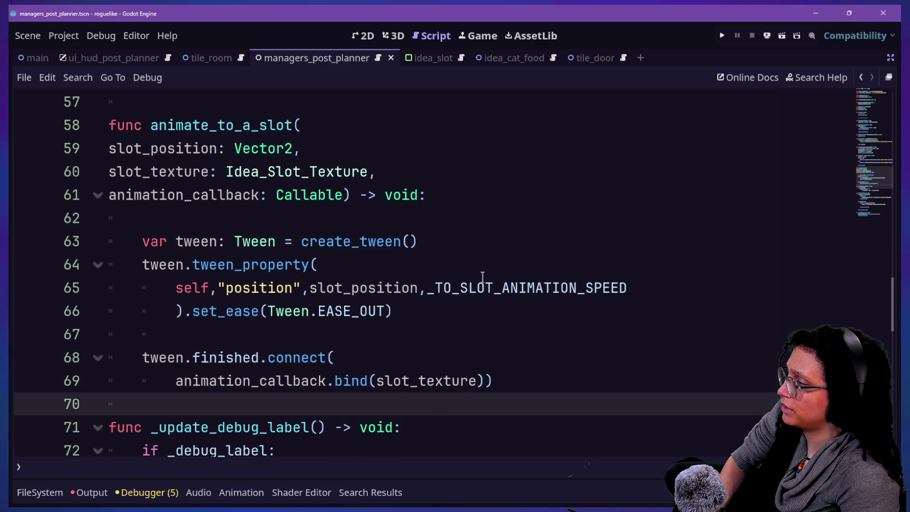
# Step: Move between the erroring call at line 38 and the animate_to_a_slot definition, saving
pyautogui.hotkey('shift', 'alt', 'o')
pyautogui.press('Escape')
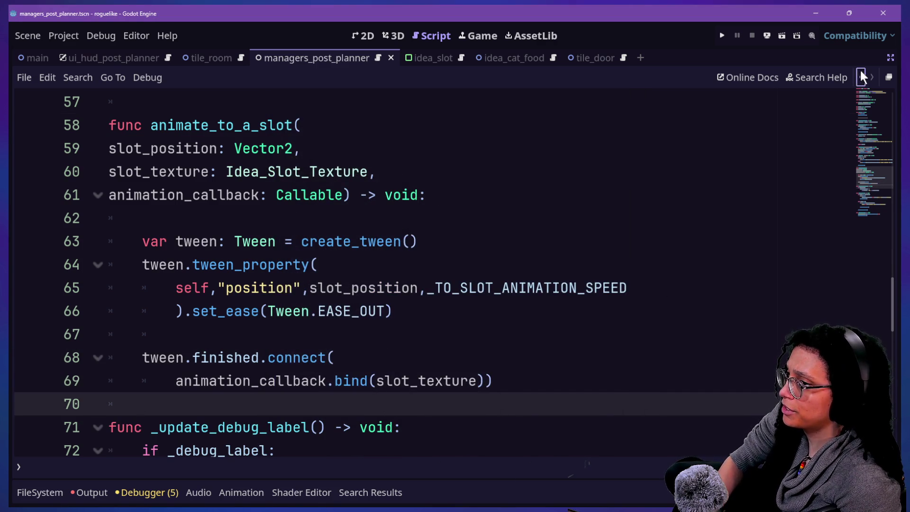
pyautogui.click(861, 75)
pyautogui.click(861, 75)
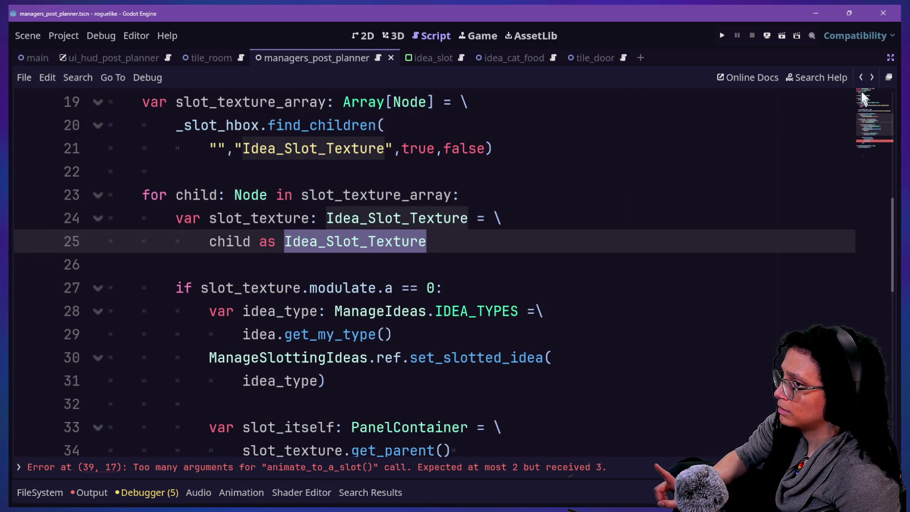
pyautogui.click(873, 141)
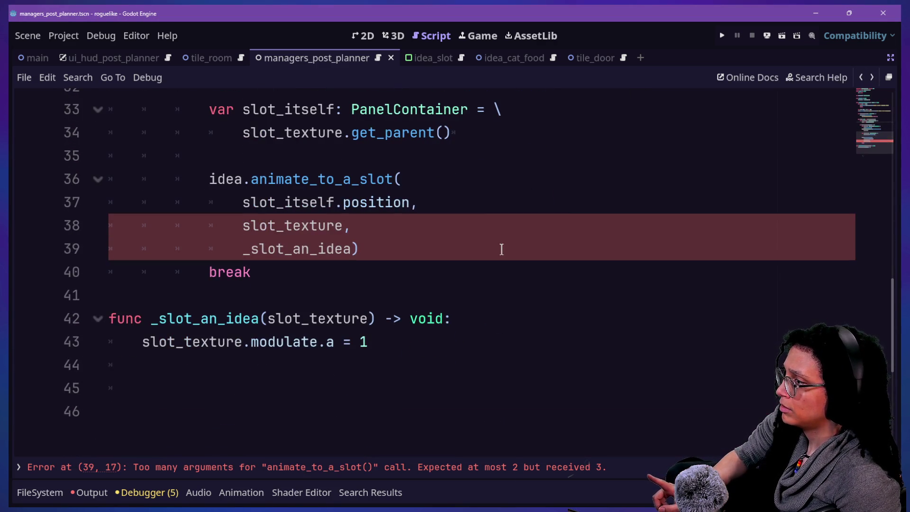
pyautogui.click(336, 226)
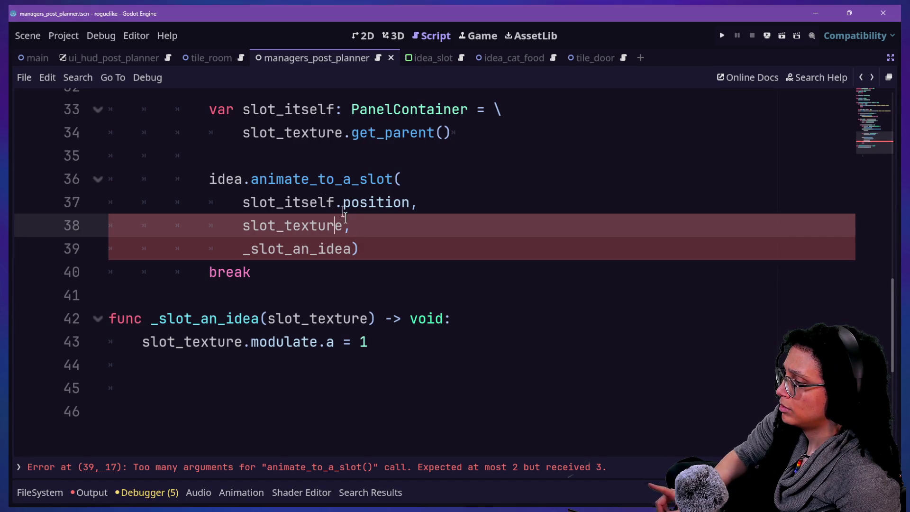
pyautogui.keyDown('ctrl'); pyautogui.click(313, 180); pyautogui.keyUp('ctrl')
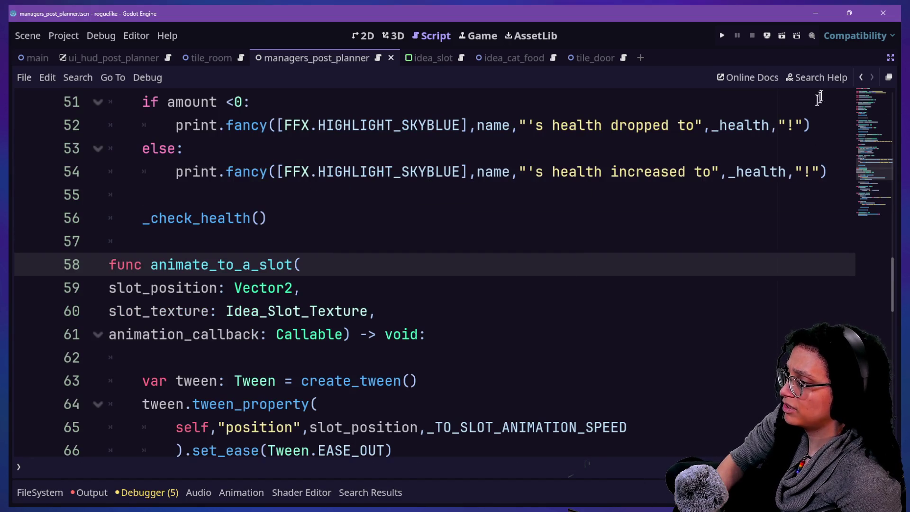
pyautogui.click(862, 76)
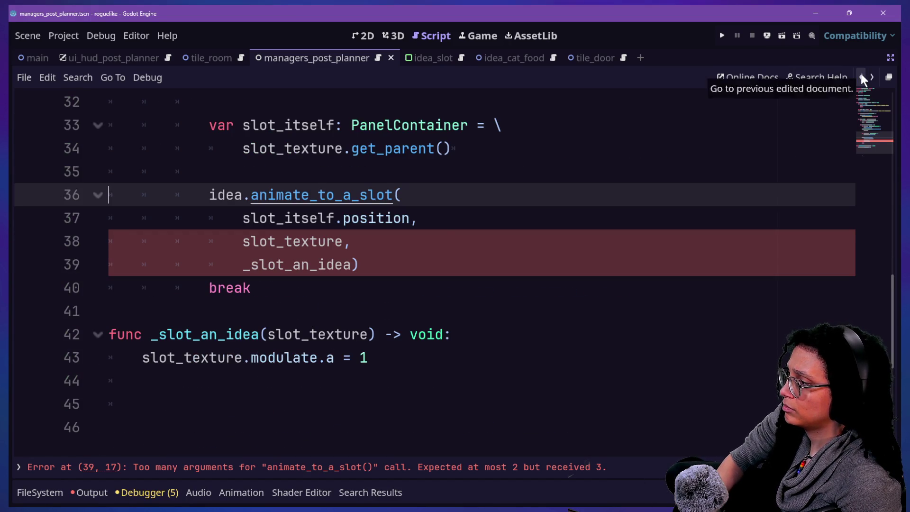
pyautogui.click(451, 246)
pyautogui.hotkey('ctrl', 's')
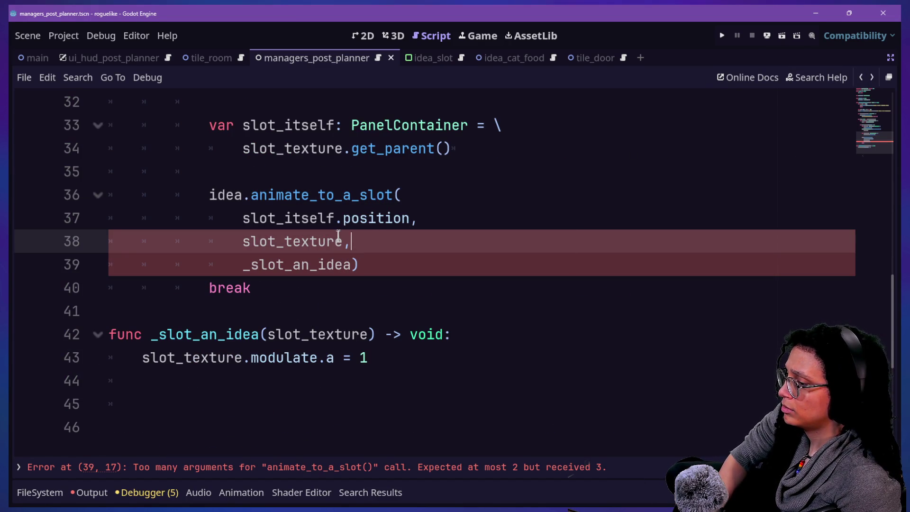
pyautogui.keyDown('ctrl'); pyautogui.click(320, 194); pyautogui.keyUp('ctrl')
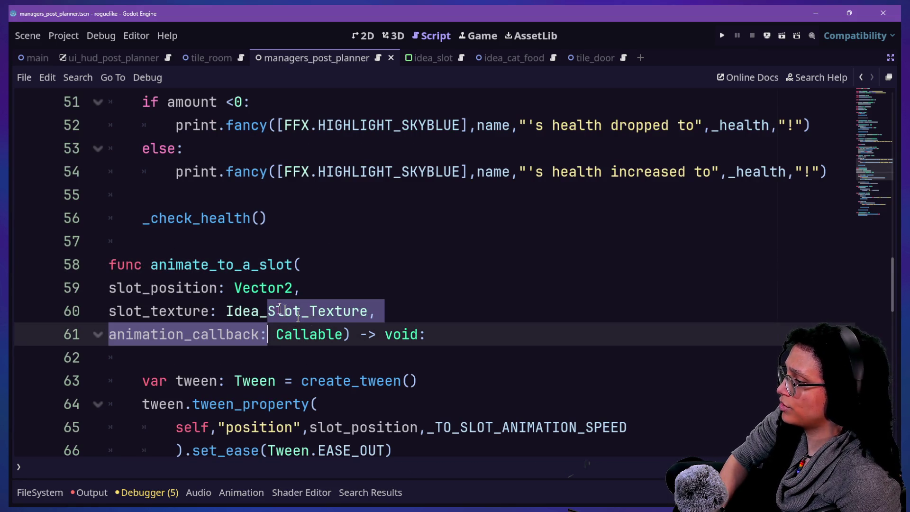
pyautogui.click(312, 312)
pyautogui.hotkey('ctrl', 's')
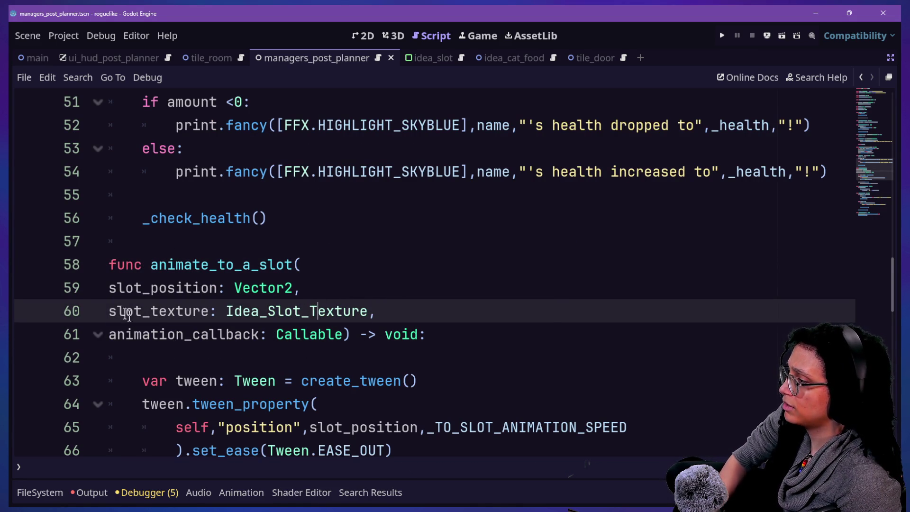
# Step: Compare the definition's three parameters against the arguments passed in the call
pyautogui.click(127, 288)
pyautogui.moveTo(142, 312); pyautogui.dragTo(317, 334)
pyautogui.click(208, 334)
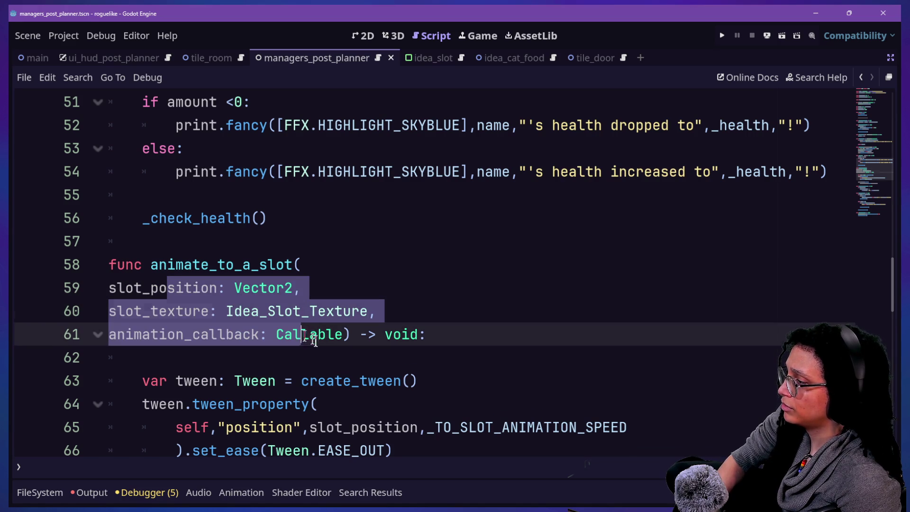
pyautogui.click(857, 75)
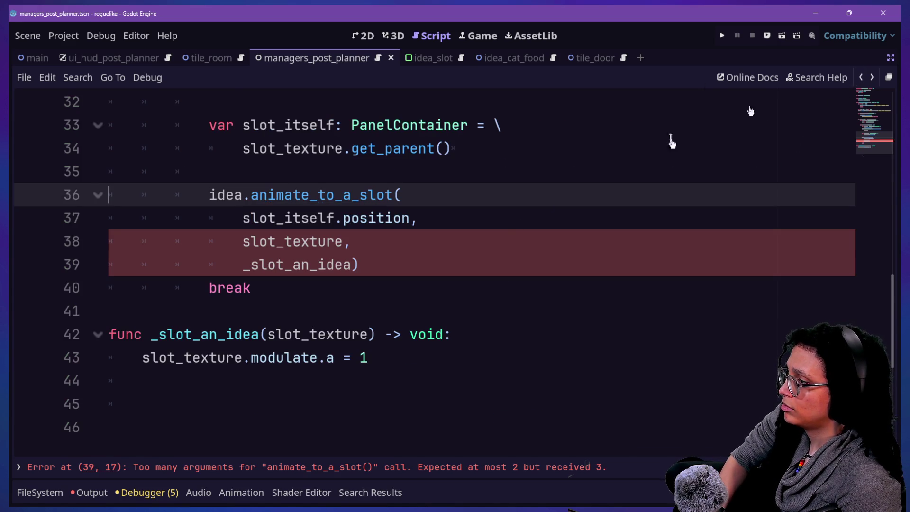
pyautogui.click(500, 238)
pyautogui.click(372, 264)
pyautogui.moveTo(372, 265)
pyautogui.mouseDown()
pyautogui.moveTo(274, 193)
pyautogui.moveTo(374, 221)
pyautogui.mouseUp()
pyautogui.click(273, 195)
pyautogui.click(274, 239)
pyautogui.click(359, 264)
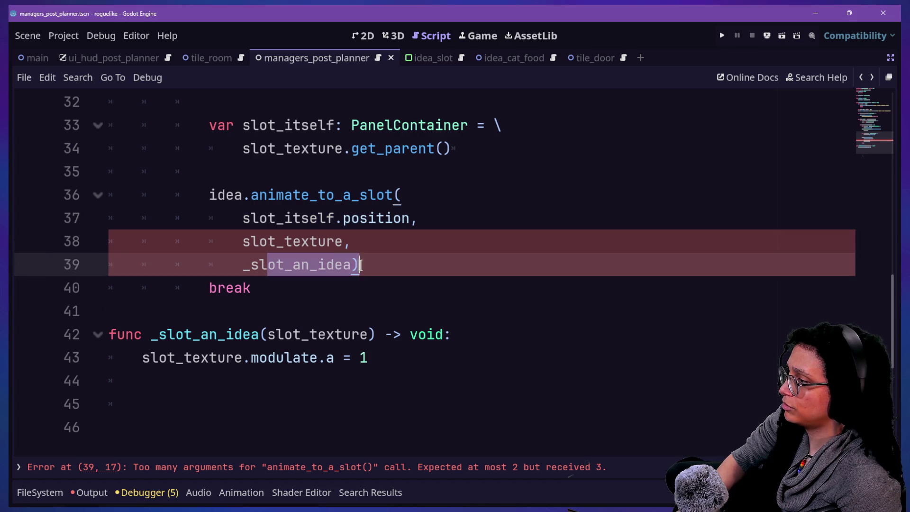
pyautogui.click(306, 196)
pyautogui.moveTo(304, 196)
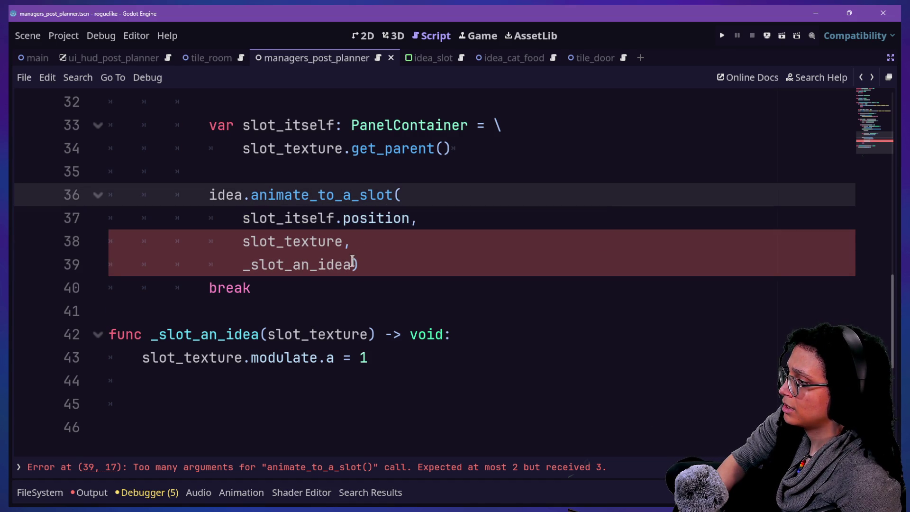
# Step: Delete the _slot_an_idea argument, then redo to restore it as the third argument
pyautogui.moveTo(352, 260); pyautogui.dragTo(350, 242)
pyautogui.press('BackSpace')
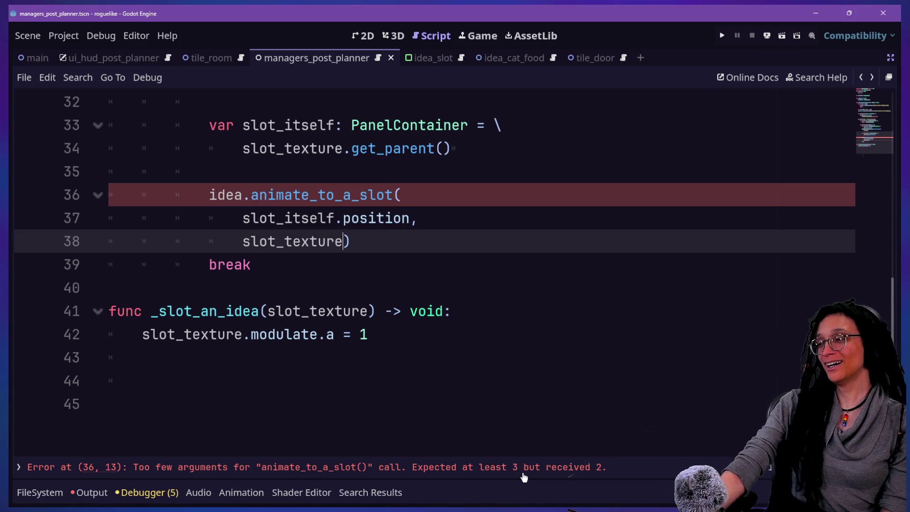
pyautogui.hotkey('ctrl', 'y')
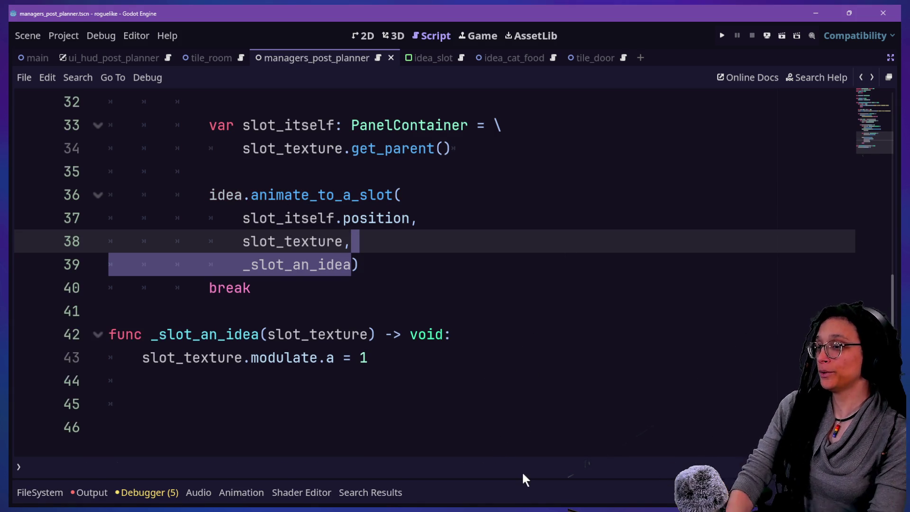
pyautogui.click(403, 337)
pyautogui.click(466, 229)
pyautogui.press('Down')
pyautogui.press('Down')
pyautogui.press('Down')
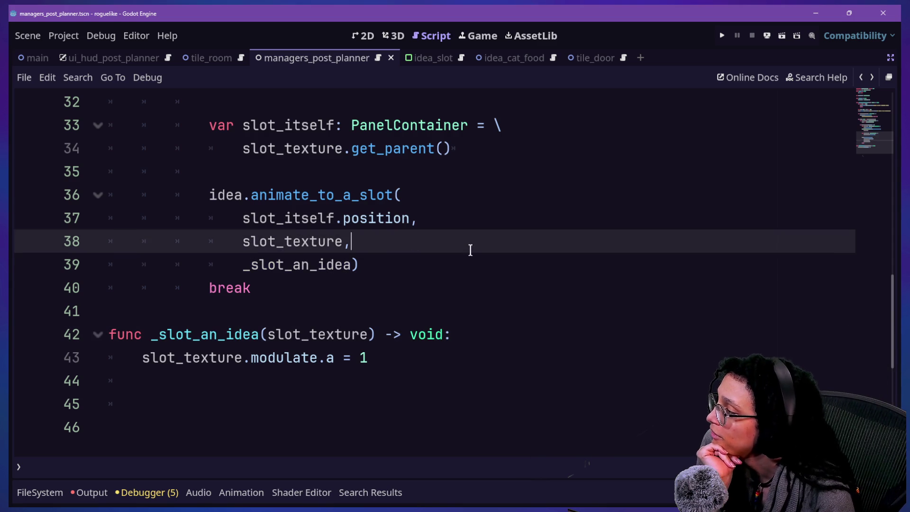
pyautogui.press('Down')
pyautogui.press('Down')
pyautogui.press('Down')
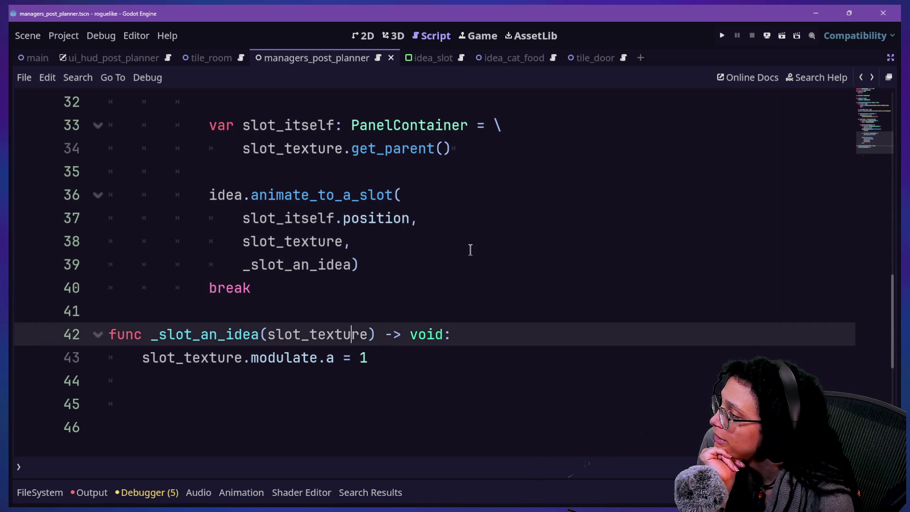
pyautogui.press('Up')
pyautogui.press('Up')
pyautogui.press('Up')
pyautogui.press('Down')
pyautogui.press('Down')
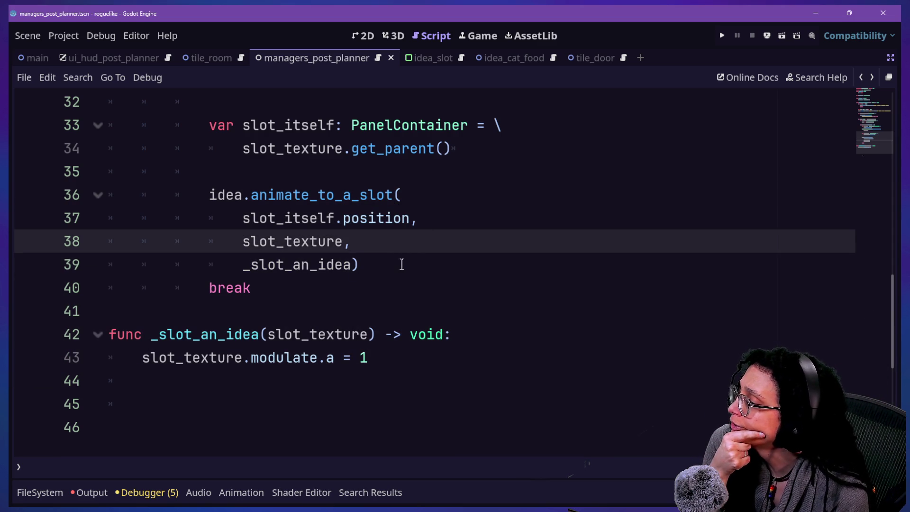
pyautogui.click(387, 360)
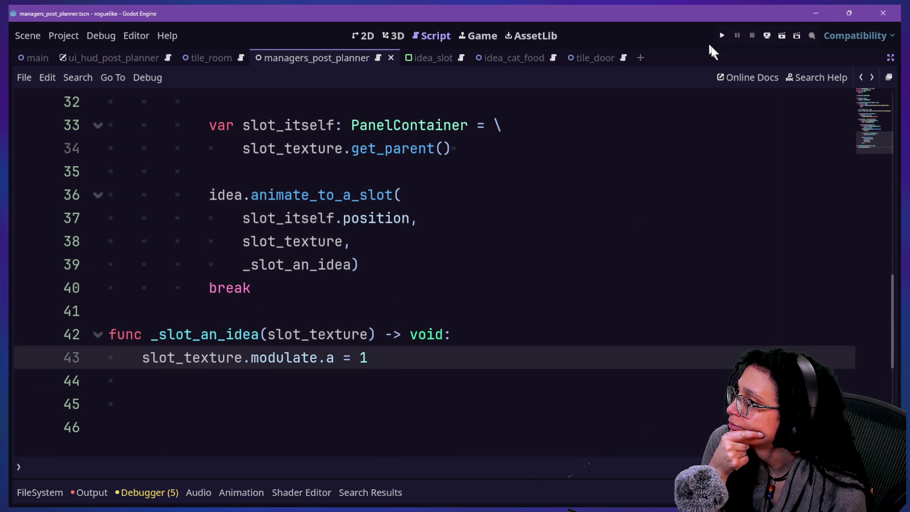
# Step: Run the game, choose Start Planning and the Mewsky platform, reaching the line 91 type error
pyautogui.click(722, 36)
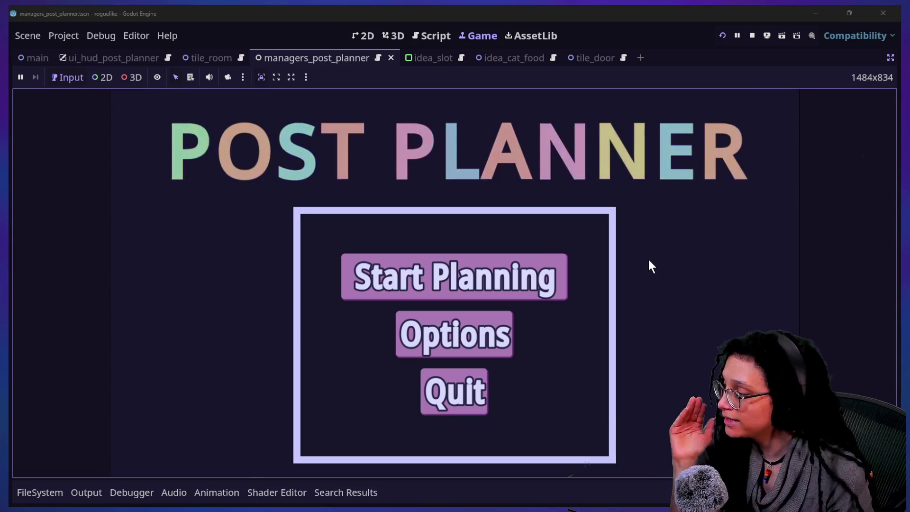
pyautogui.click(488, 260)
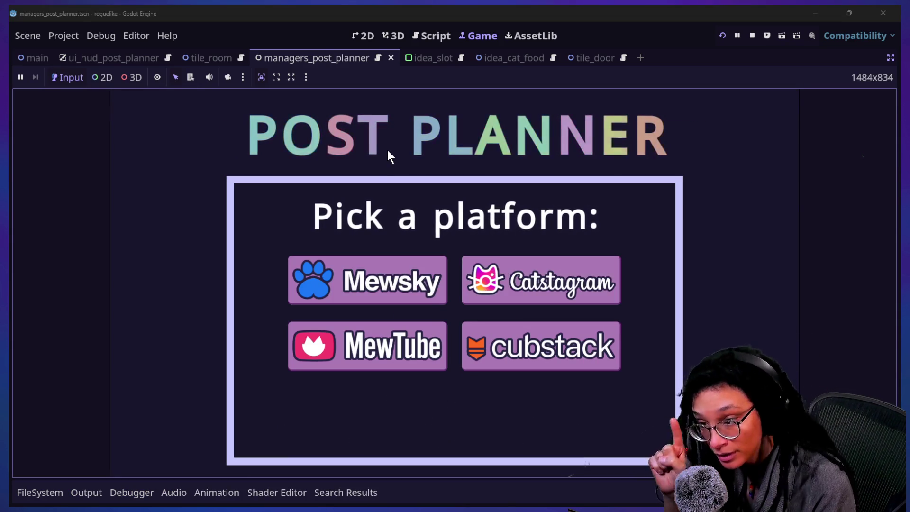
pyautogui.click(398, 275)
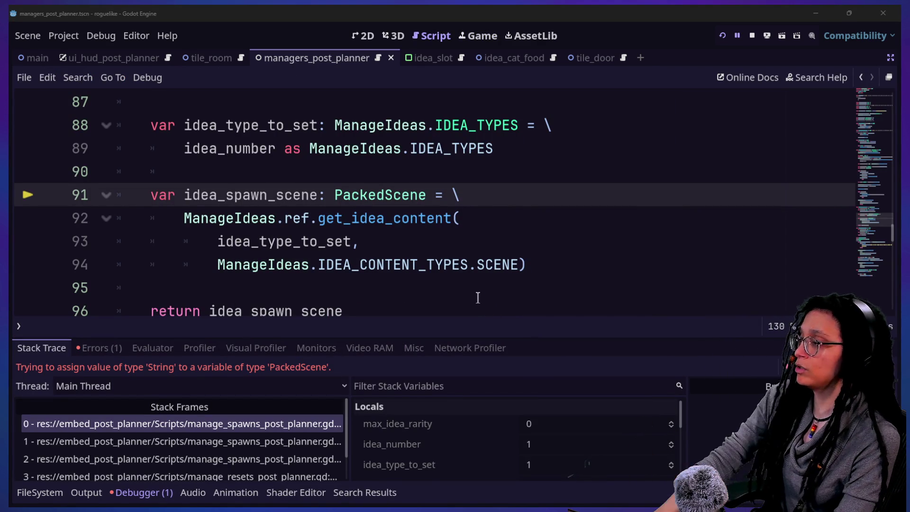
pyautogui.click(467, 266)
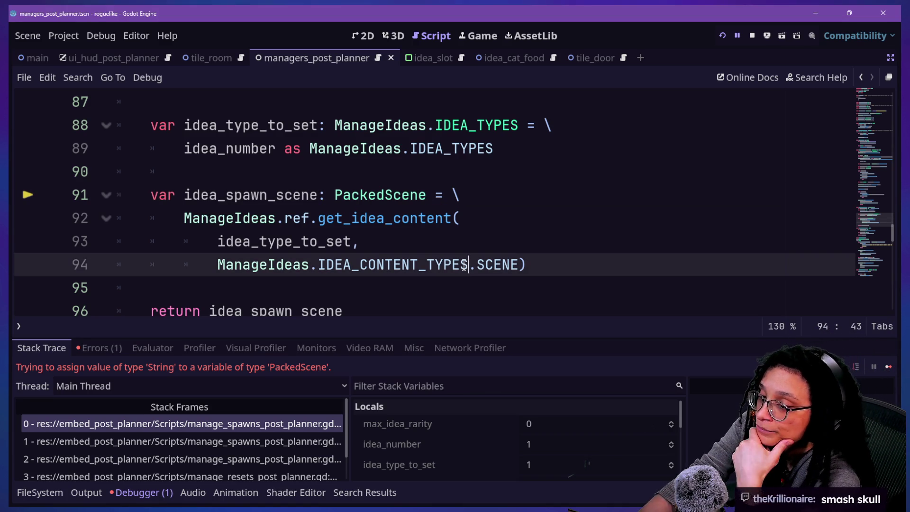
pyautogui.hotkey('alt', 'Tab')
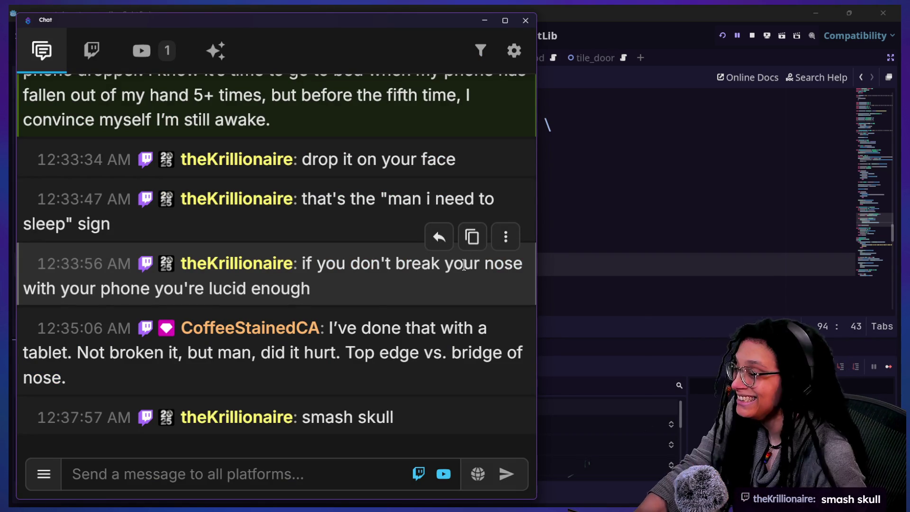
pyautogui.click(709, 142)
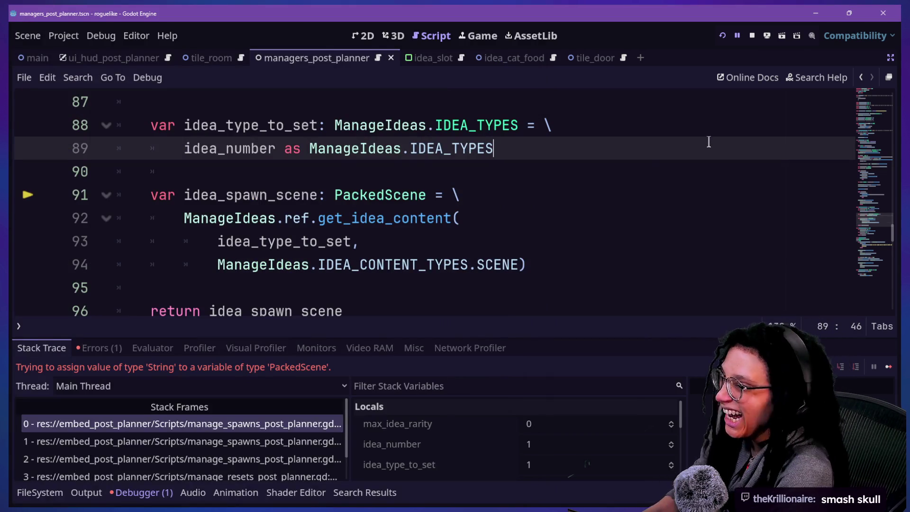
pyautogui.click(559, 166)
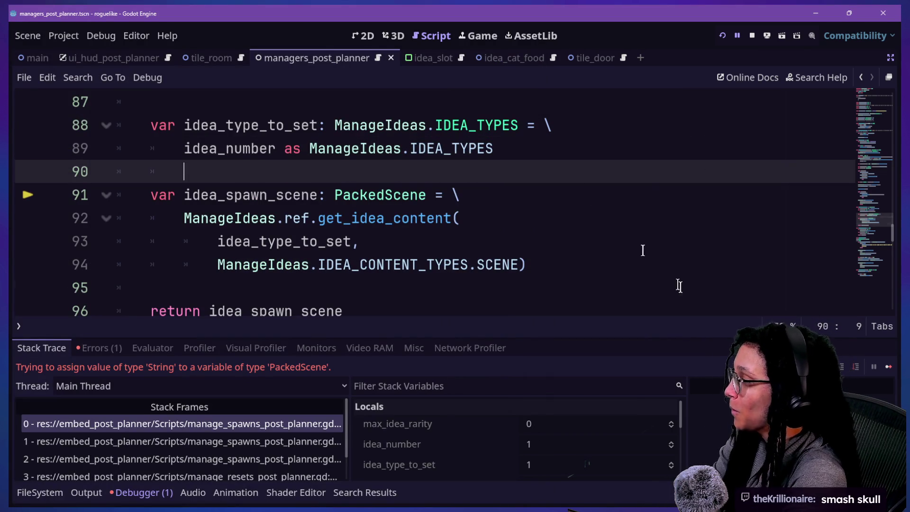
pyautogui.click(649, 233)
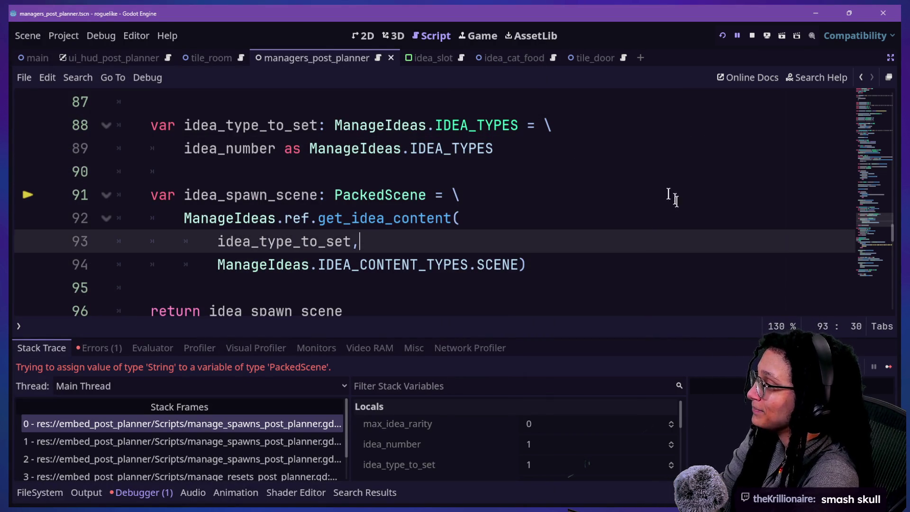
pyautogui.moveTo(189, 171)
pyautogui.mouseDown()
pyautogui.moveTo(332, 194)
pyautogui.moveTo(320, 222)
pyautogui.mouseUp()
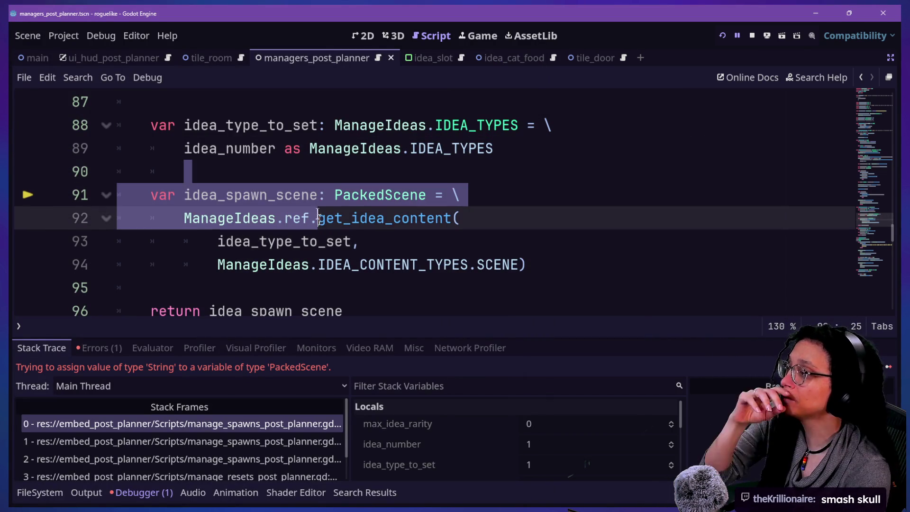
pyautogui.click(309, 195)
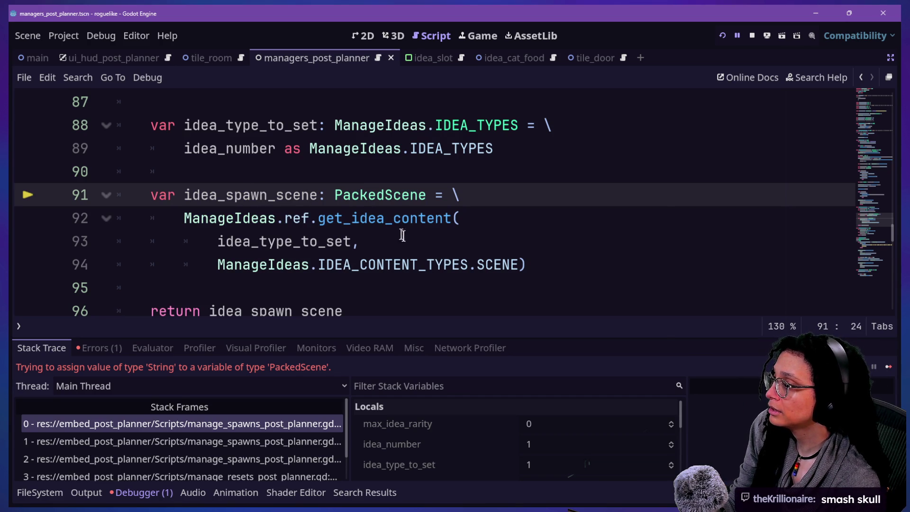
pyautogui.keyDown('ctrl'); pyautogui.click(487, 271); pyautogui.keyUp('ctrl')
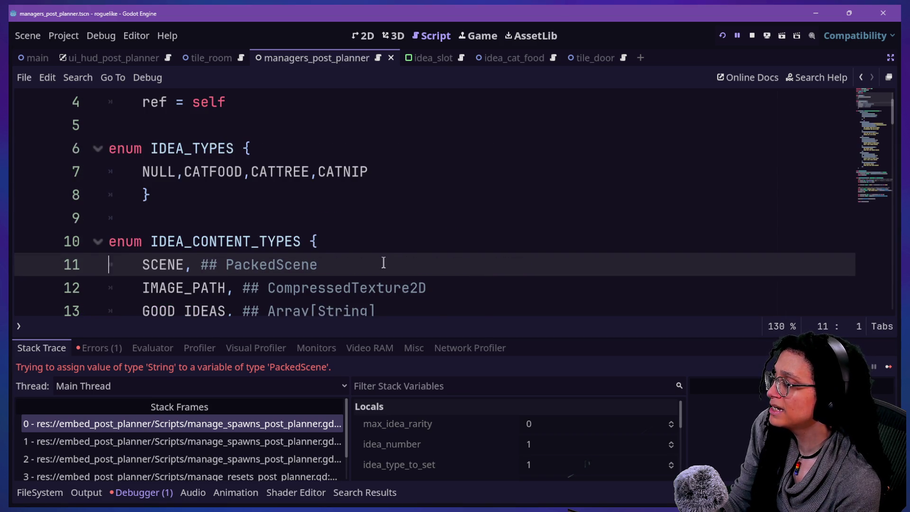
# Step: Wrap CATFOOD's scene uid on line 26 in load(...) and launch a test run
pyautogui.scroll(-4, 384, 263)
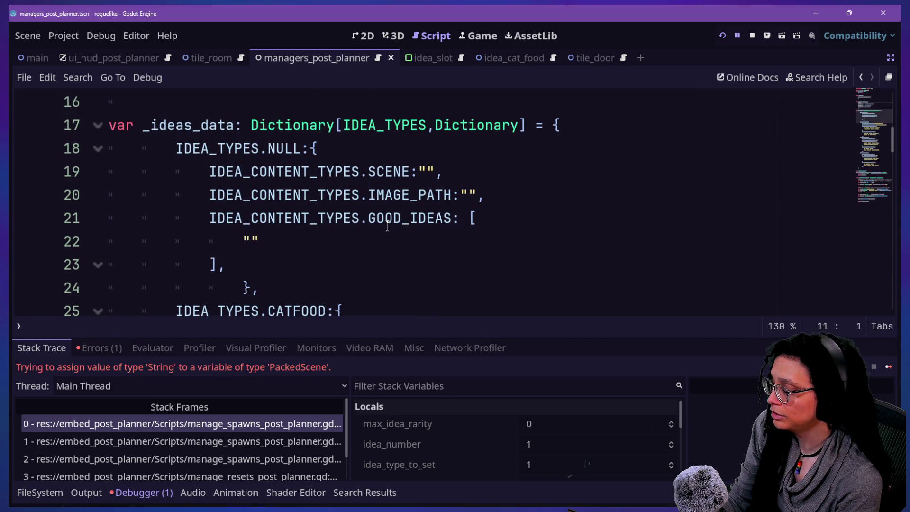
pyautogui.hotkey('alt', 'o')
pyautogui.hotkey('alt', 'o')
pyautogui.scroll(-1, 387, 225)
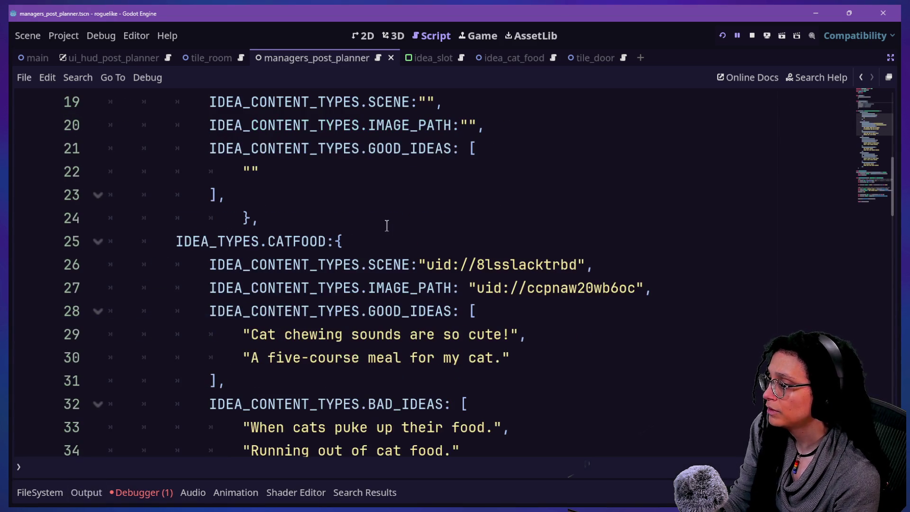
pyautogui.click(424, 260)
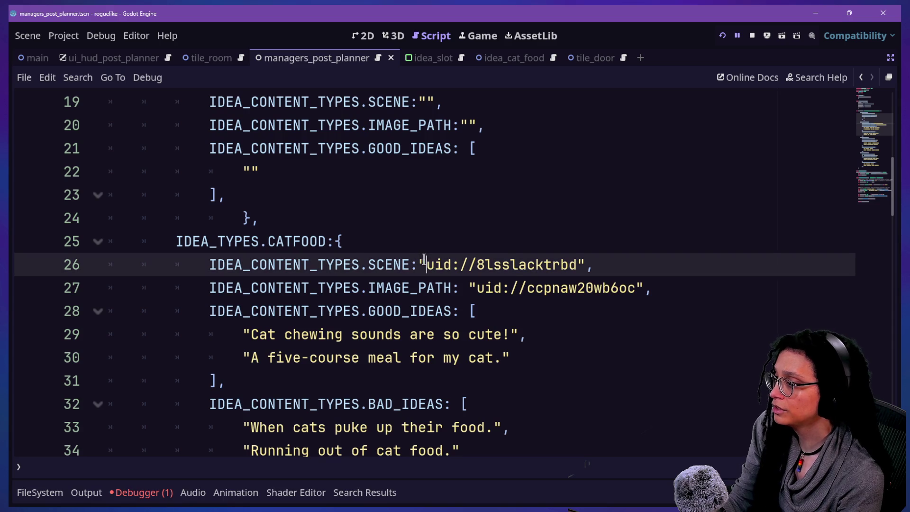
pyautogui.scroll(3, 424, 259)
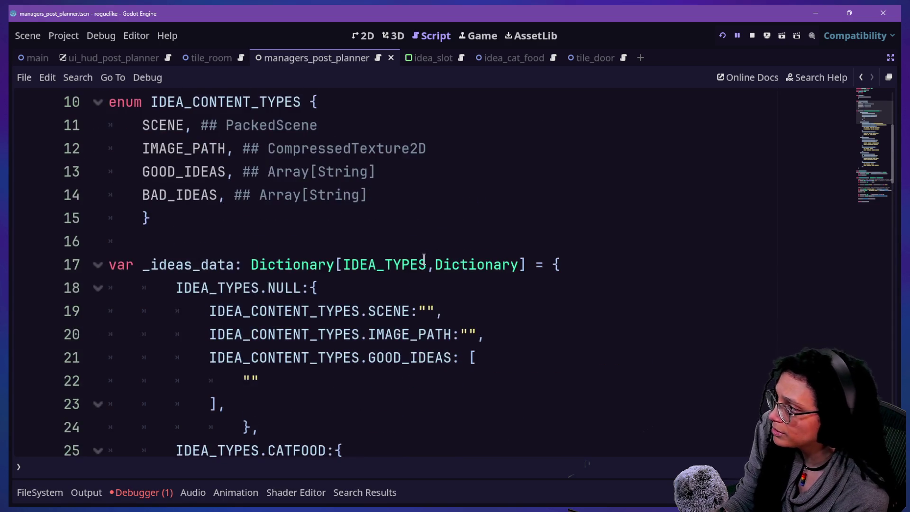
pyautogui.scroll(-2, 424, 259)
pyautogui.write('load("uid://8lsslacktrbd",')
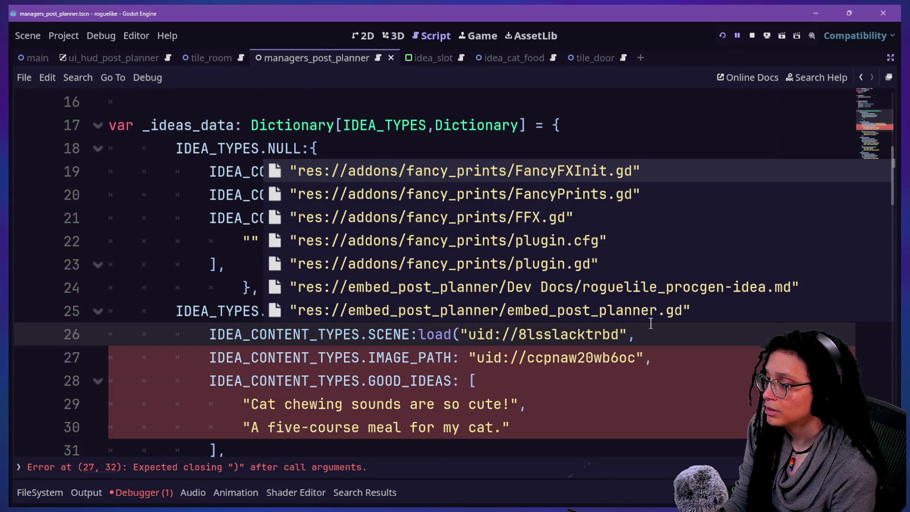
pyautogui.click(616, 332)
pyautogui.press('Right')
pyautogui.write(')')
pyautogui.click(502, 268)
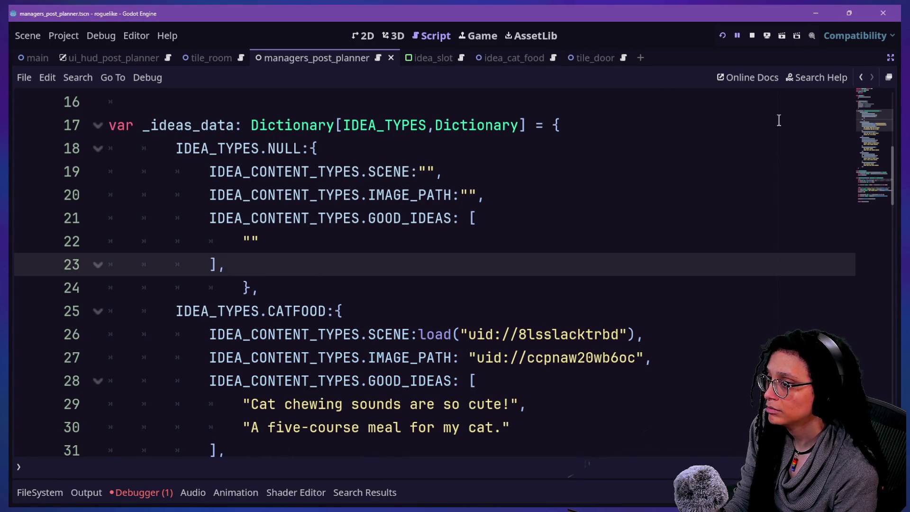
pyautogui.click(723, 36)
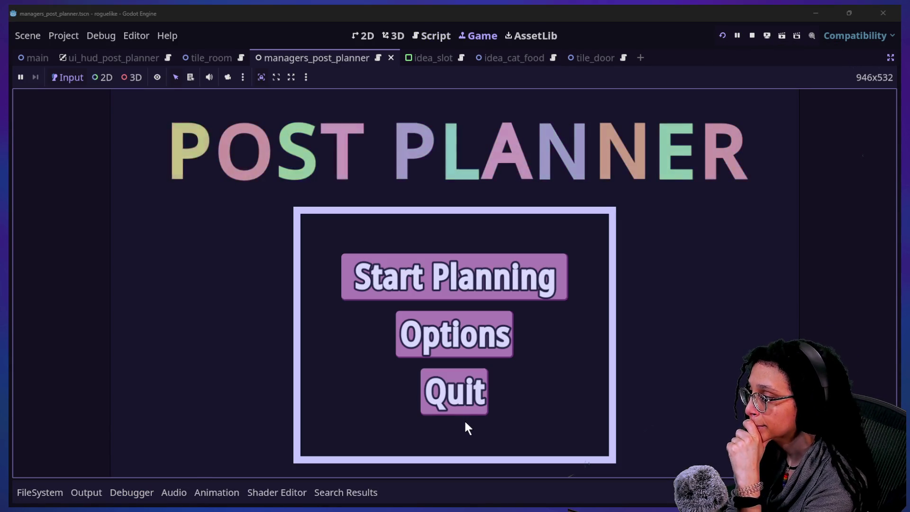
# Step: Choose Start Planning and a platform, breaking again at line 91's String-to-PackedScene assignment
pyautogui.click(463, 290)
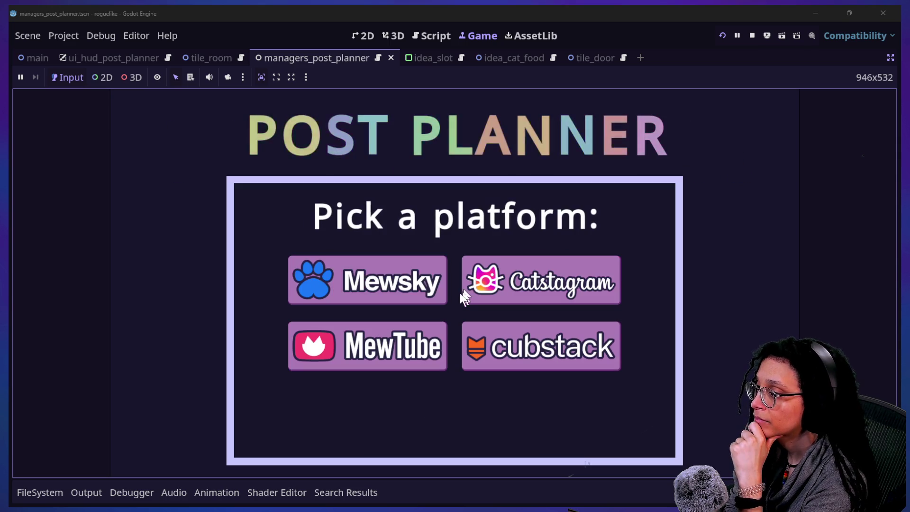
pyautogui.click(470, 303)
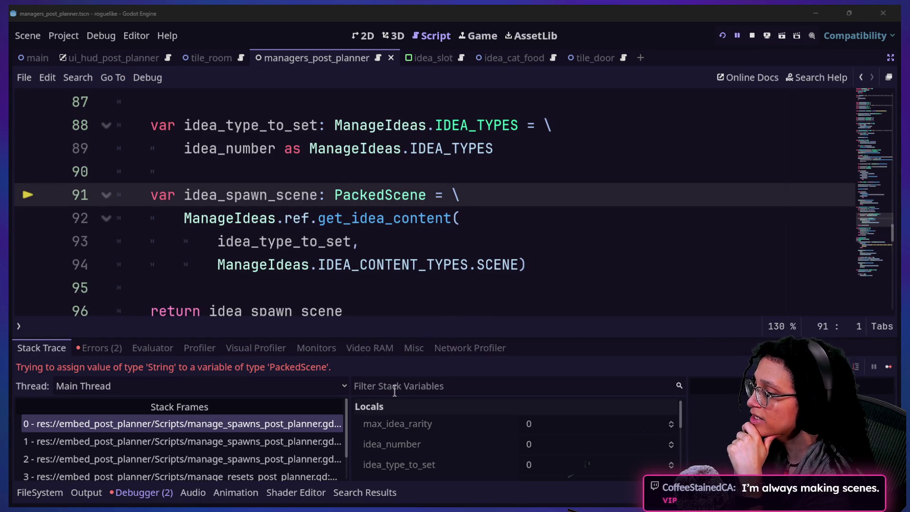
# Step: Enlarge the debugger and inspect the idea_spawn_scene and idea_type_to_set stack variables
pyautogui.moveTo(408, 336); pyautogui.dragTo(408, 257)
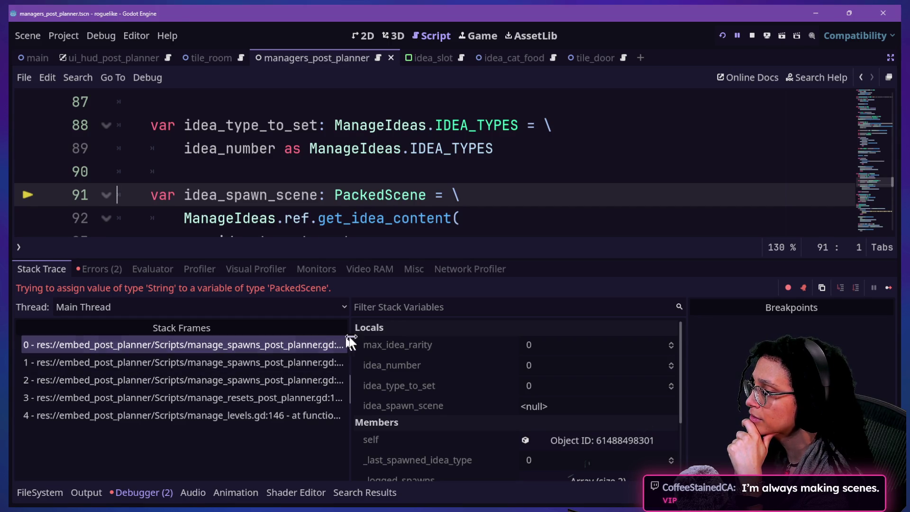
pyautogui.click(400, 326)
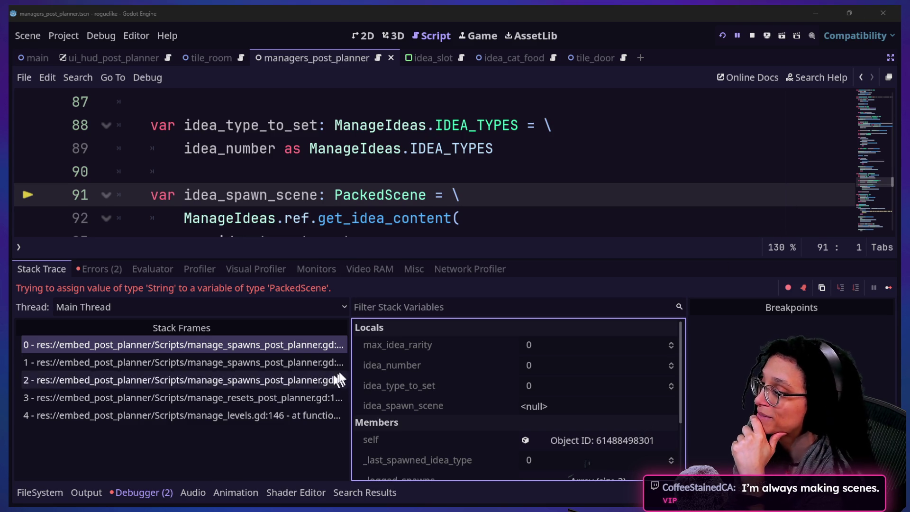
pyautogui.moveTo(349, 349)
pyautogui.mouseDown()
pyautogui.moveTo(519, 349)
pyautogui.moveTo(359, 349)
pyautogui.mouseUp()
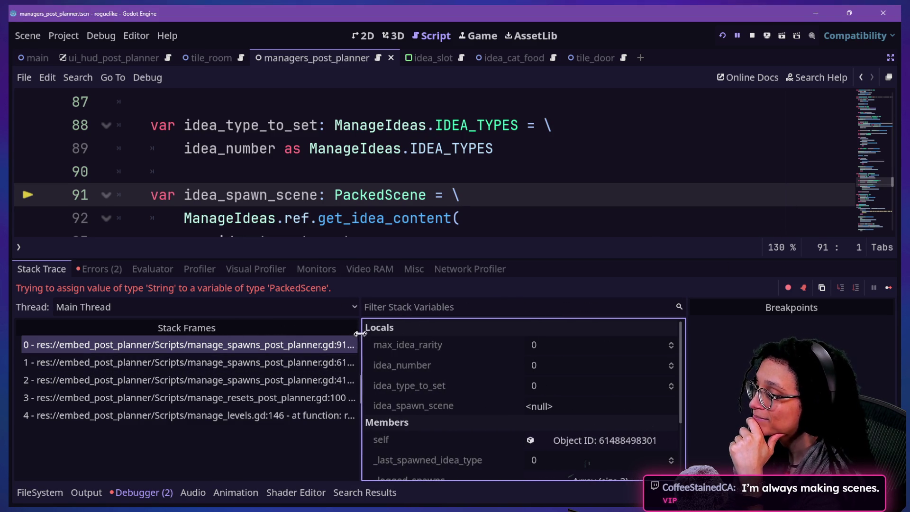
pyautogui.scroll(-2, 403, 337)
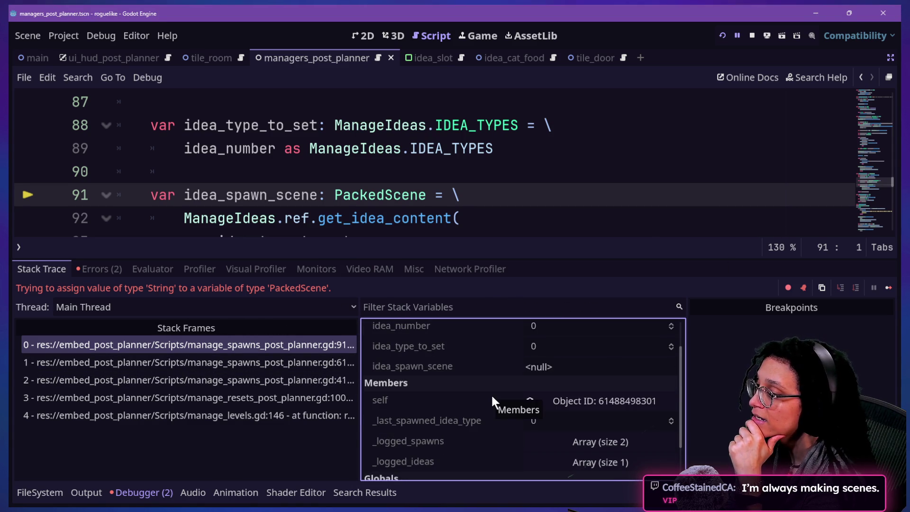
pyautogui.scroll(2, 492, 398)
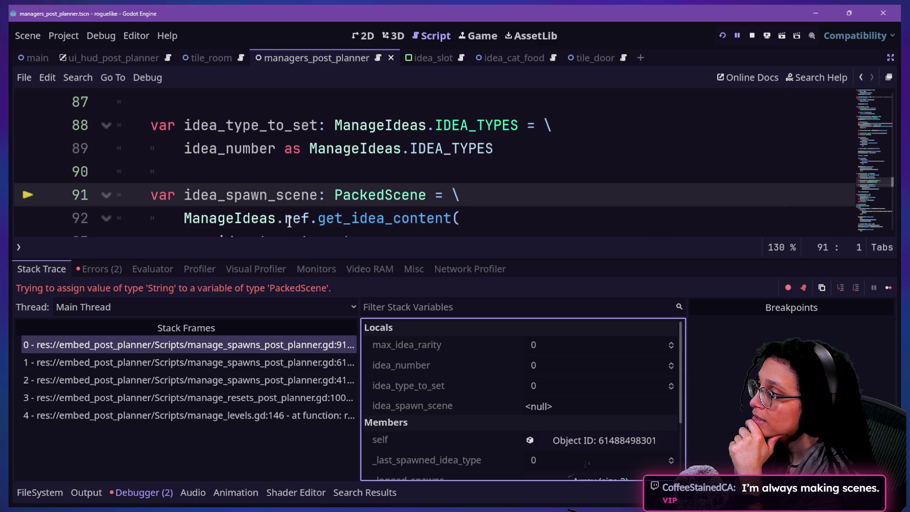
pyautogui.click(544, 404)
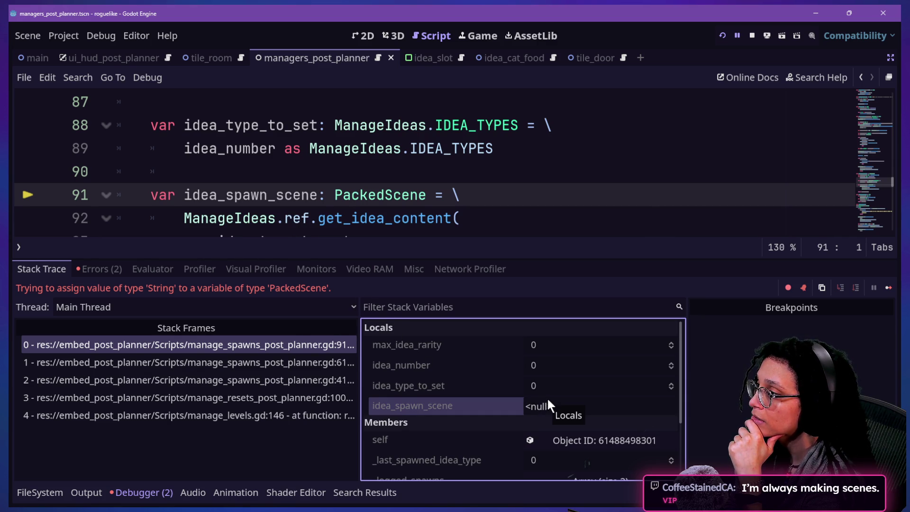
pyautogui.scroll(-1, 318, 119)
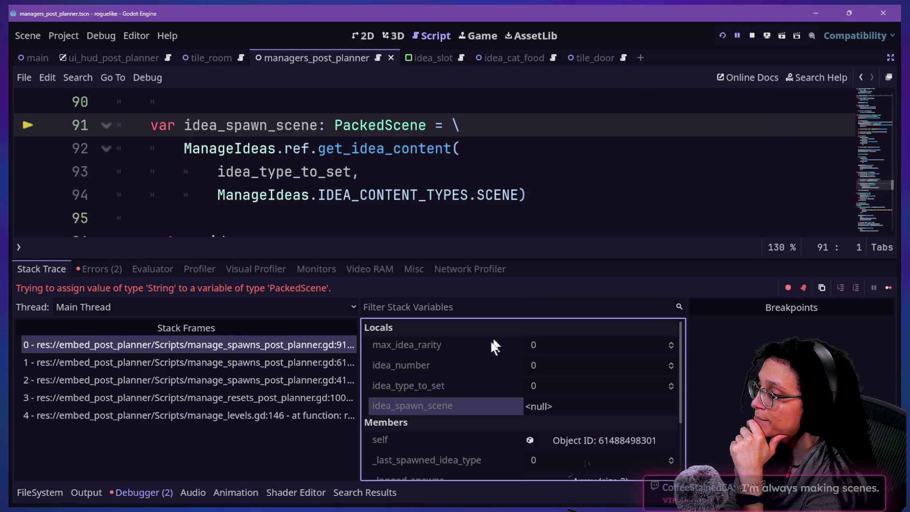
pyautogui.click(591, 389)
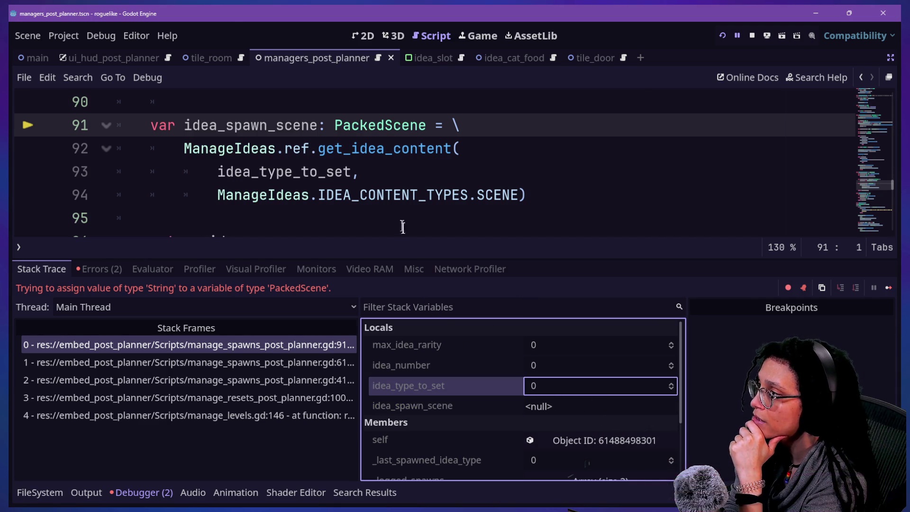
pyautogui.scroll(1, 404, 211)
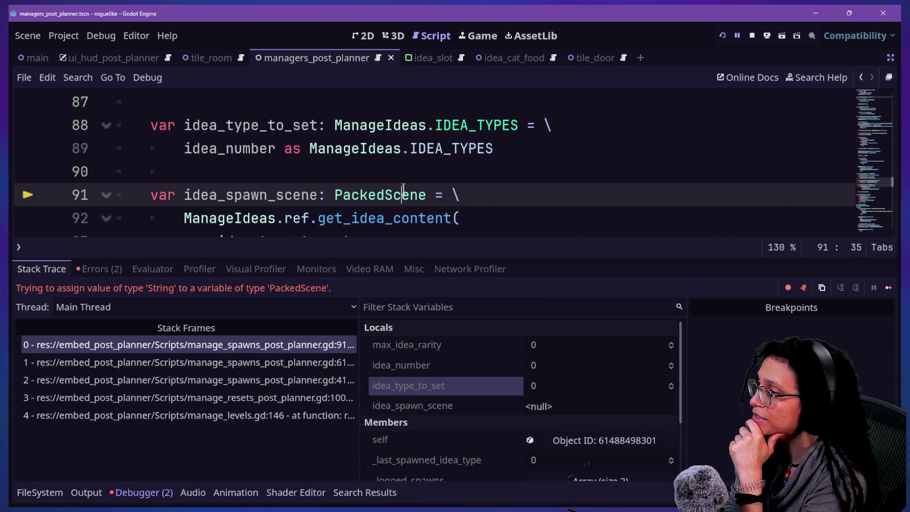
# Step: Check idea_number and the max_idea_rarity call in randi_range, then go to the _max_idea_rarity definition
pyautogui.click(427, 177)
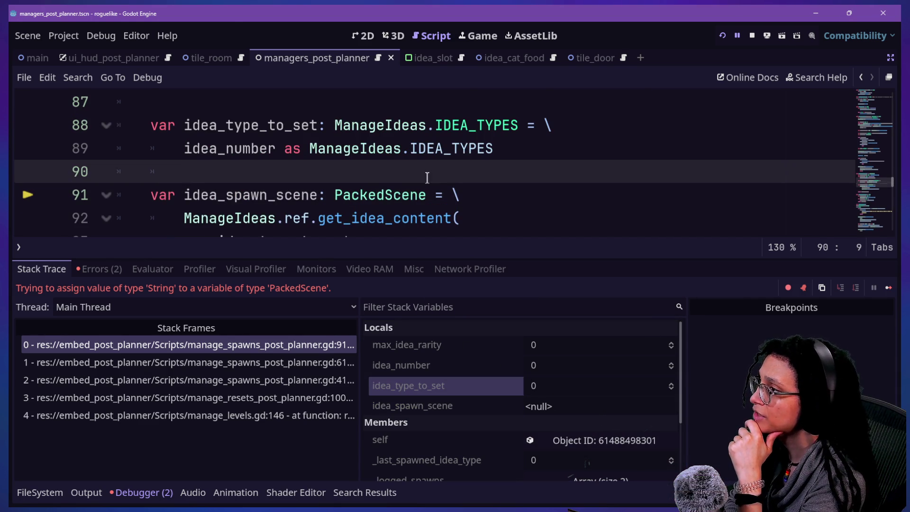
pyautogui.press('Up')
pyautogui.press('Up')
pyautogui.press('Up')
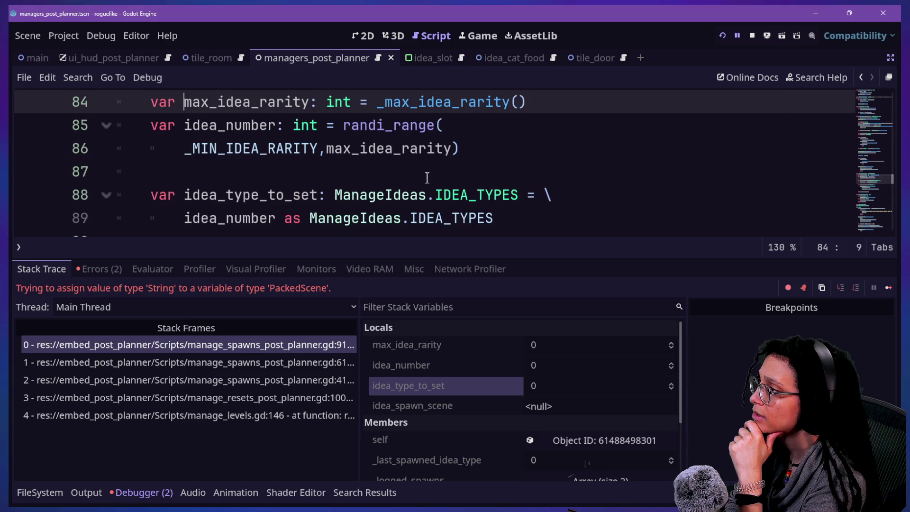
pyautogui.press('Down')
pyautogui.press('Down')
pyautogui.press('Down')
pyautogui.press('Up')
pyautogui.press('Up')
pyautogui.press('Up')
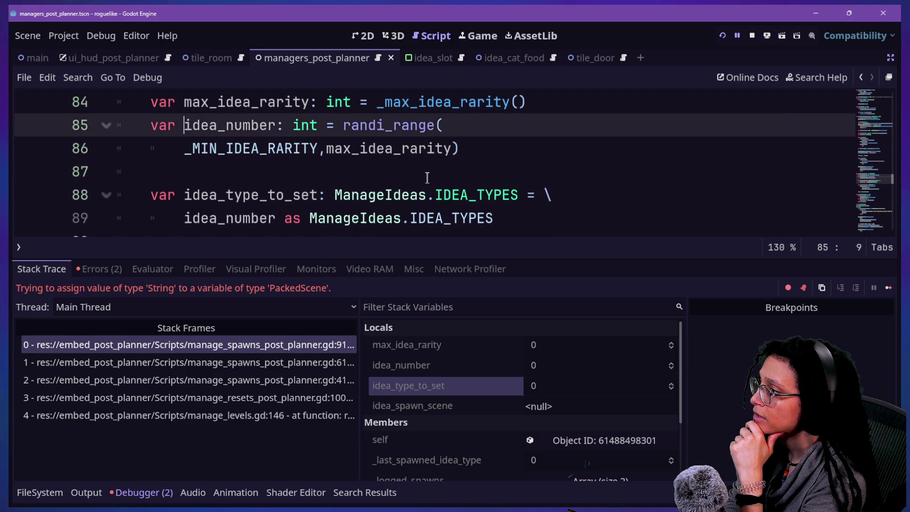
pyautogui.click(468, 368)
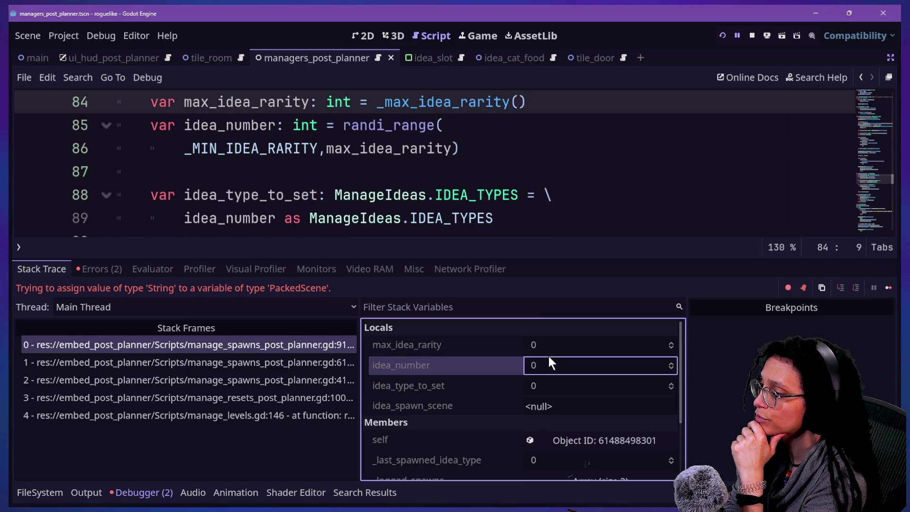
pyautogui.click(391, 138)
pyautogui.press('Up')
pyautogui.press('Up')
pyautogui.press('Up')
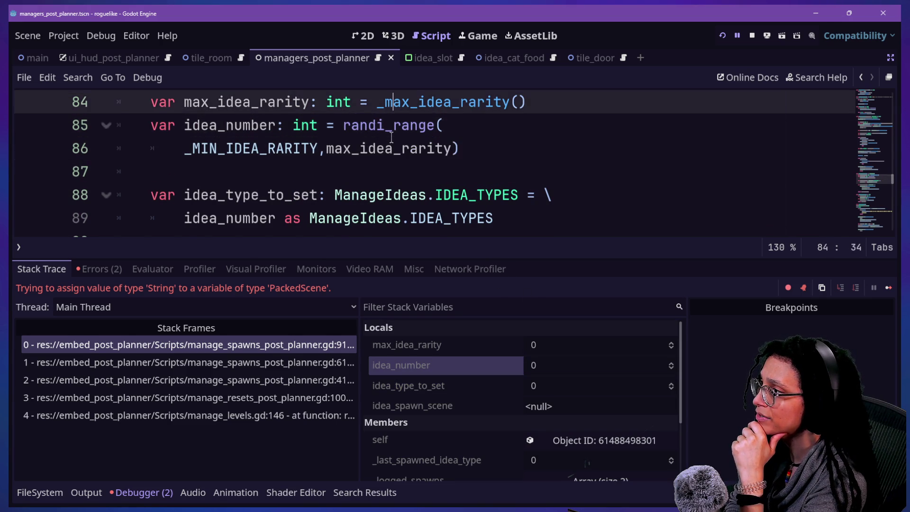
pyautogui.press('Down')
pyautogui.press('Down')
pyautogui.press('Down')
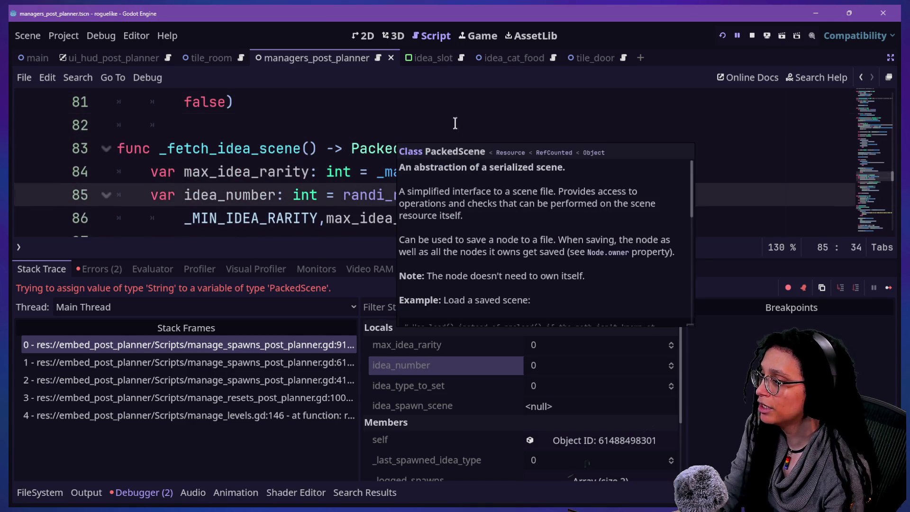
pyautogui.click(391, 135)
pyautogui.keyDown('ctrl'); pyautogui.click(437, 171); pyautogui.keyUp('ctrl')
# Step: Step through _max_idea_rarity's get_depth_count and max_rarity lines, then collapse the bottom panel with Alt+O
pyautogui.click(295, 218)
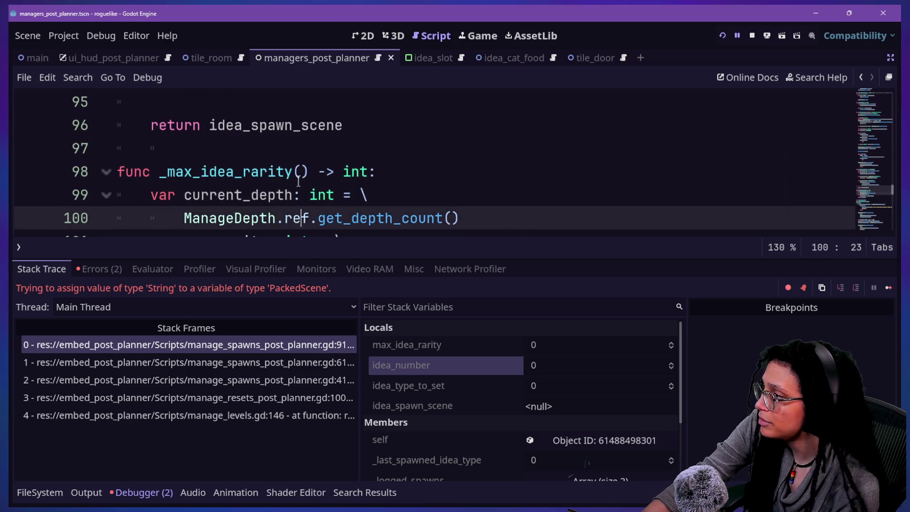
pyautogui.scroll(-1, 266, 218)
pyautogui.click(228, 218)
pyautogui.click(179, 148)
pyautogui.click(332, 173)
pyautogui.click(252, 221)
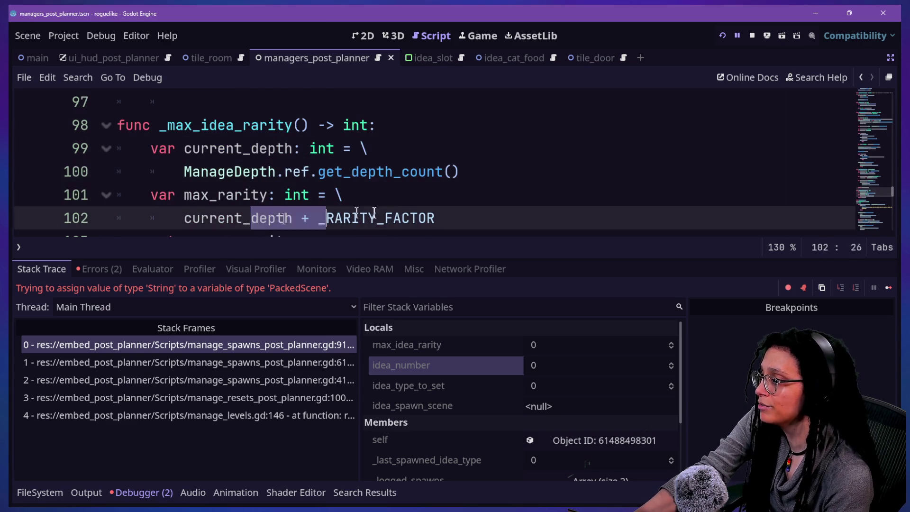
pyautogui.click(504, 209)
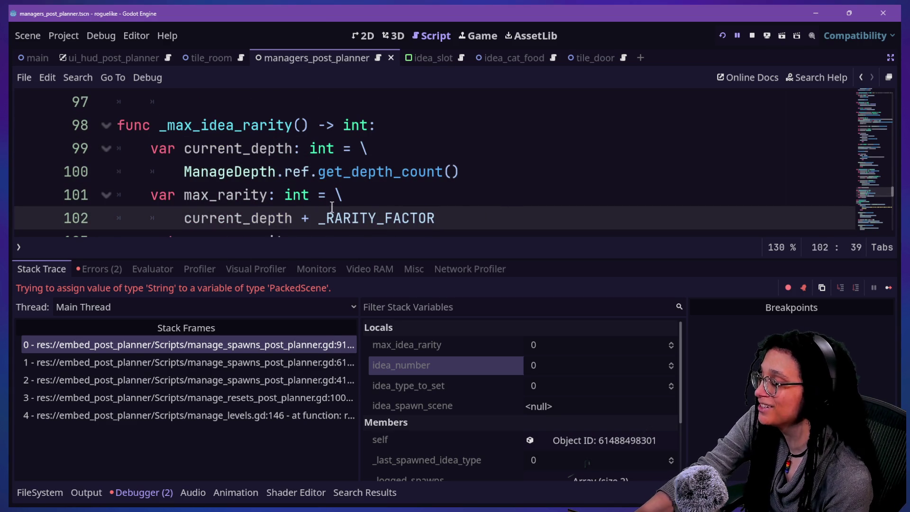
pyautogui.moveTo(275, 171)
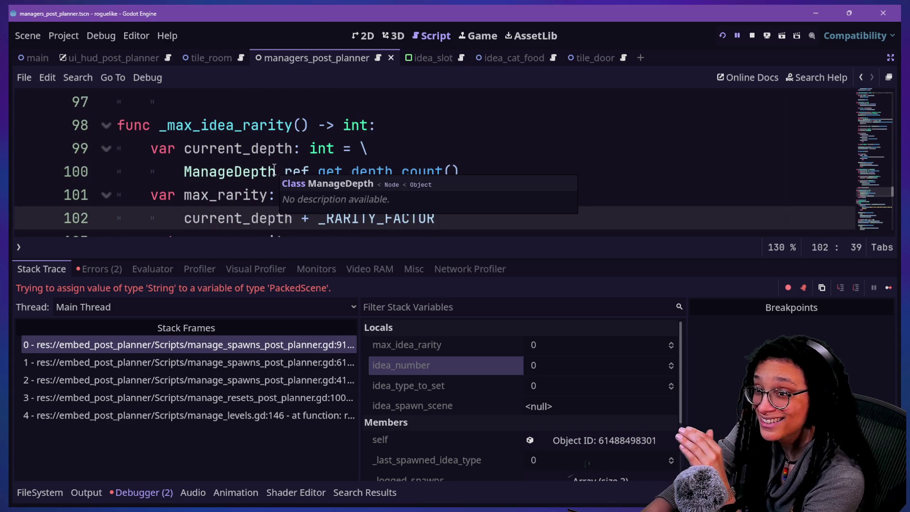
pyautogui.press('Up')
pyautogui.press('Up')
pyautogui.press('Up')
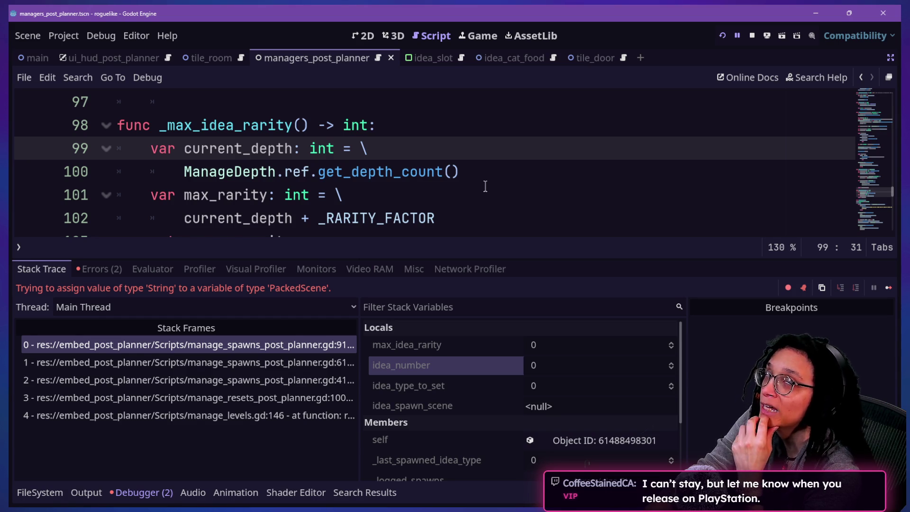
pyautogui.hotkey('alt', 'o')
pyautogui.hotkey('alt', 'o')
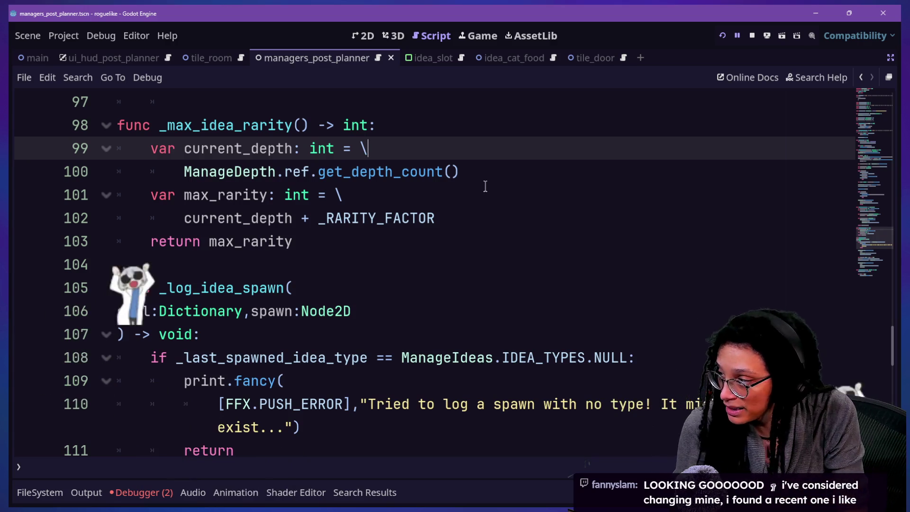
pyautogui.moveTo(192, 223); pyautogui.dragTo(264, 226)
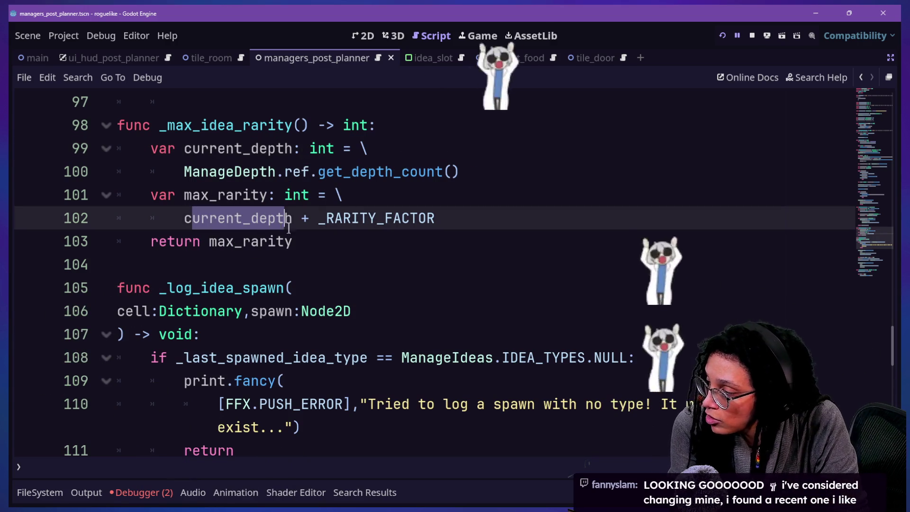
pyautogui.click(309, 217)
pyautogui.moveTo(318, 218); pyautogui.dragTo(462, 216)
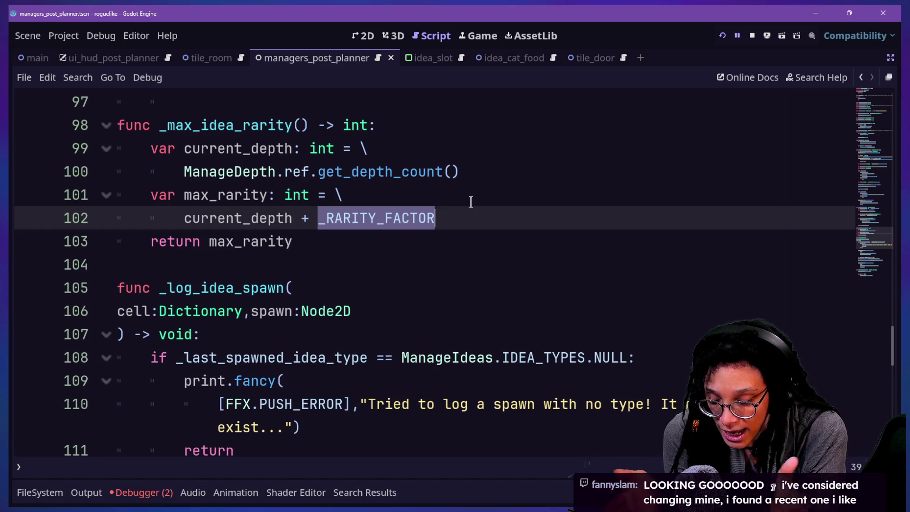
pyautogui.click(267, 175)
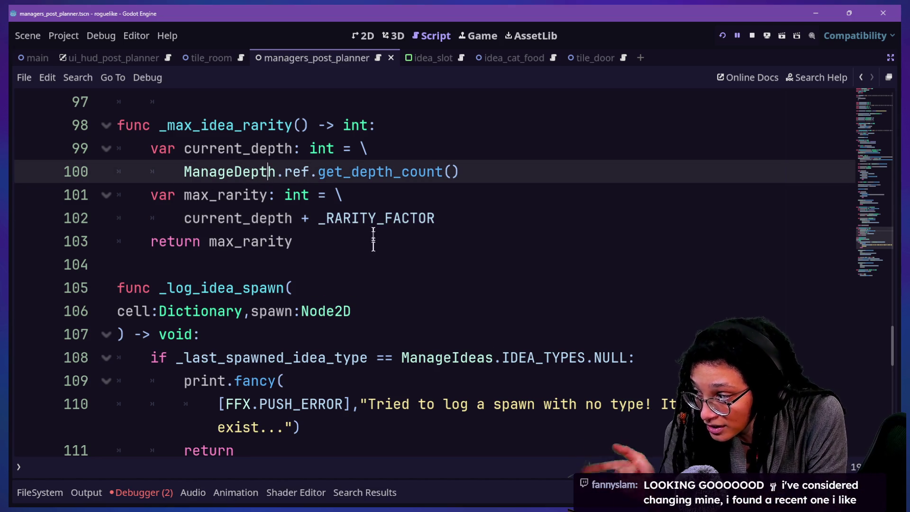
pyautogui.moveTo(340, 215)
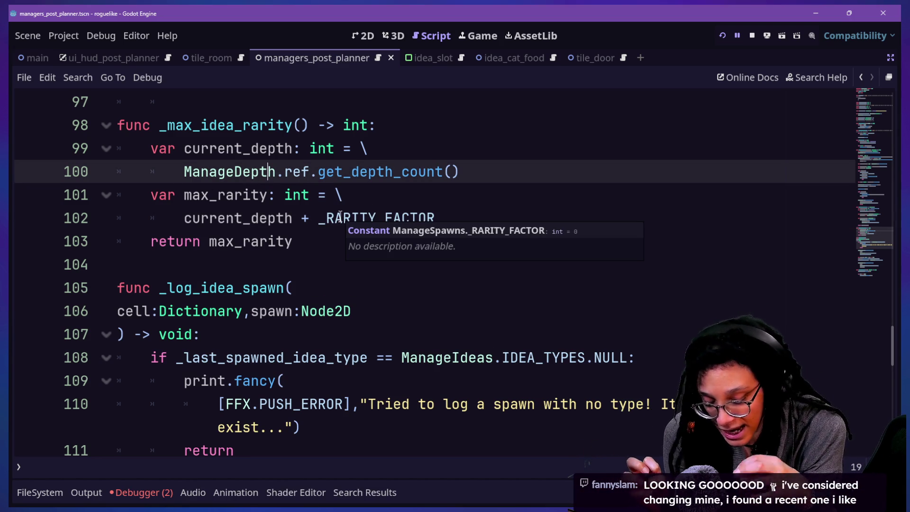
pyautogui.moveTo(180, 218); pyautogui.dragTo(413, 246)
pyautogui.click(413, 246)
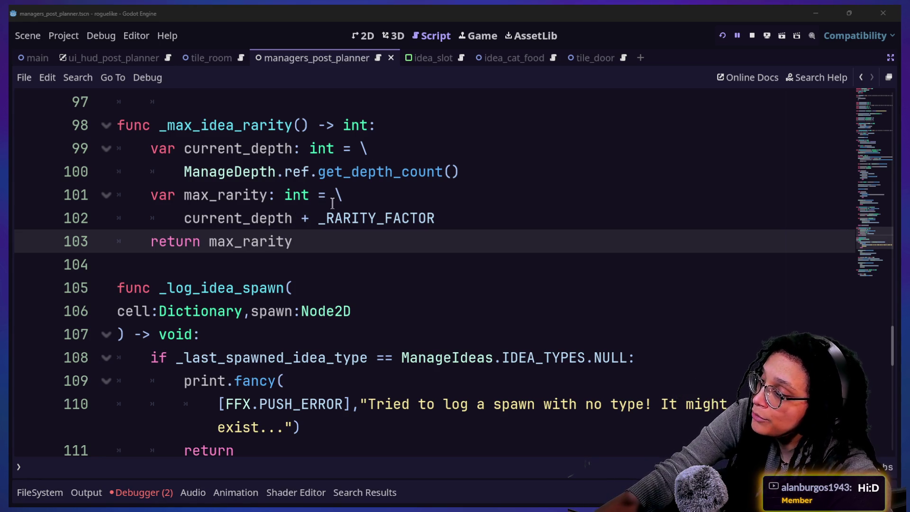
# Step: Below the current_depth + _RARITY_FACTOR line, add an 'if max_rarity == 0' check that resets max_rarity to 1
pyautogui.doubleClick(329, 213)
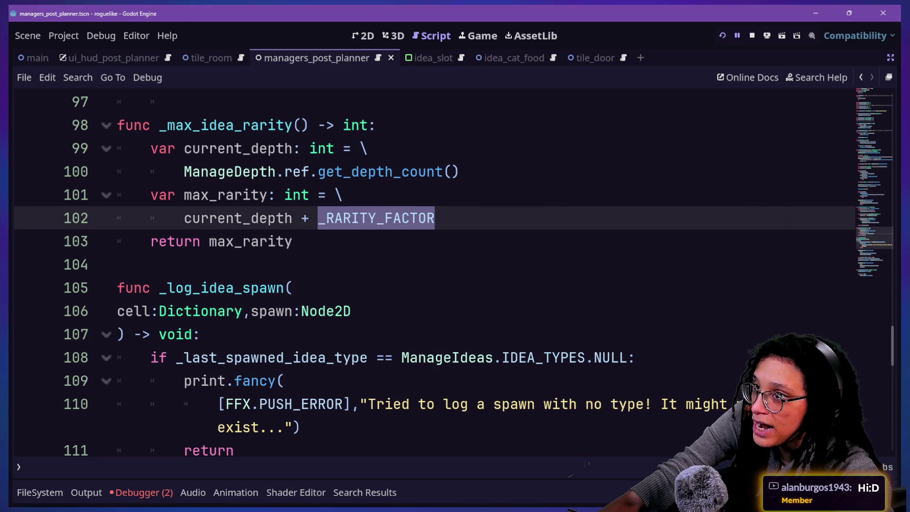
pyautogui.moveTo(371, 219)
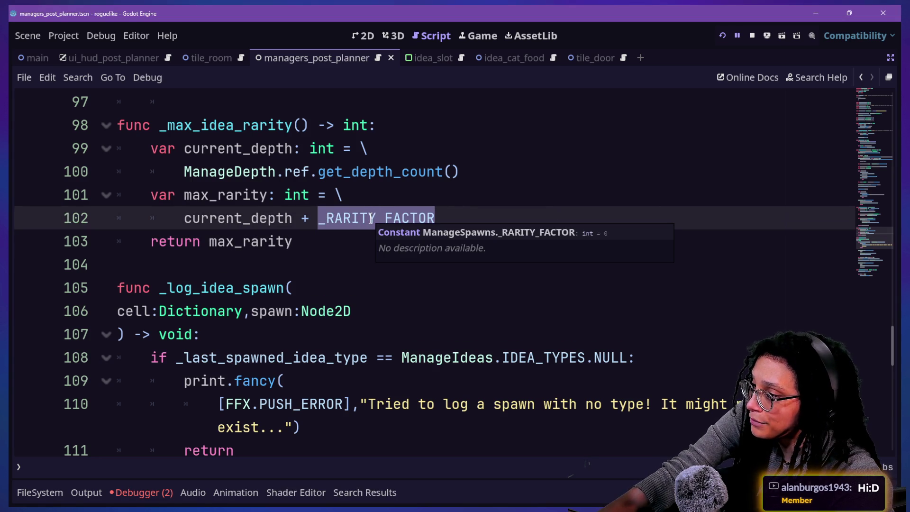
pyautogui.moveTo(185, 219); pyautogui.dragTo(451, 218)
pyautogui.click(455, 223)
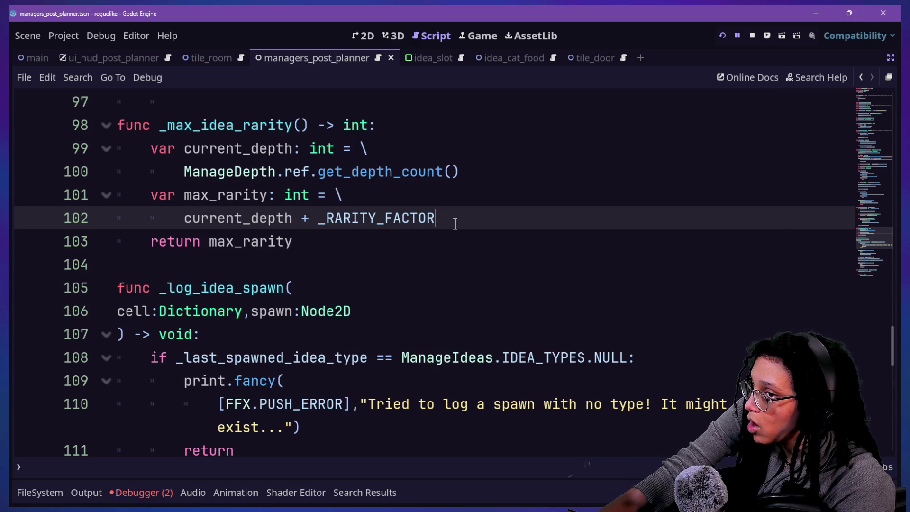
pyautogui.press('Return')
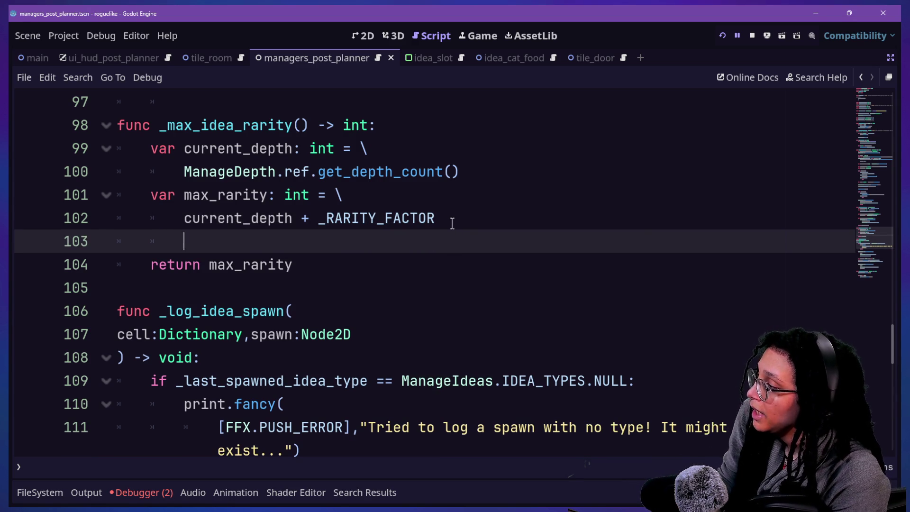
pyautogui.press('BackSpace')
pyautogui.press('Return')
pyautogui.write('if ')
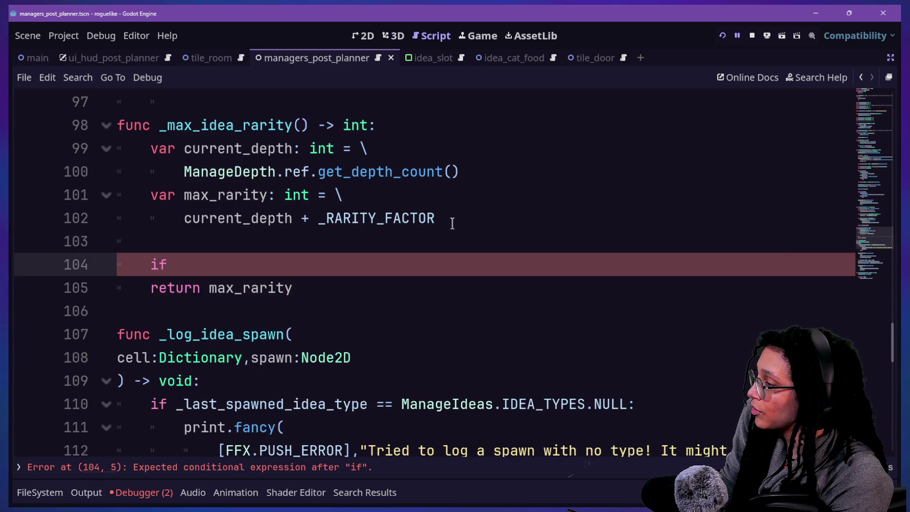
pyautogui.write('max_rarity ')
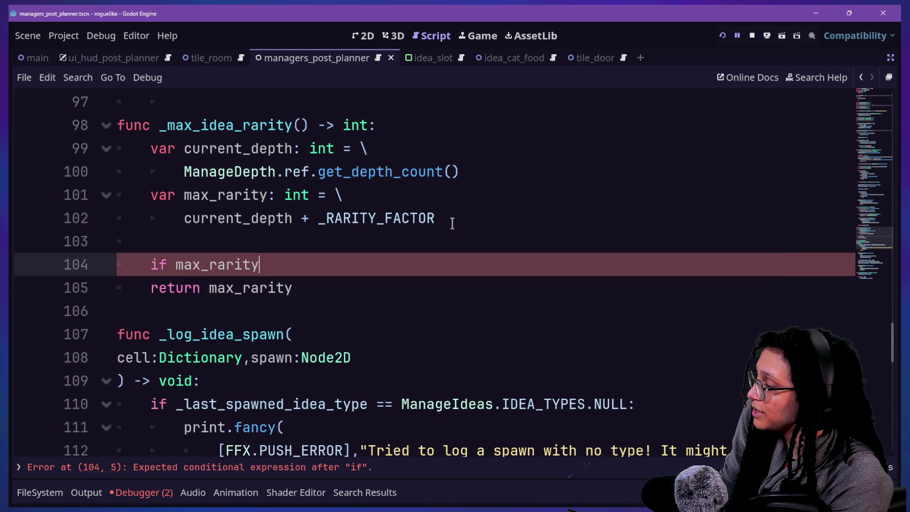
pyautogui.write('== 0:')
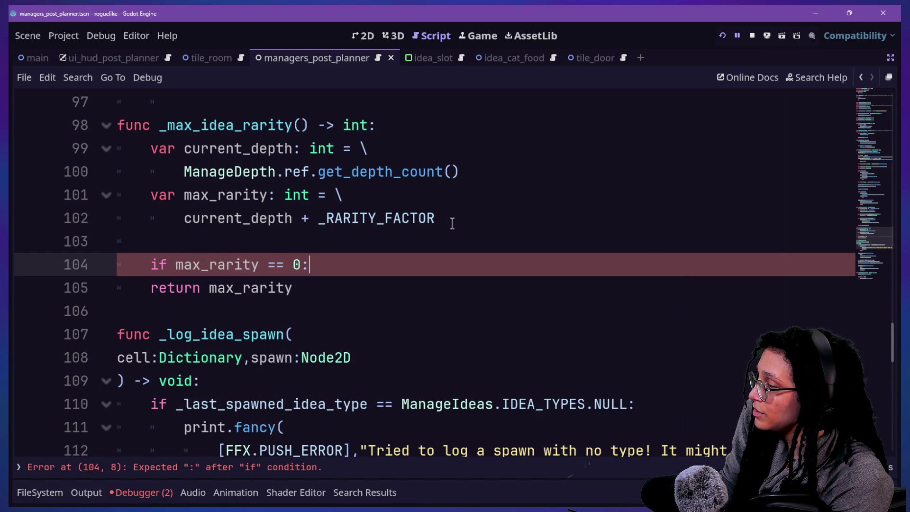
pyautogui.press('Return')
pyautogui.write('max_rarity -')
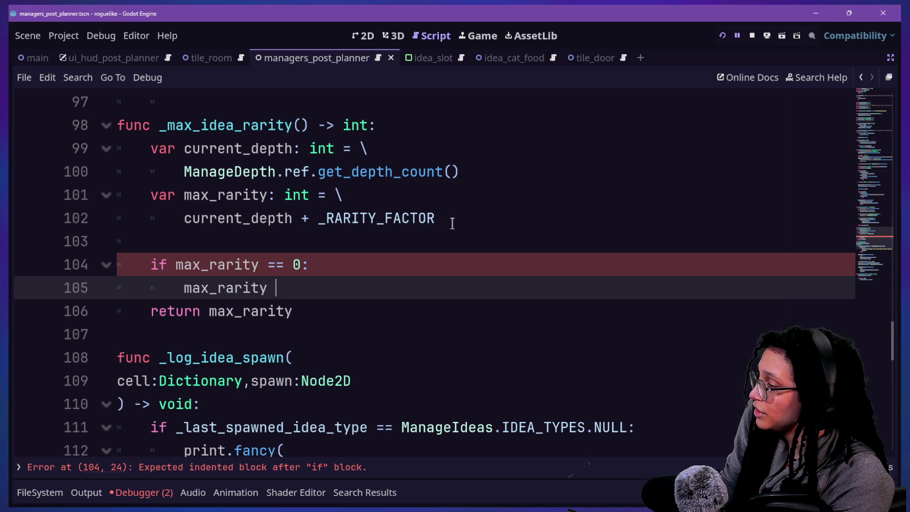
pyautogui.write(' 1')
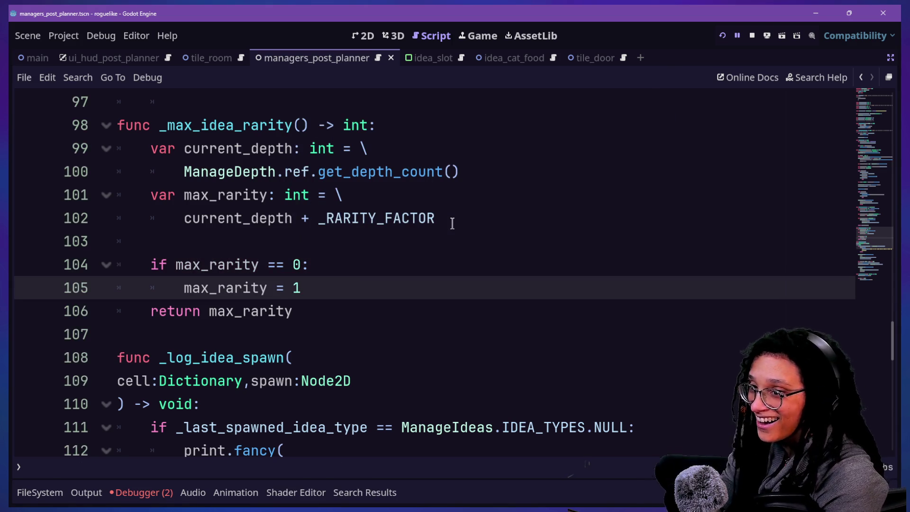
pyautogui.press('Return')
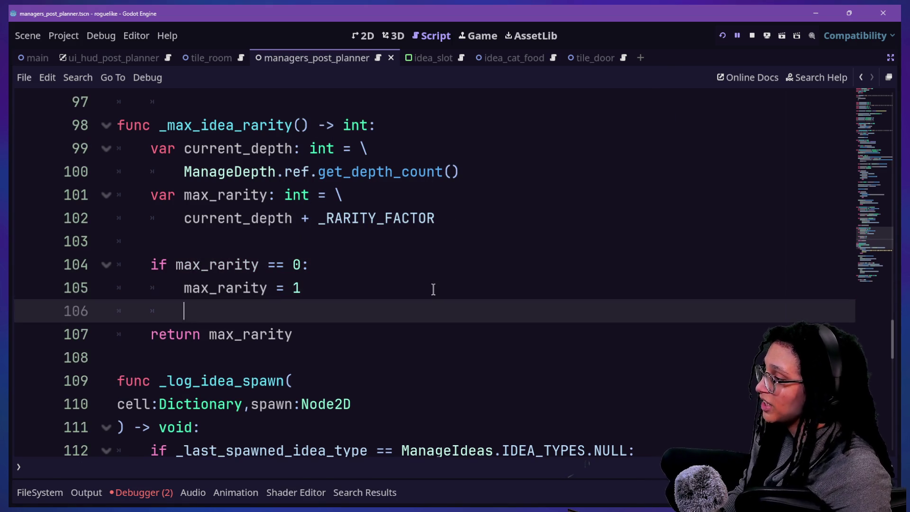
# Step: Save the script with Ctrl+S, then insert a new line below the max_rarity declaration on line 101
pyautogui.click(287, 237)
pyautogui.hotkey('ctrl', 's')
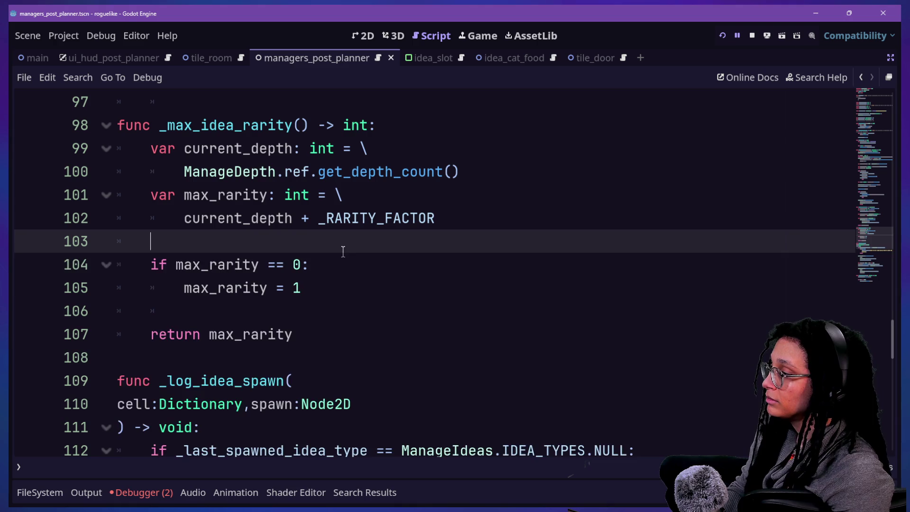
pyautogui.press('Return')
pyautogui.press('BackSpace')
pyautogui.press('BackSpace')
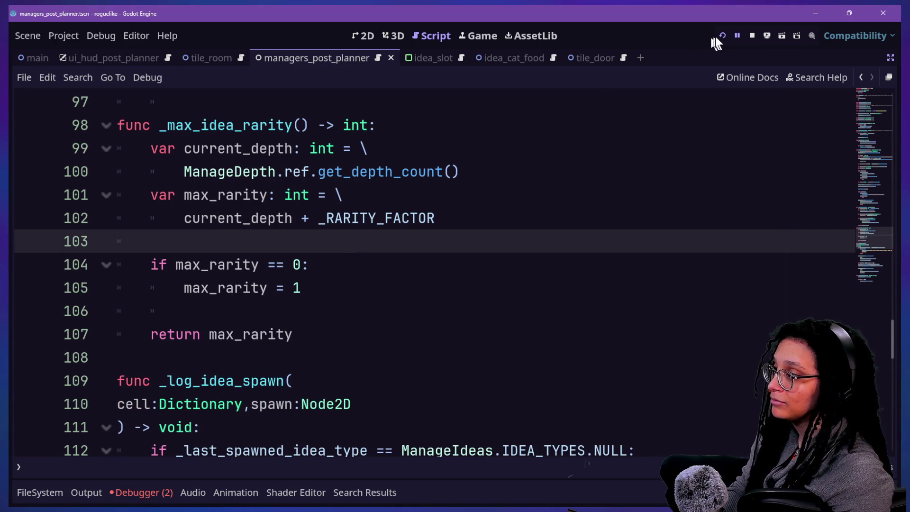
pyautogui.click(185, 219)
pyautogui.click(404, 179)
pyautogui.click(400, 186)
pyautogui.press('Return')
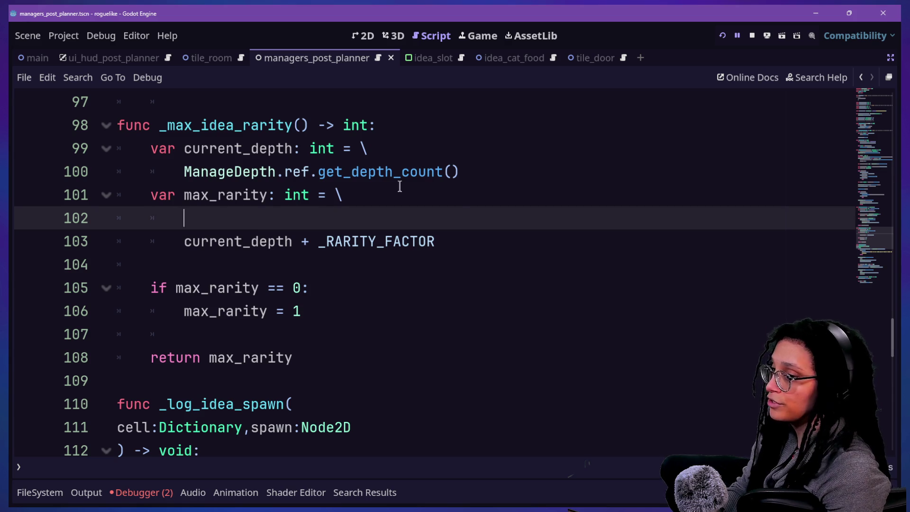
pyautogui.hotkey('alt', 'Tab')
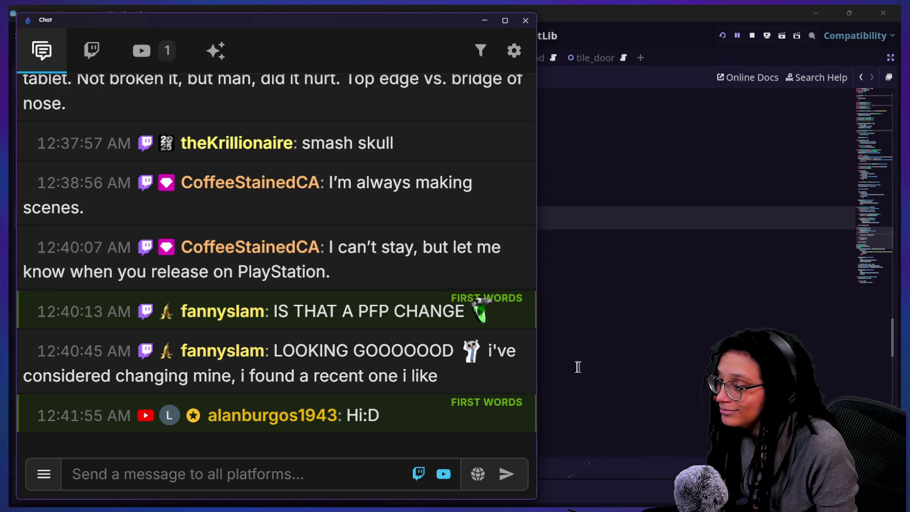
pyautogui.click(595, 357)
pyautogui.click(446, 241)
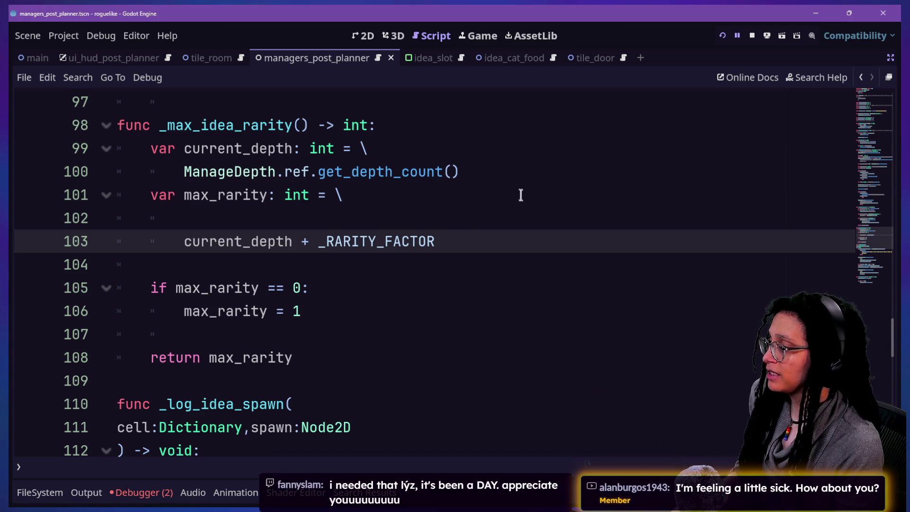
# Step: Write '1 if current_depth == 0 else \' on line 102, indent the next line, and delete the old zero-check block
pyautogui.click(275, 213)
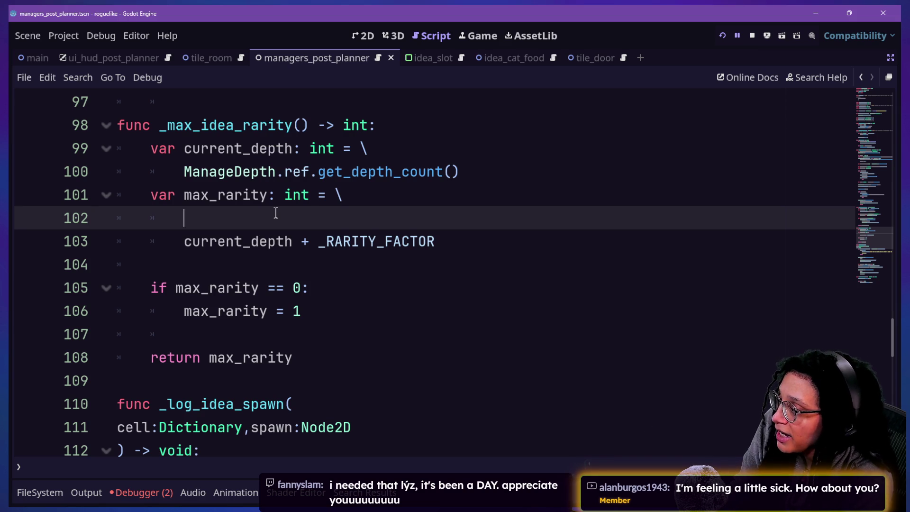
pyautogui.write('1 if')
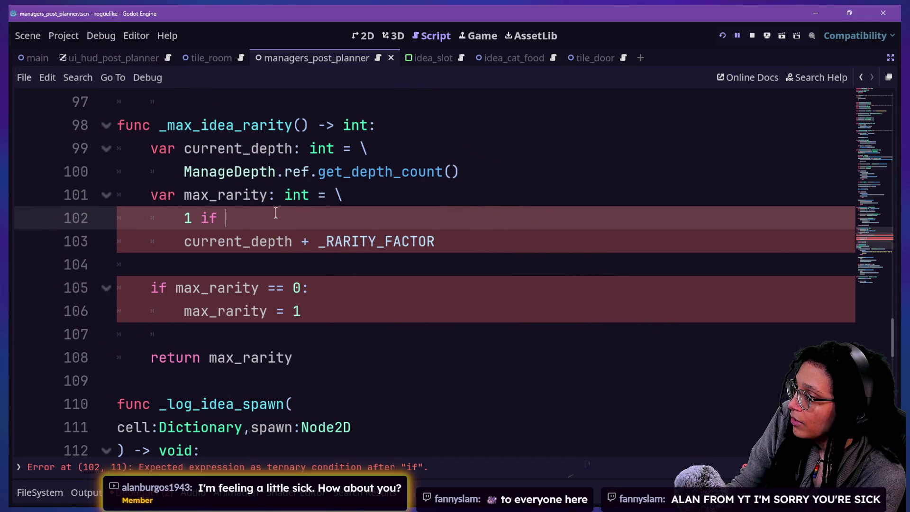
pyautogui.write('current_depth ')
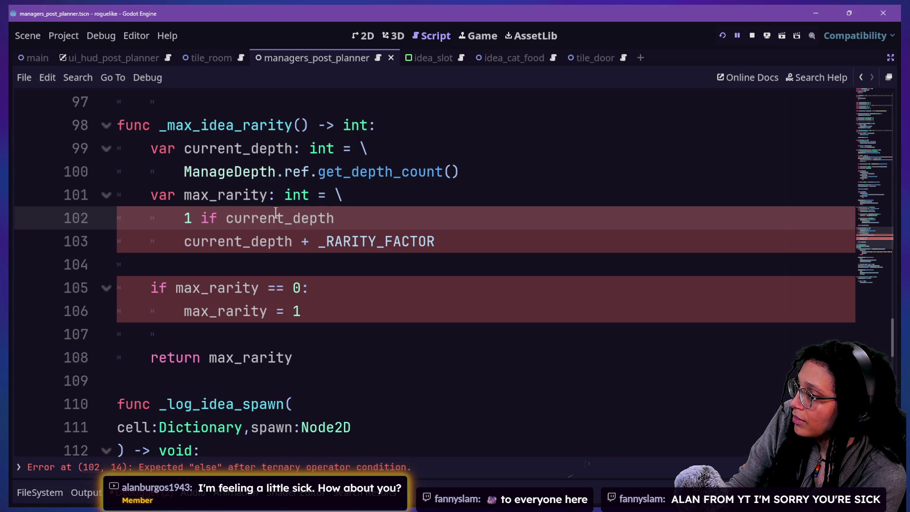
pyautogui.write('== 0 else')
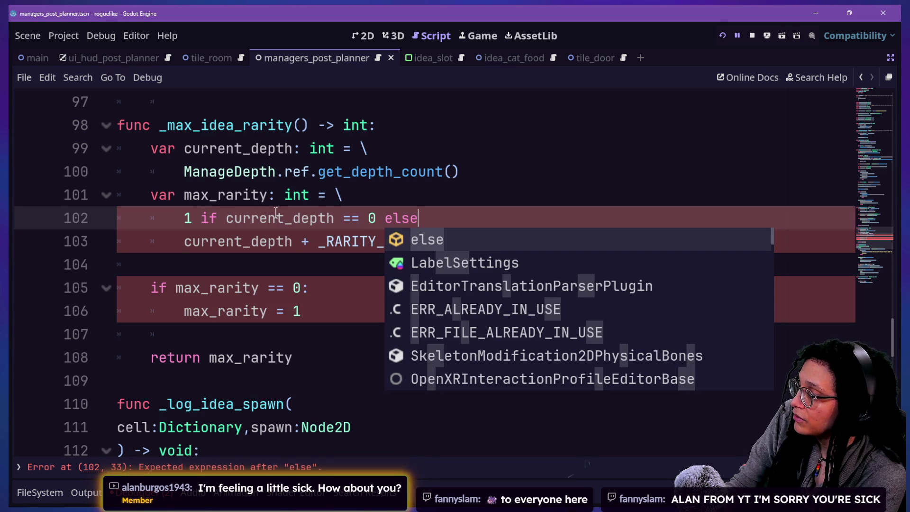
pyautogui.write(' \\')
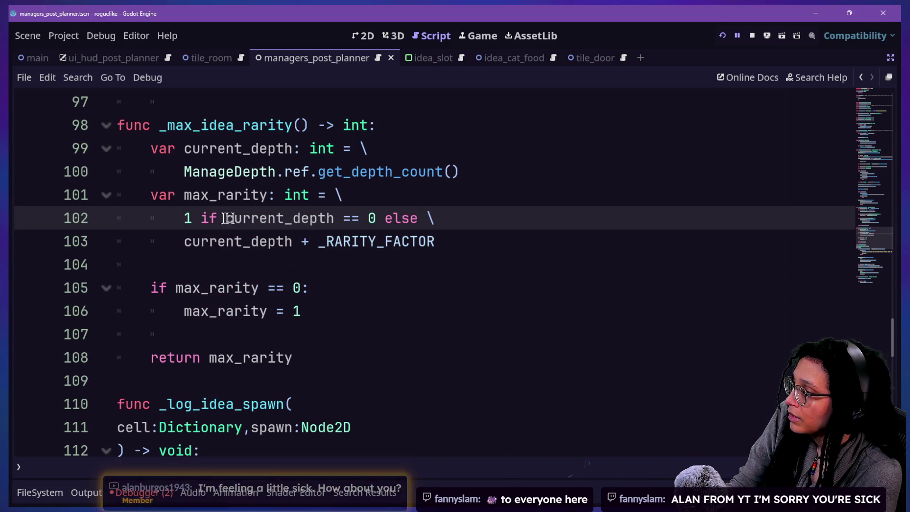
pyautogui.click(186, 241)
pyautogui.press('Tab')
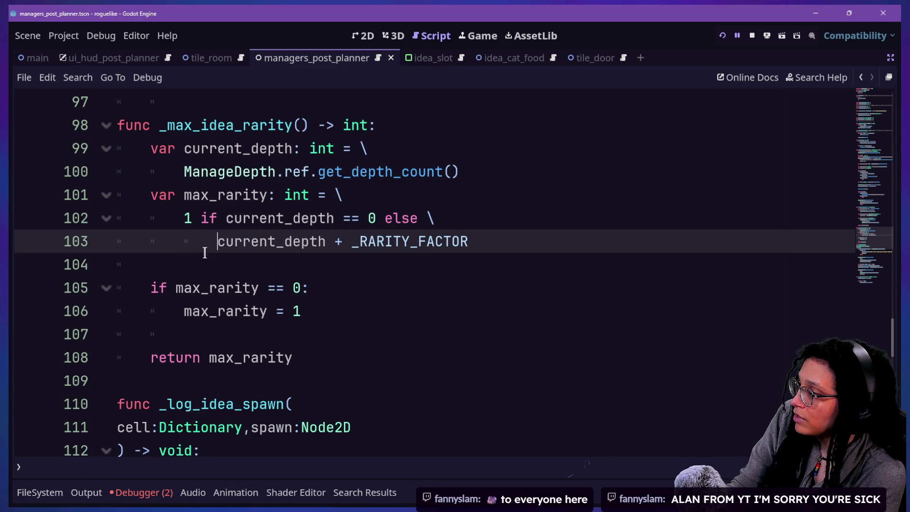
pyautogui.moveTo(337, 332); pyautogui.dragTo(351, 266)
pyautogui.press('BackSpace')
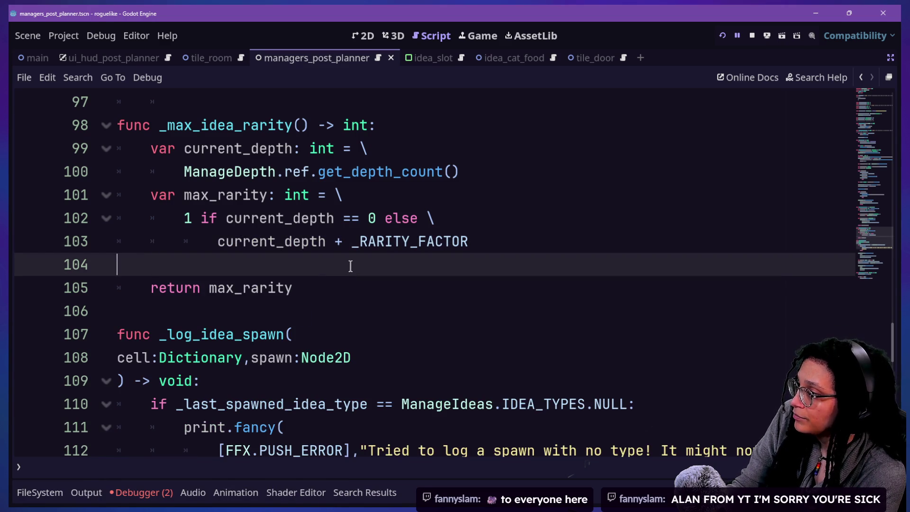
# Step: Break the ternary with backslashes so the if condition and the else sit on their own lines
pyautogui.click(279, 94)
pyautogui.click(300, 219)
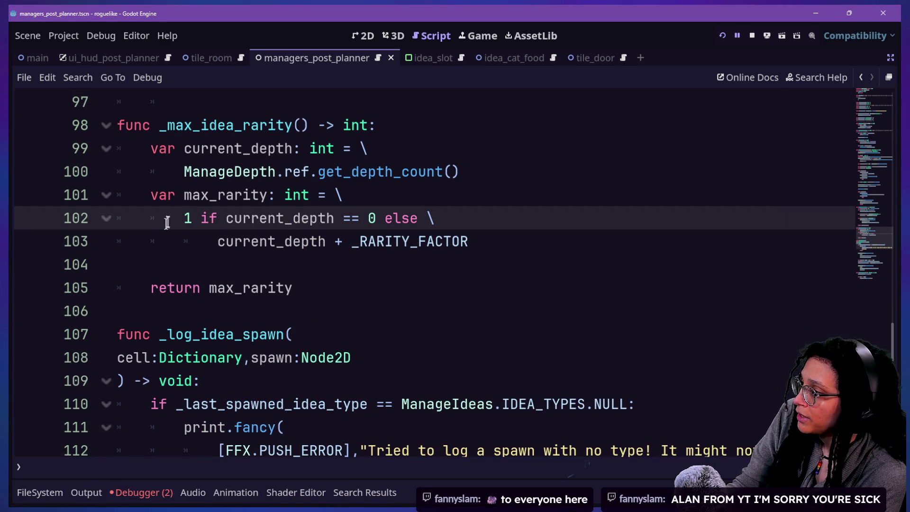
pyautogui.click(201, 219)
pyautogui.write('\\')
pyautogui.press('Return')
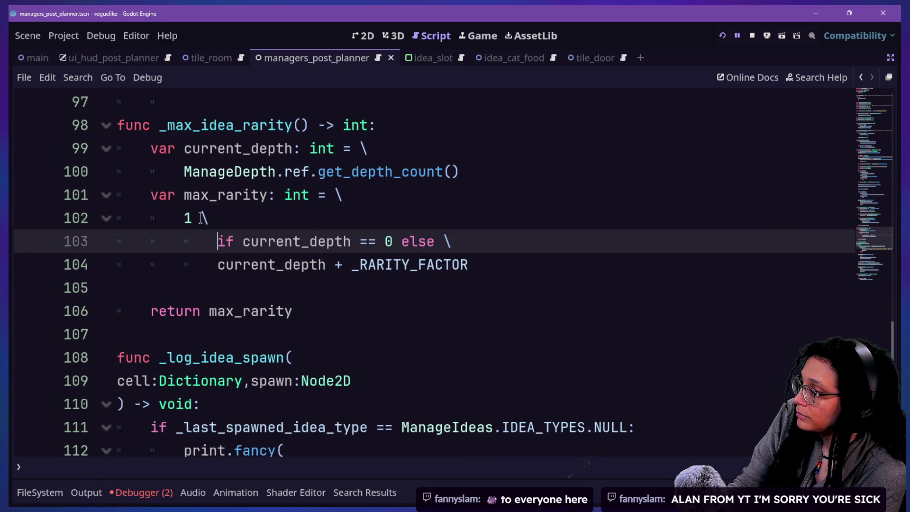
pyautogui.click(399, 240)
pyautogui.press('Return')
pyautogui.press('BackSpace')
pyautogui.press('BackSpace')
pyautogui.press('BackSpace')
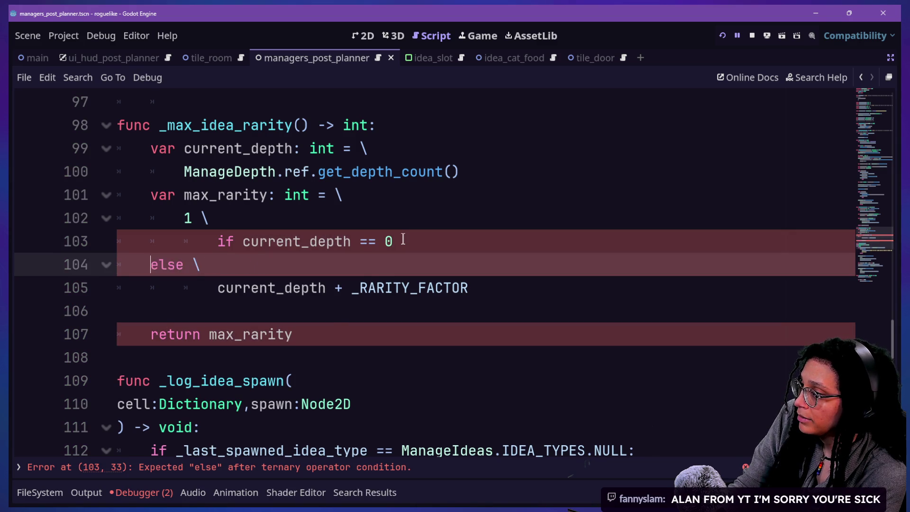
pyautogui.write('\\')
pyautogui.press('Return')
pyautogui.press('BackSpace')
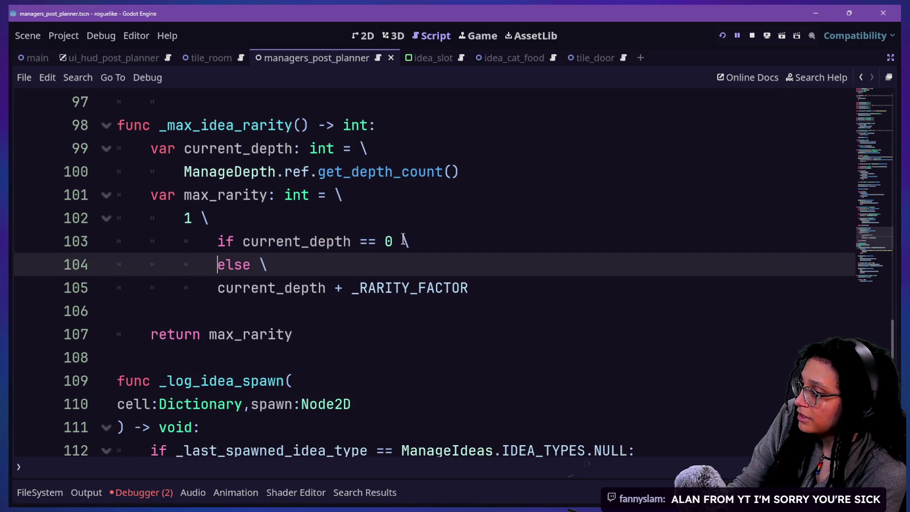
pyautogui.click(428, 243)
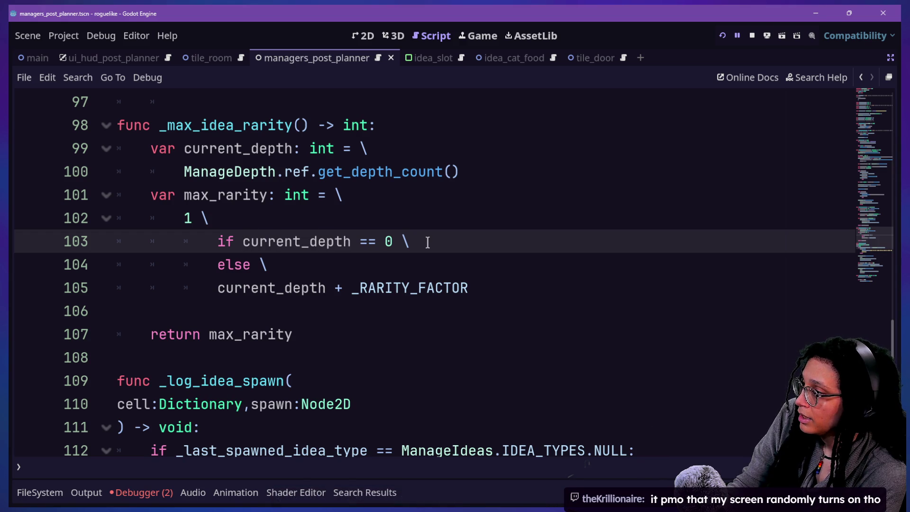
pyautogui.press('BackSpace')
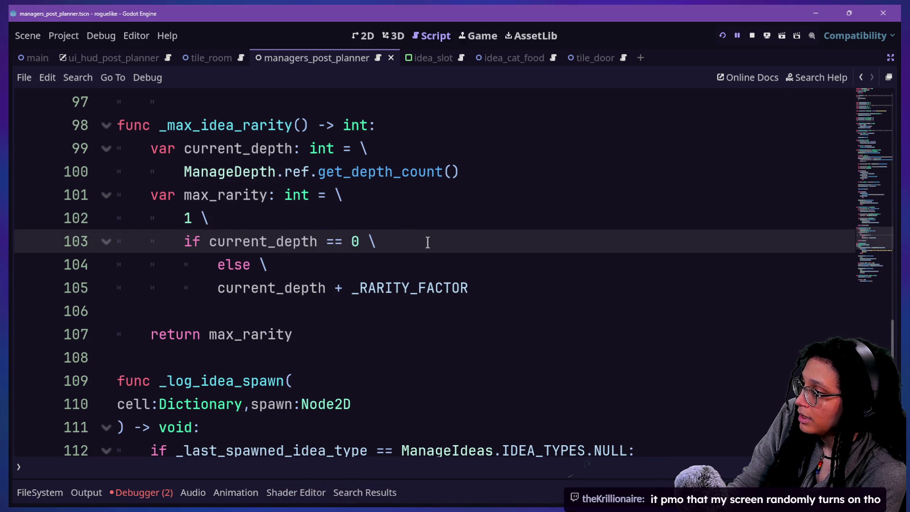
pyautogui.press('Tab')
# Step: Outdent the current_depth + _RARITY_FACTOR line to finish the layout and save the script
pyautogui.click(197, 217)
pyautogui.click(252, 241)
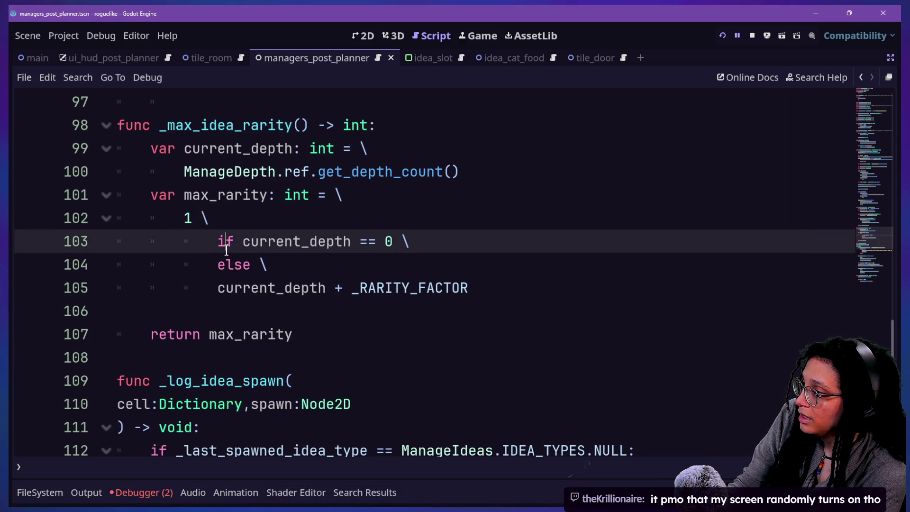
pyautogui.click(213, 288)
pyautogui.press('BackSpace')
pyautogui.click(197, 269)
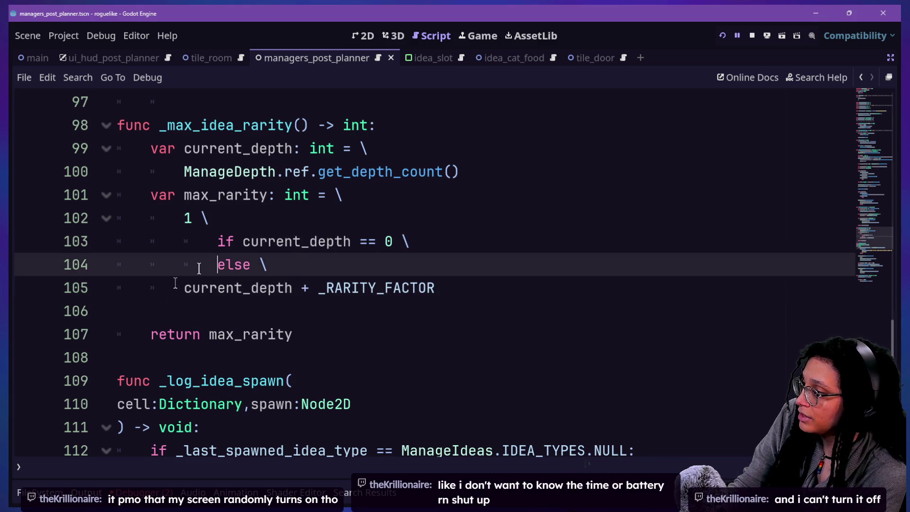
pyautogui.click(522, 281)
pyautogui.click(511, 252)
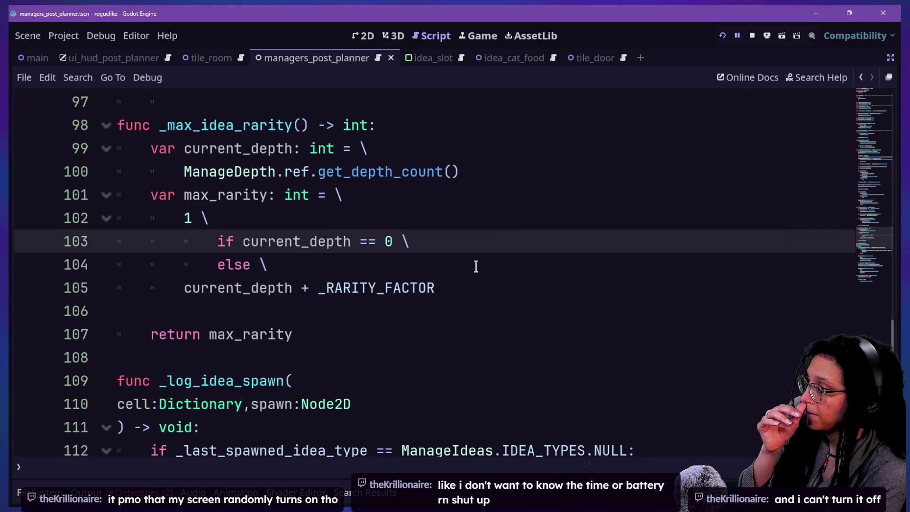
pyautogui.click(476, 266)
pyautogui.click(412, 231)
pyautogui.click(434, 312)
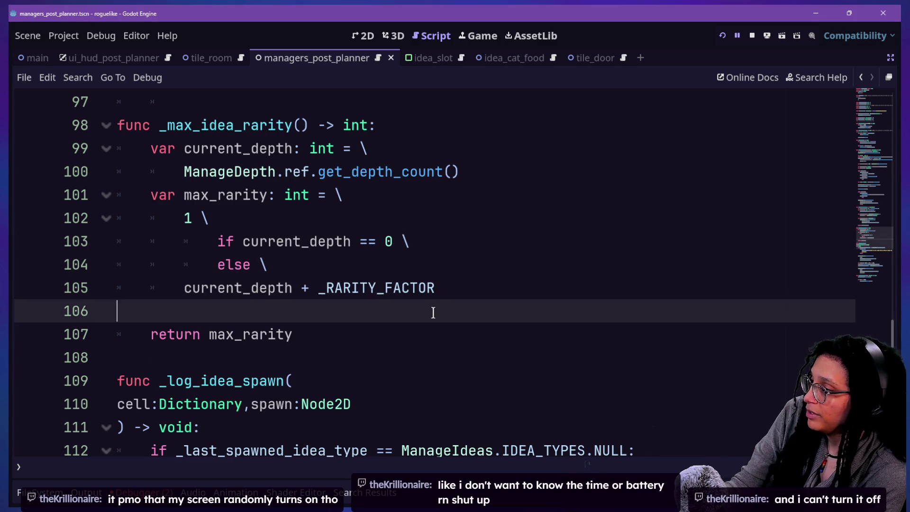
pyautogui.click(434, 172)
pyautogui.hotkey('ctrl', 's')
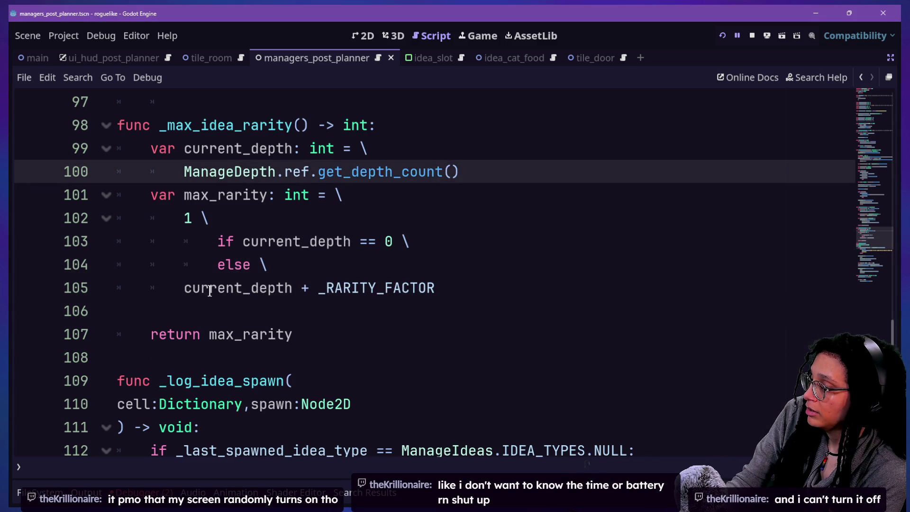
# Step: Review the saved ternary, selecting the 1 on line 102
pyautogui.scroll(-2, 356, 271)
pyautogui.scroll(2, 356, 270)
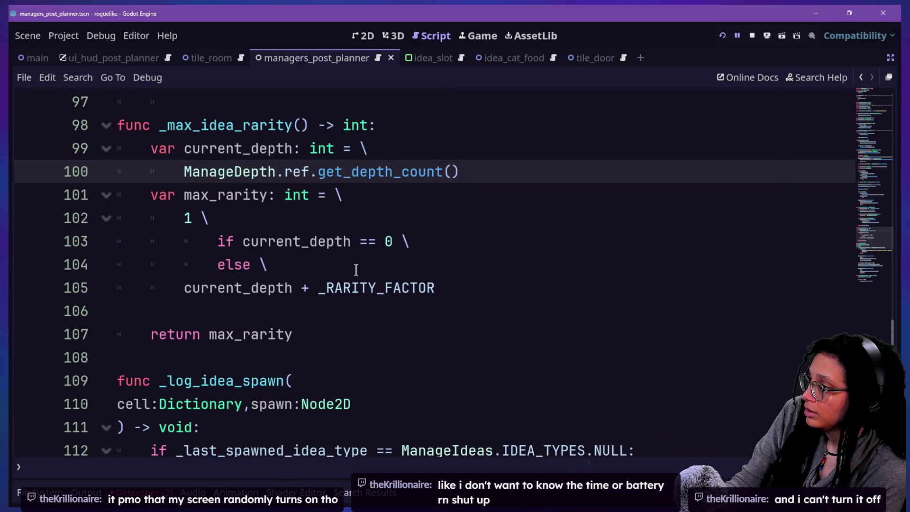
pyautogui.moveTo(183, 219); pyautogui.dragTo(194, 223)
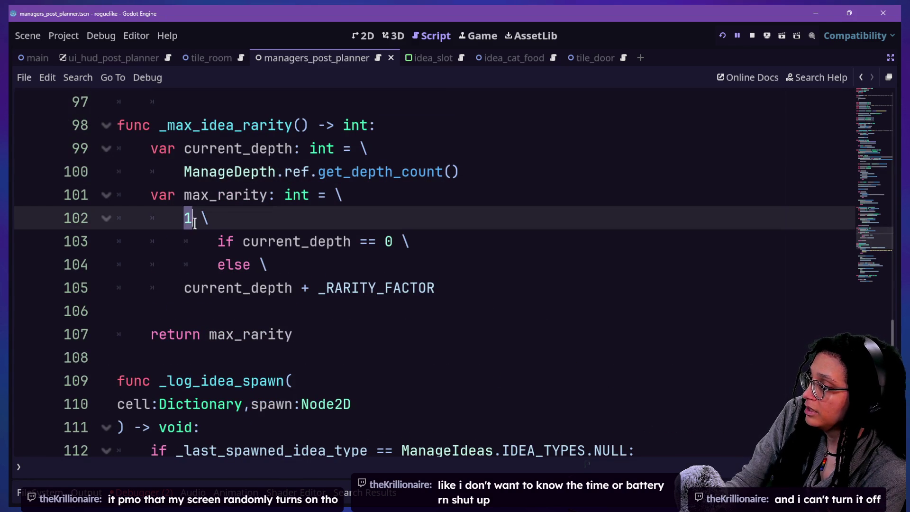
pyautogui.click(326, 260)
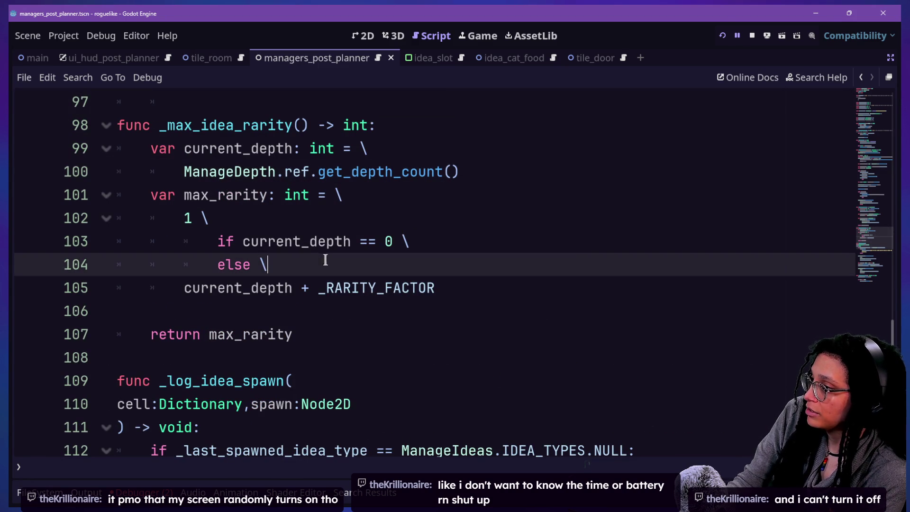
# Step: Run the project, enter the game from the main menu, and show the Debugger's Errors list
pyautogui.click(724, 35)
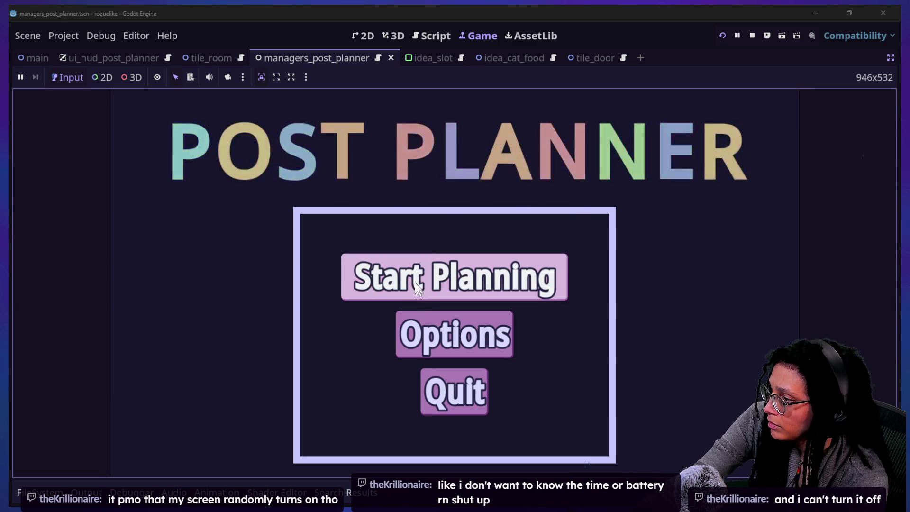
pyautogui.click(455, 277)
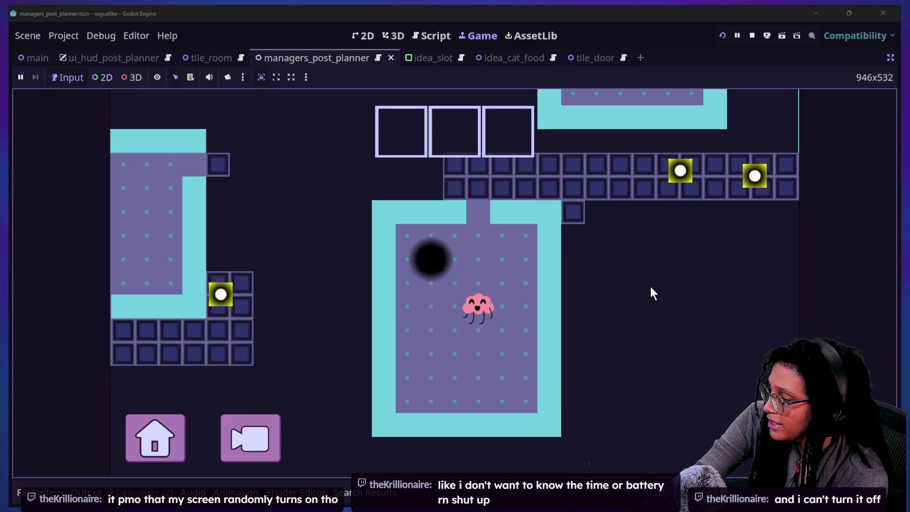
pyautogui.click(144, 494)
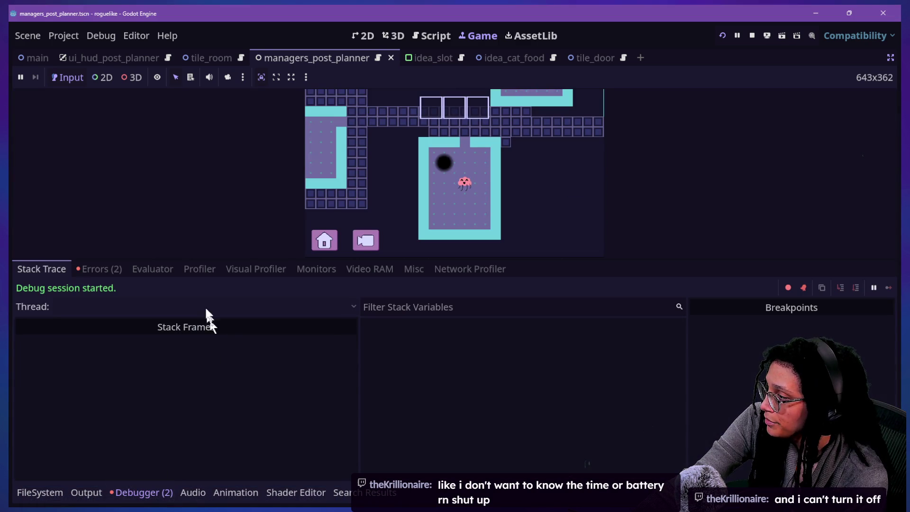
pyautogui.click(98, 269)
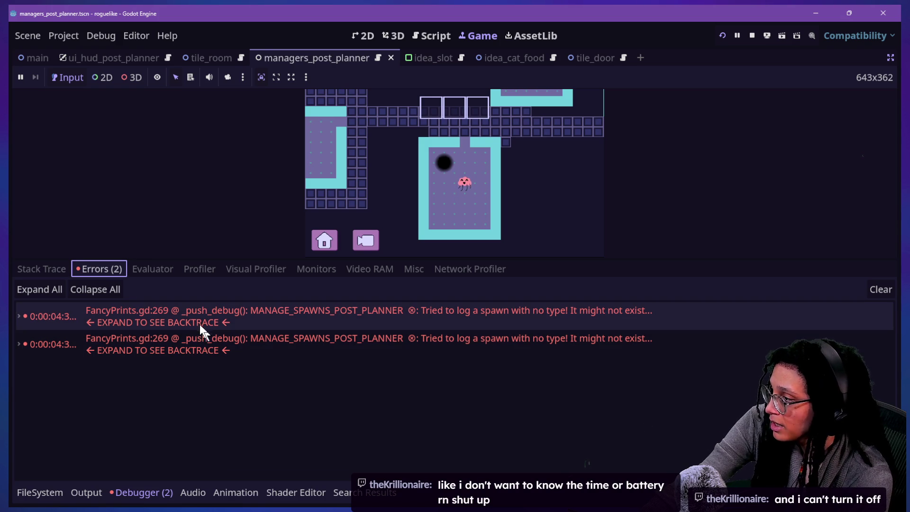
# Step: Walk the character up and left, enlarge the game view, and open the first 'spawn with no type' error
pyautogui.click(502, 230)
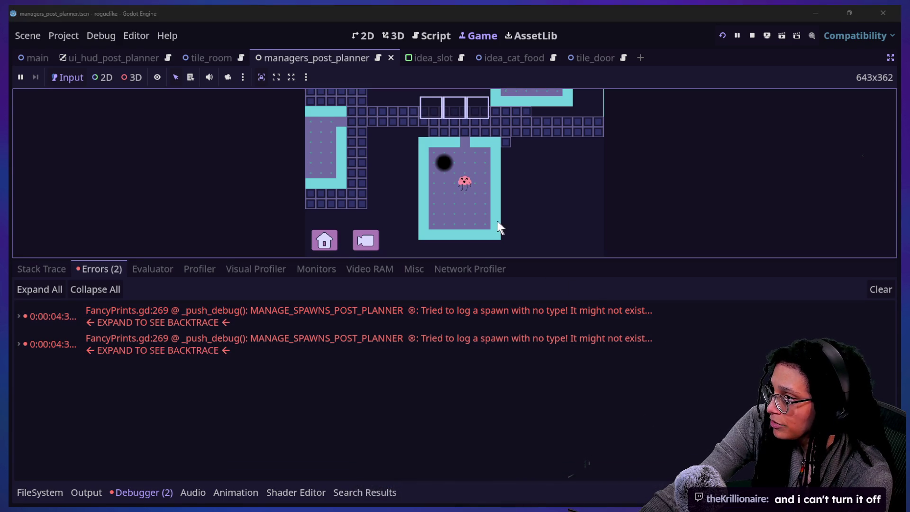
pyautogui.press('Up')
pyautogui.press('Left')
pyautogui.press('Left')
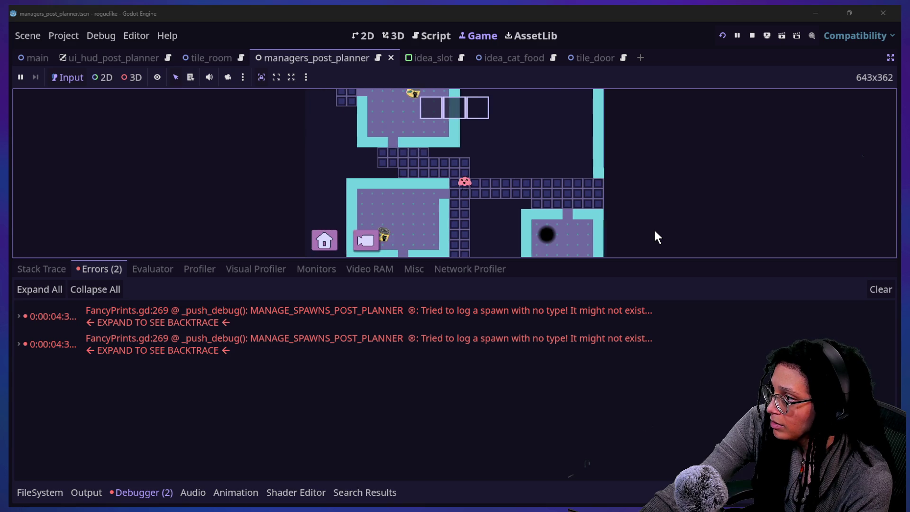
pyautogui.press('Up')
pyautogui.press('Left')
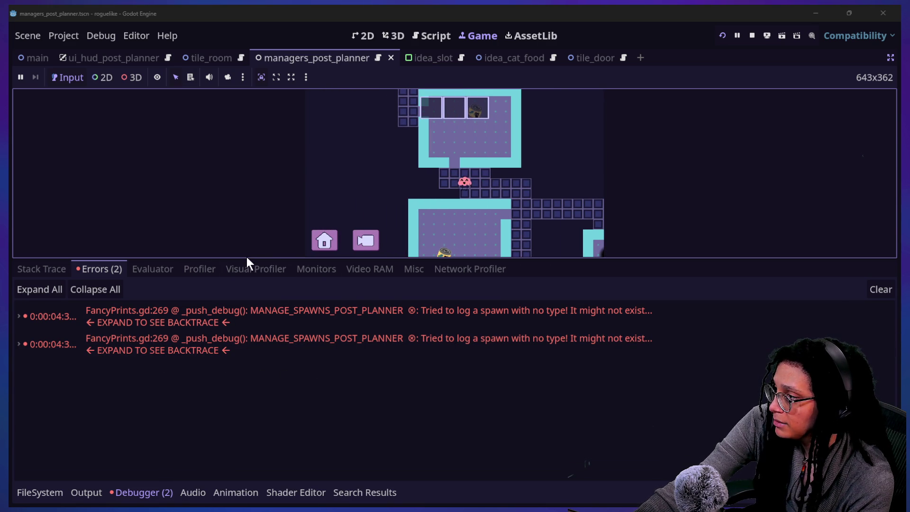
pyautogui.moveTo(247, 259); pyautogui.dragTo(297, 479)
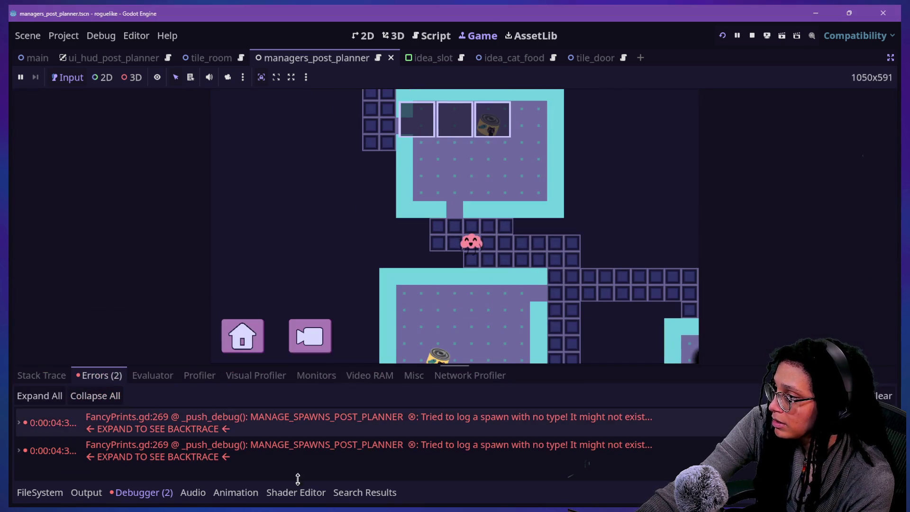
pyautogui.click(325, 431)
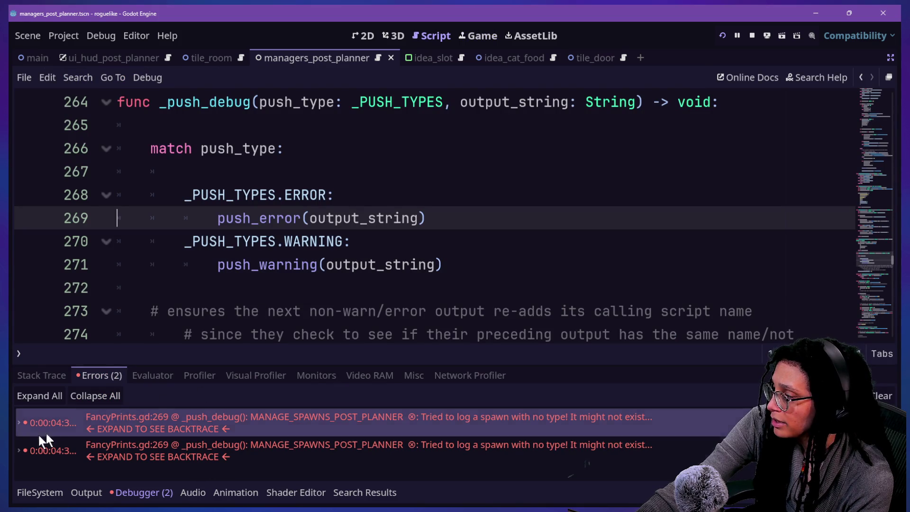
# Step: Expand the error's backtrace, jump to manage_spawns_post_planner.gd line 113, then switch to the stream chat window
pyautogui.click(17, 423)
pyautogui.click(132, 439)
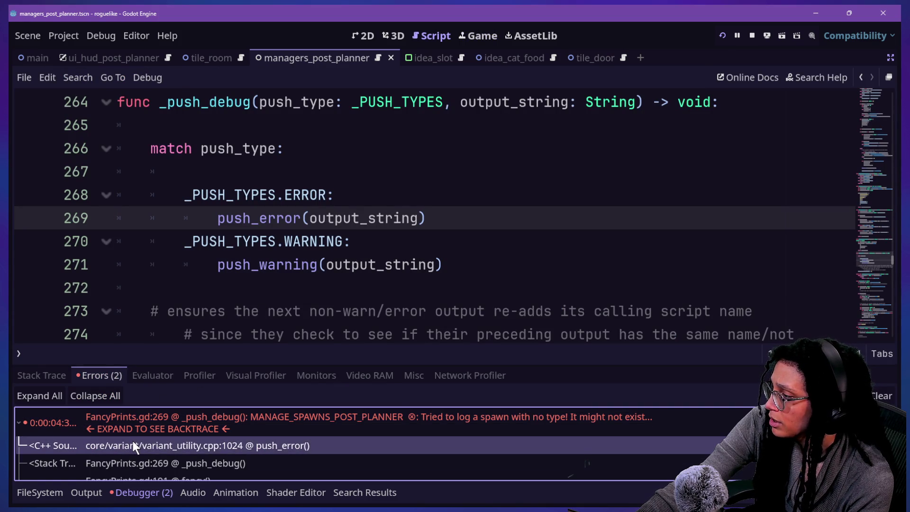
pyautogui.scroll(-1, 134, 442)
pyautogui.scroll(-1, 178, 469)
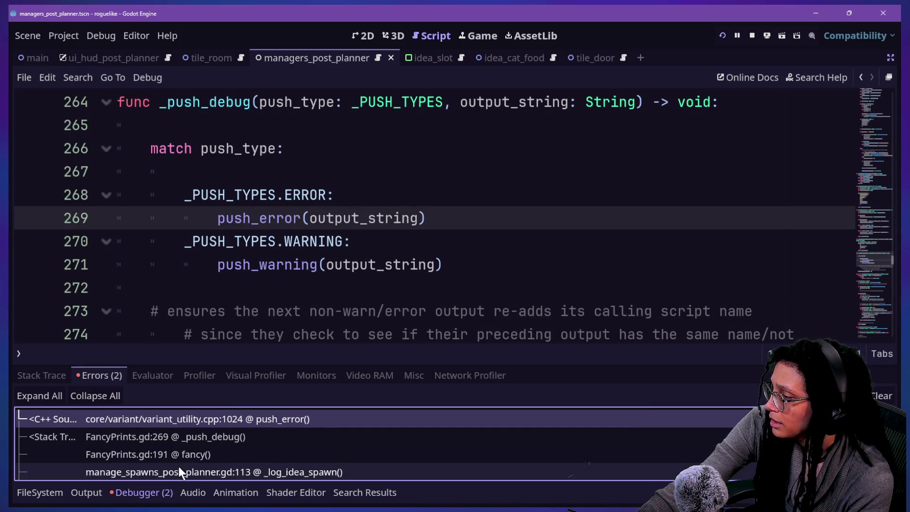
pyautogui.scroll(-1, 203, 457)
pyautogui.click(203, 458)
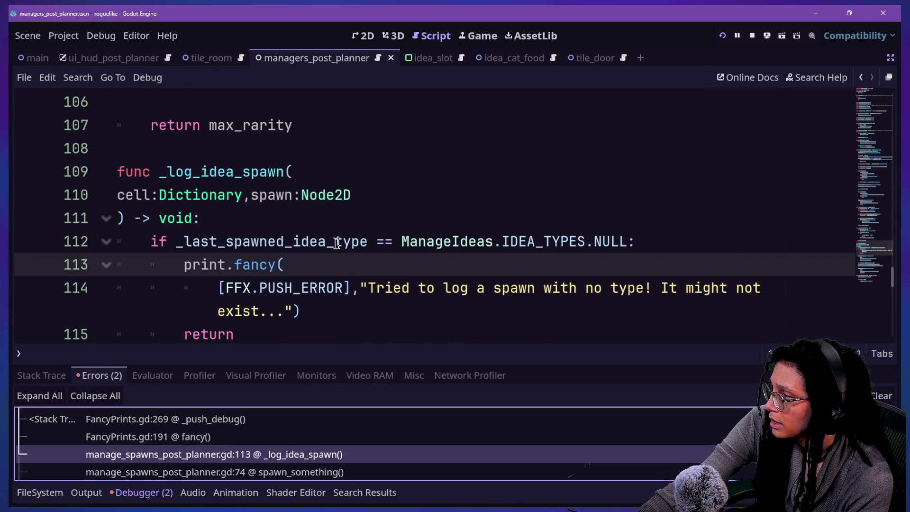
pyautogui.moveTo(332, 243)
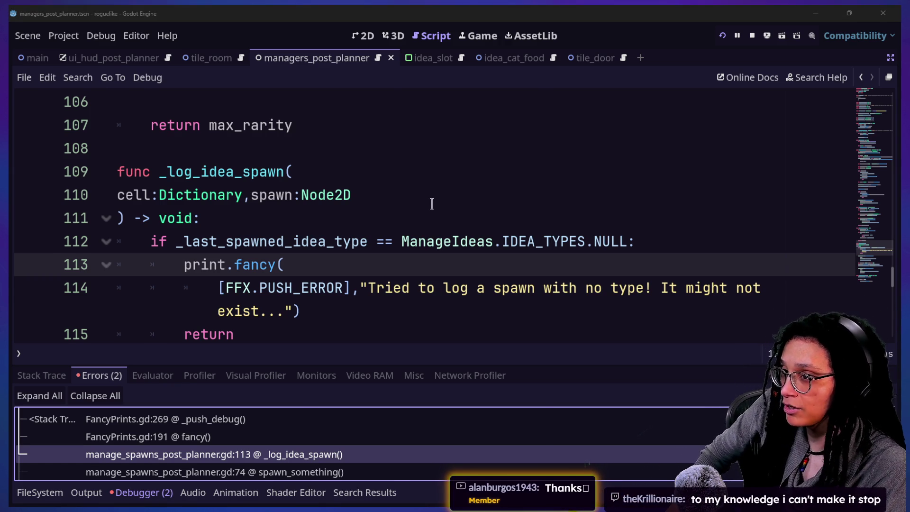
pyautogui.hotkey('alt', 'Tab')
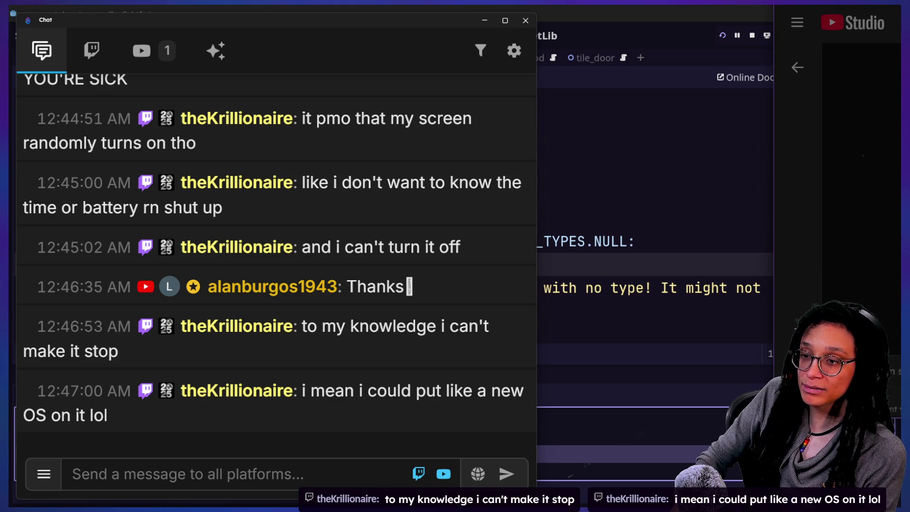
# Step: Bring the YouTube Studio live chat into view to read it, move it away, and return to Godot
pyautogui.moveTo(830, 7)
pyautogui.mouseDown()
pyautogui.moveTo(565, 75)
pyautogui.moveTo(301, 44)
pyautogui.moveTo(267, 21)
pyautogui.mouseUp()
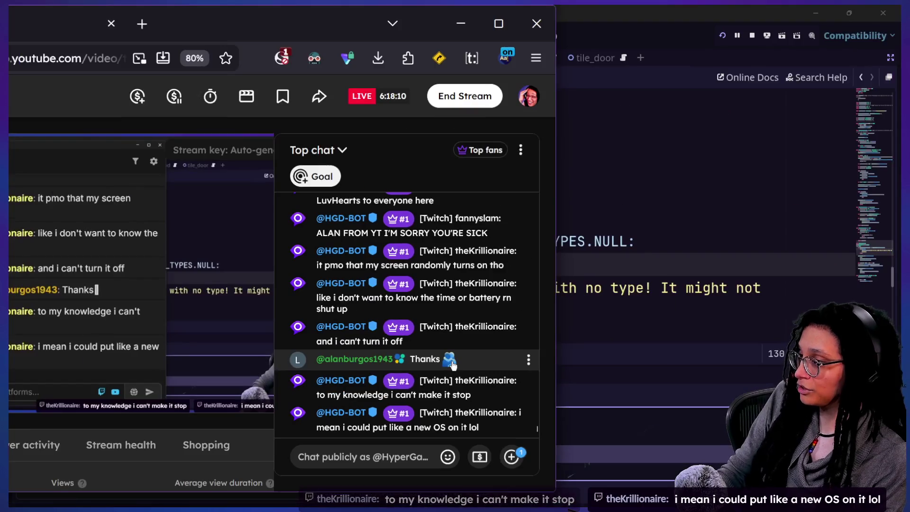
pyautogui.moveTo(238, 14)
pyautogui.mouseDown()
pyautogui.moveTo(745, 54)
pyautogui.moveTo(909, 57)
pyautogui.mouseUp()
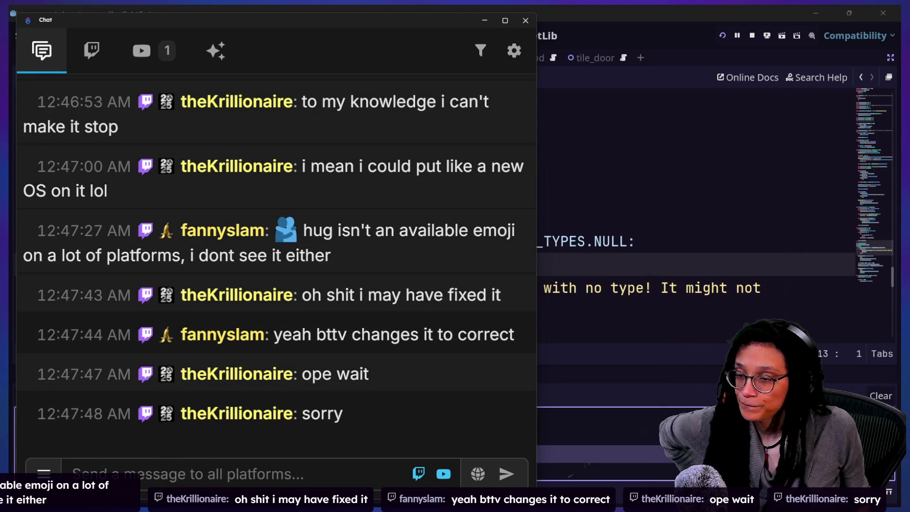
pyautogui.click(667, 243)
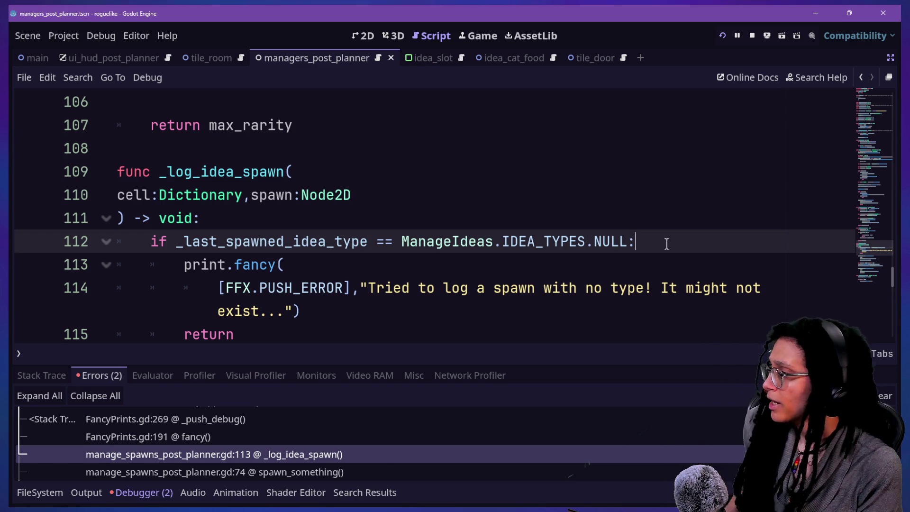
# Step: Scroll through the STREAM-TO-DO note in Obsidian, then go back to Godot's _log_idea_spawn code
pyautogui.click(289, 265)
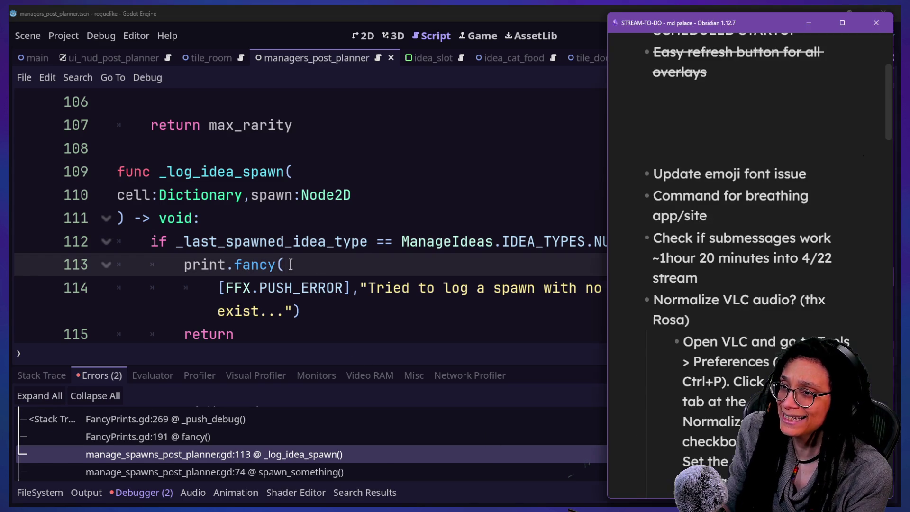
pyautogui.scroll(-1, 704, 152)
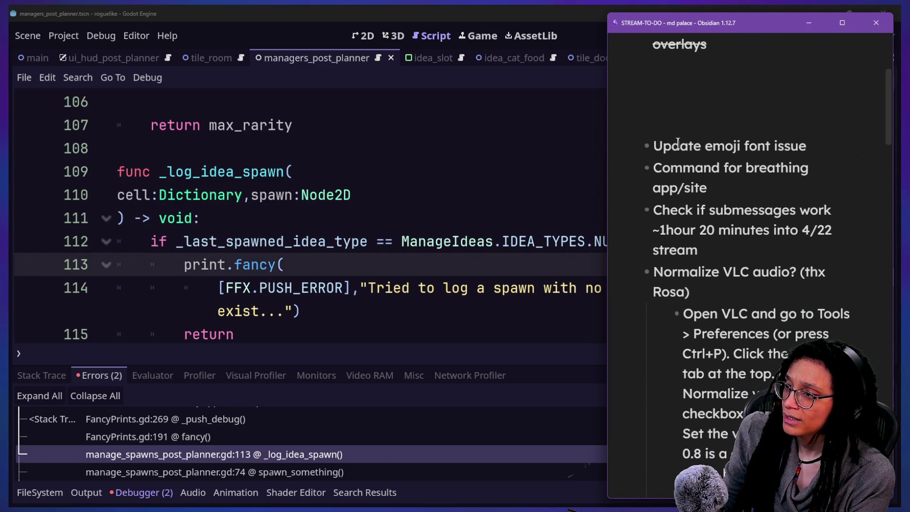
pyautogui.moveTo(654, 145); pyautogui.dragTo(752, 146)
pyautogui.scroll(-5, 712, 164)
pyautogui.scroll(-4, 711, 164)
pyautogui.scroll(-12, 712, 163)
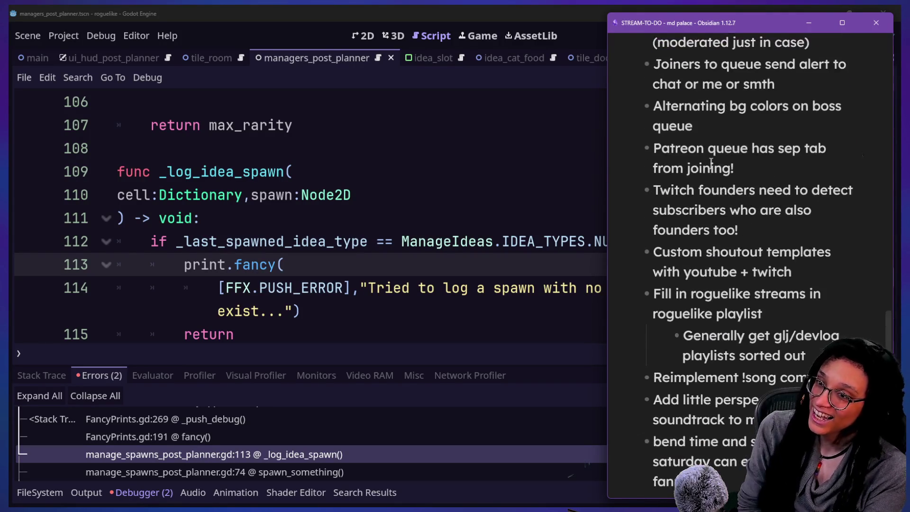
pyautogui.scroll(6, 711, 165)
pyautogui.scroll(20, 711, 163)
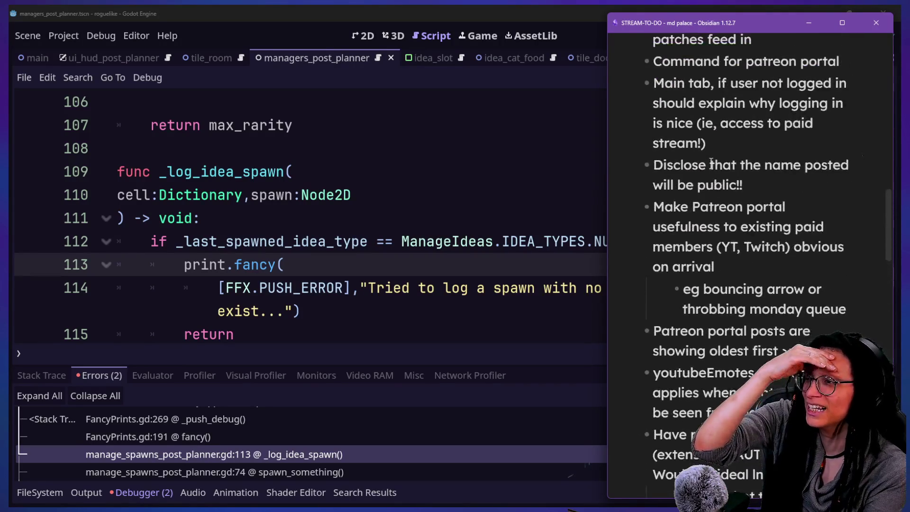
pyautogui.scroll(4, 711, 165)
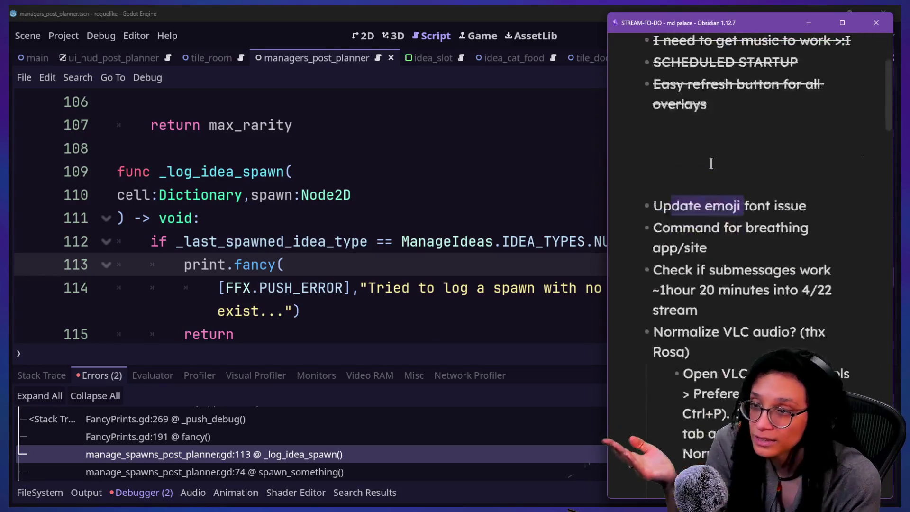
pyautogui.scroll(-1, 712, 163)
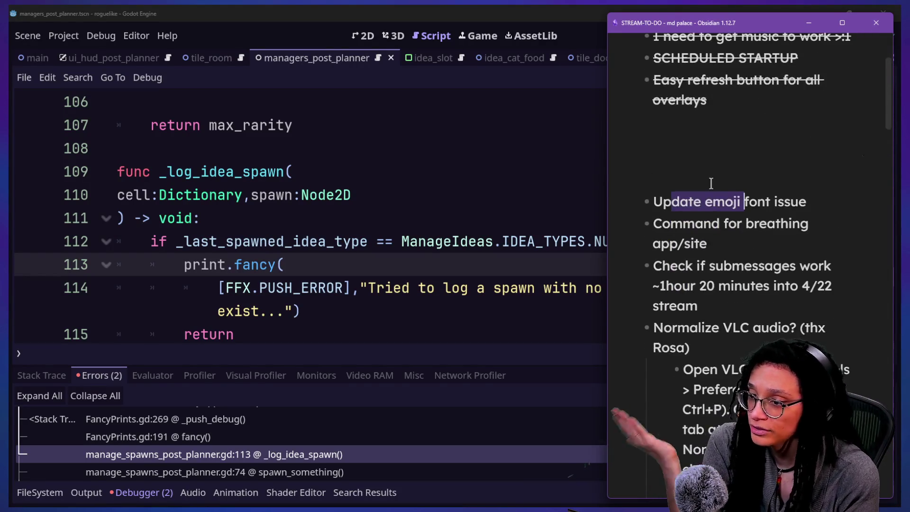
pyautogui.click(393, 214)
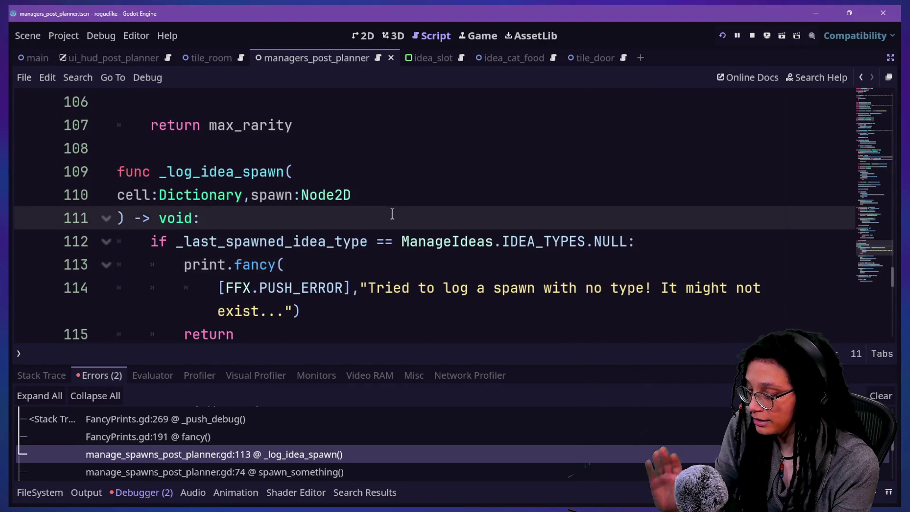
# Step: Collapse the bottom debugger panel to enlarge the code editor
pyautogui.click(312, 194)
pyautogui.click(451, 241)
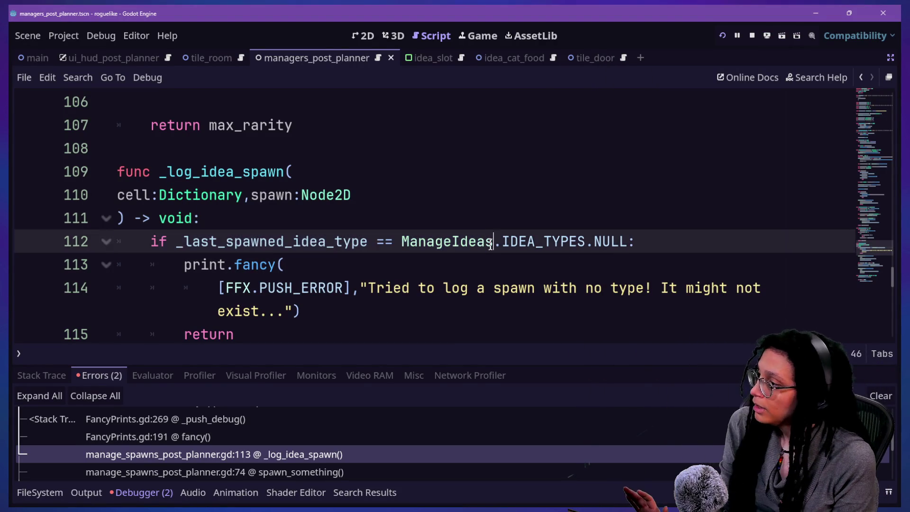
pyautogui.click(498, 287)
pyautogui.click(409, 313)
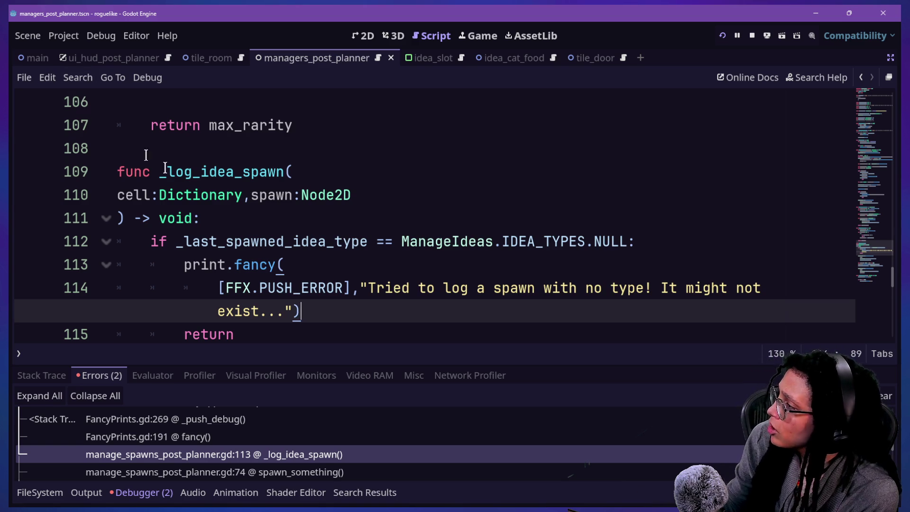
pyautogui.hotkey('ctrl', 'j')
# Step: Find where _log_idea_spawn is called, locating its call on line 74
pyautogui.moveTo(159, 173); pyautogui.dragTo(286, 166)
pyautogui.press('F3')
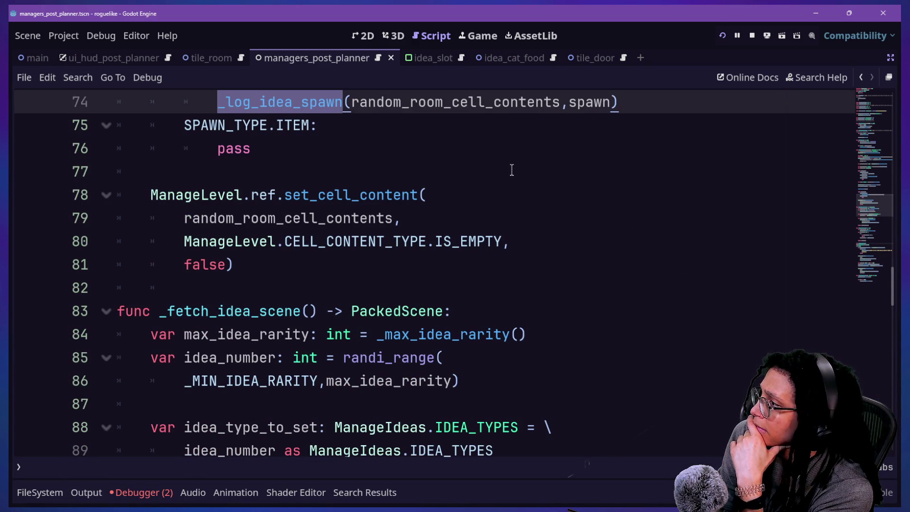
pyautogui.scroll(4, 402, 246)
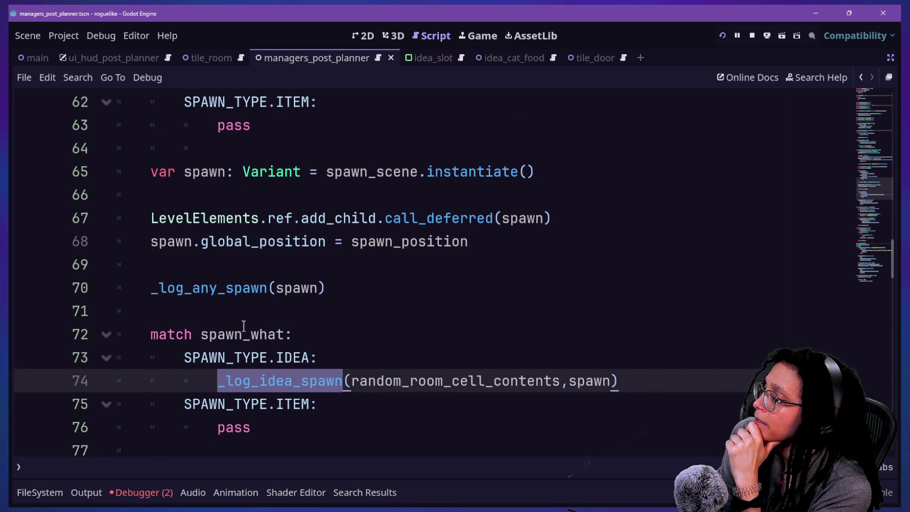
pyautogui.moveTo(244, 326)
pyautogui.scroll(1, 350, 238)
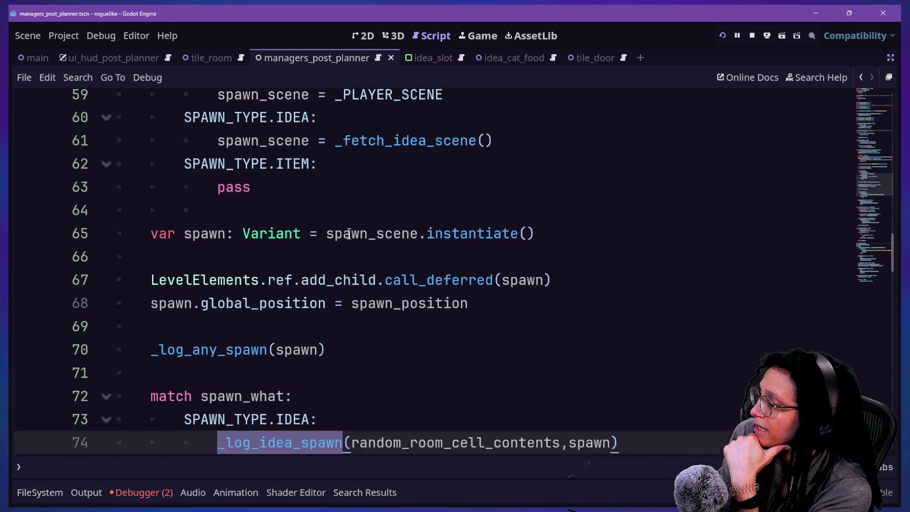
pyautogui.scroll(-2, 349, 238)
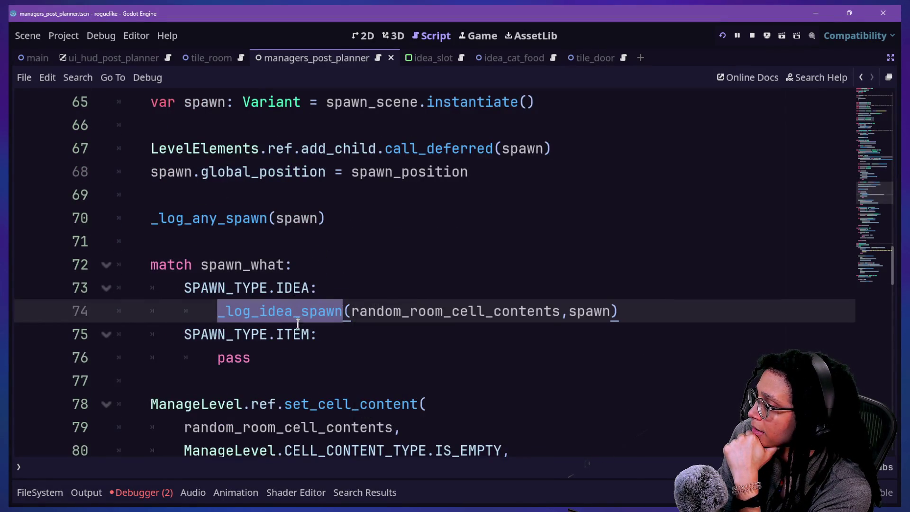
pyautogui.scroll(-3, 299, 325)
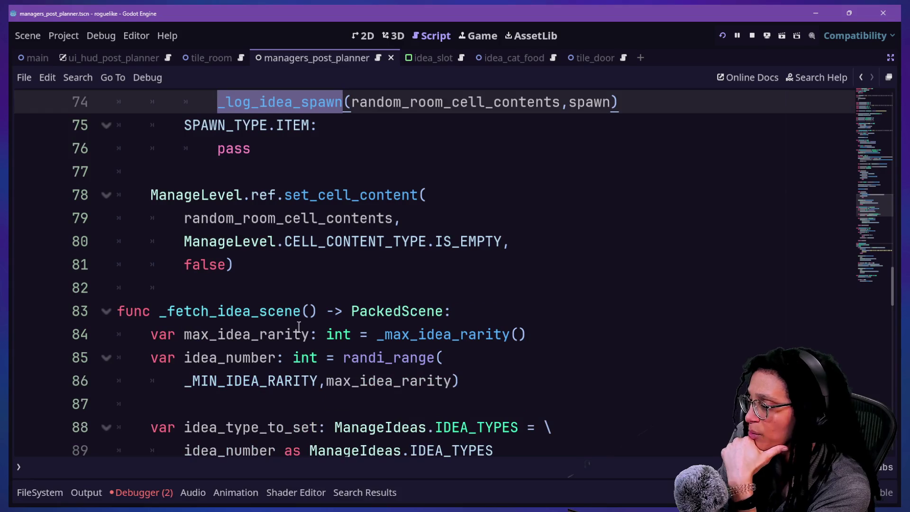
pyautogui.scroll(2, 299, 326)
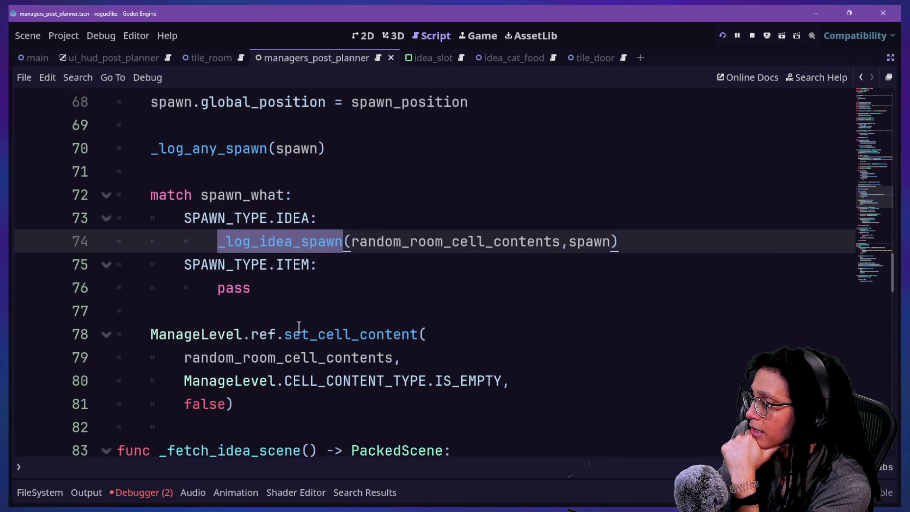
pyautogui.scroll(2, 299, 327)
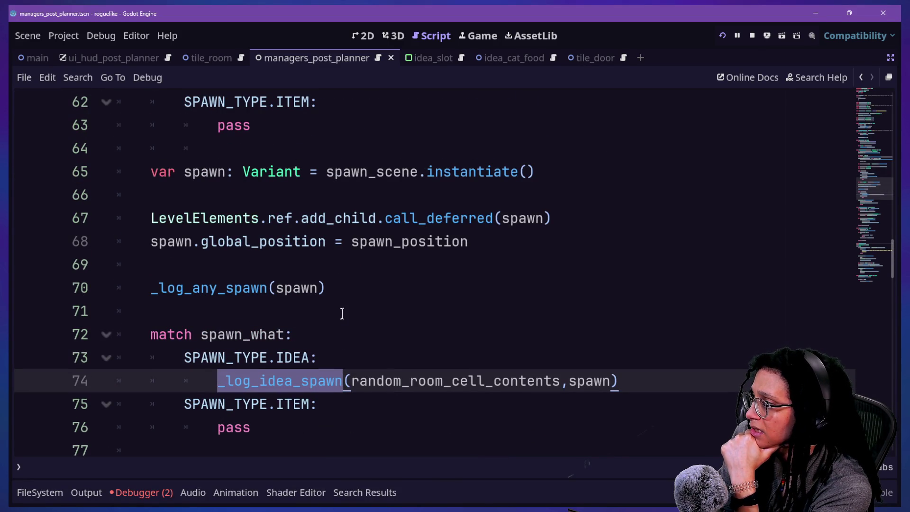
pyautogui.click(362, 272)
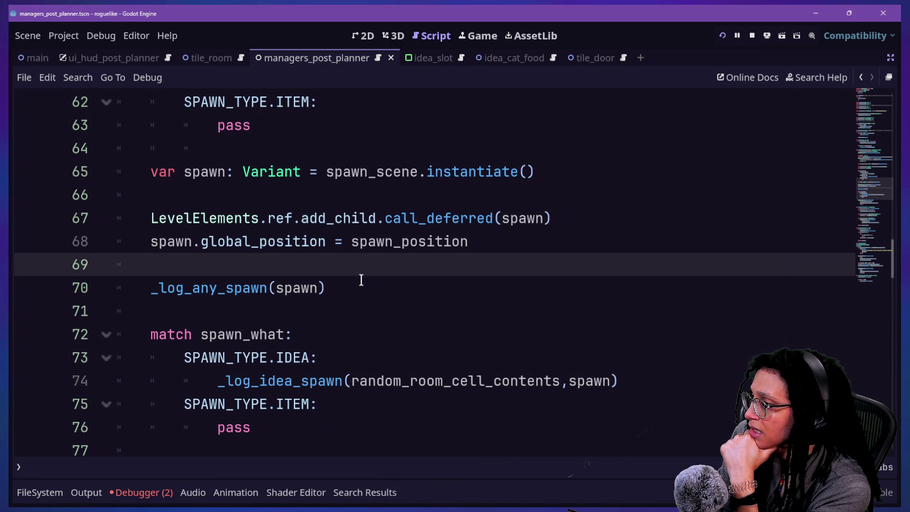
pyautogui.scroll(-5, 362, 277)
pyautogui.scroll(3, 362, 280)
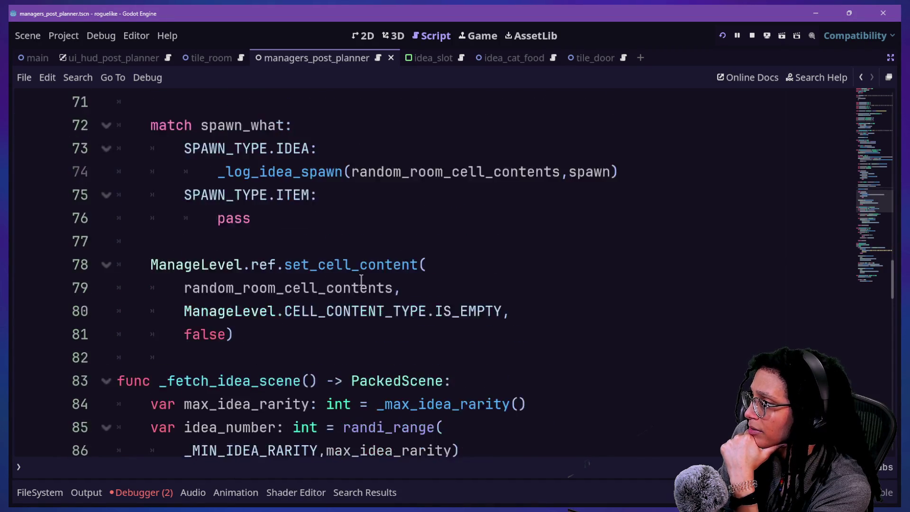
pyautogui.scroll(1, 362, 280)
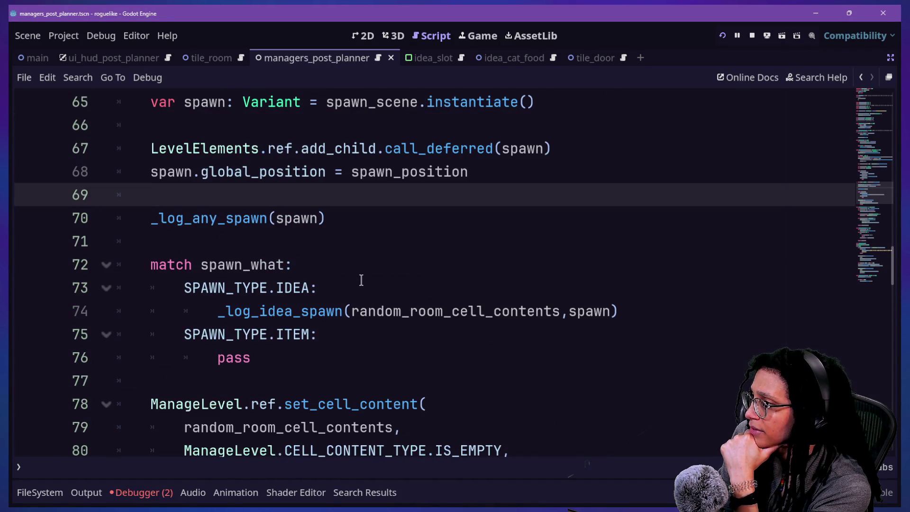
pyautogui.scroll(2, 362, 281)
pyautogui.scroll(-3, 362, 280)
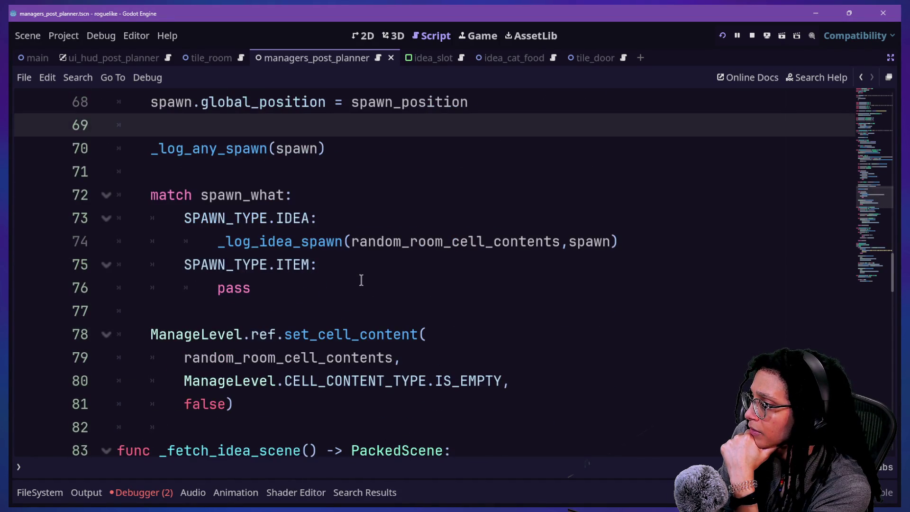
pyautogui.scroll(1, 347, 254)
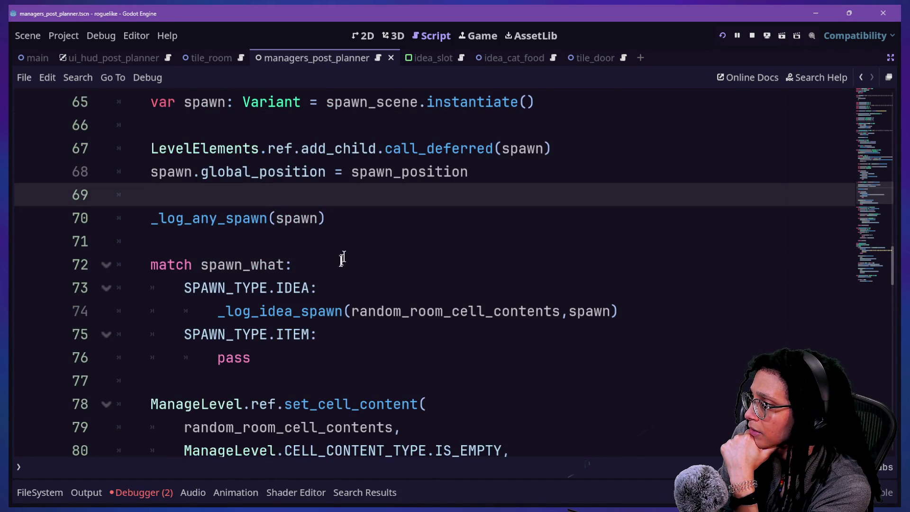
pyautogui.scroll(1, 336, 264)
pyautogui.scroll(2, 337, 264)
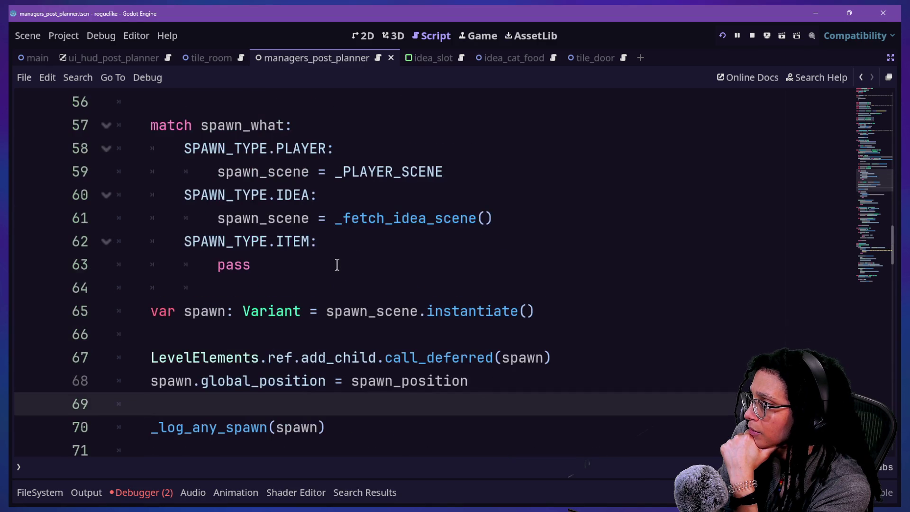
# Step: Jump from the _fetch_idea_scene call to its function definition and review it
pyautogui.click(344, 218)
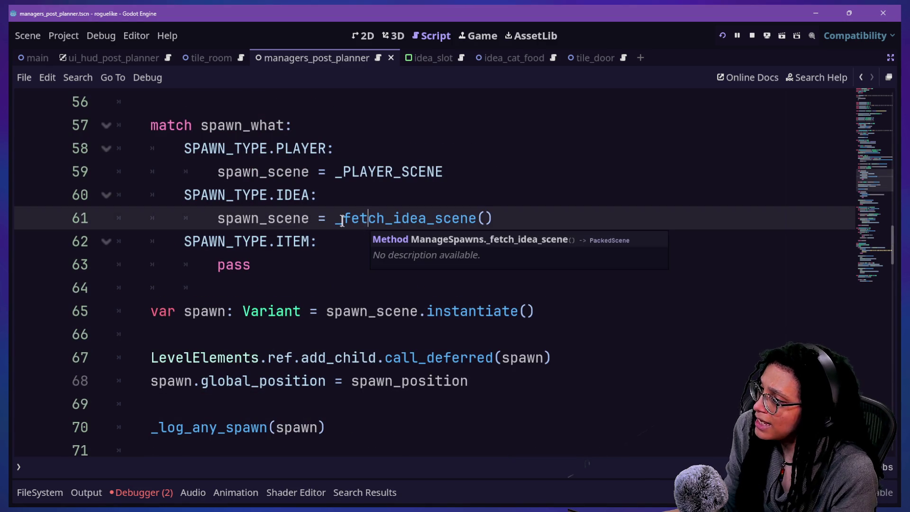
pyautogui.keyDown('ctrl'); pyautogui.click(360, 220); pyautogui.keyUp('ctrl')
pyautogui.scroll(-1, 314, 285)
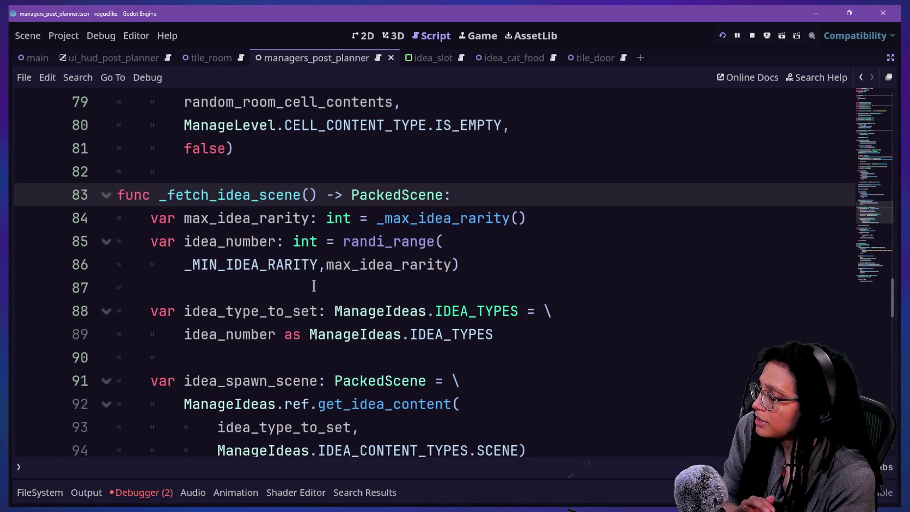
pyautogui.scroll(-1, 314, 286)
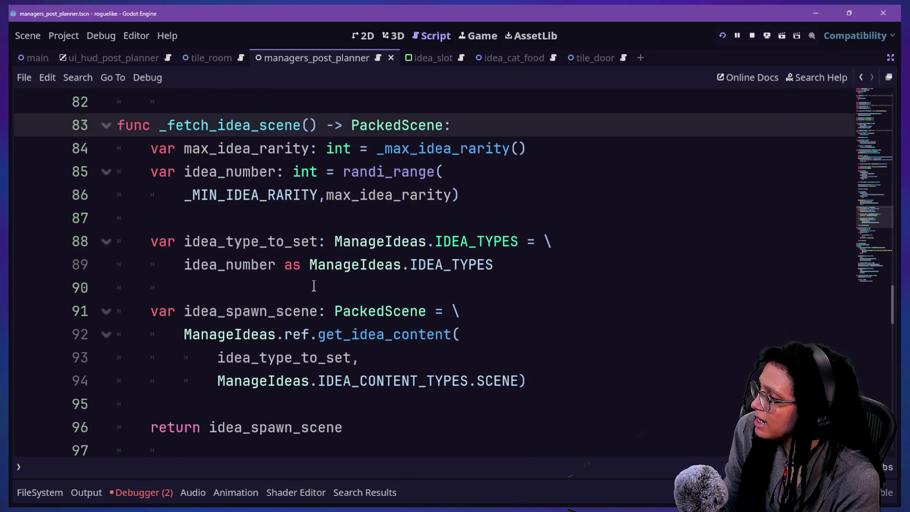
pyautogui.scroll(-1, 477, 425)
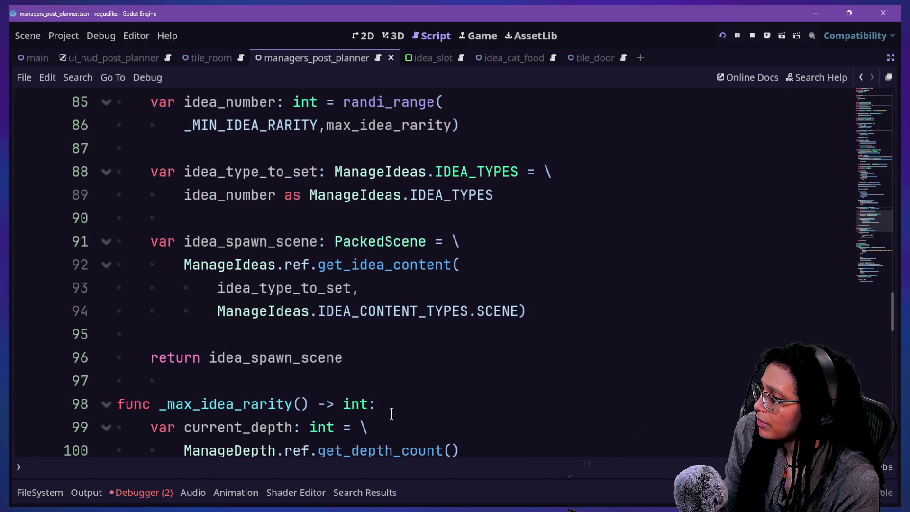
pyautogui.scroll(1, 414, 401)
pyautogui.click(416, 403)
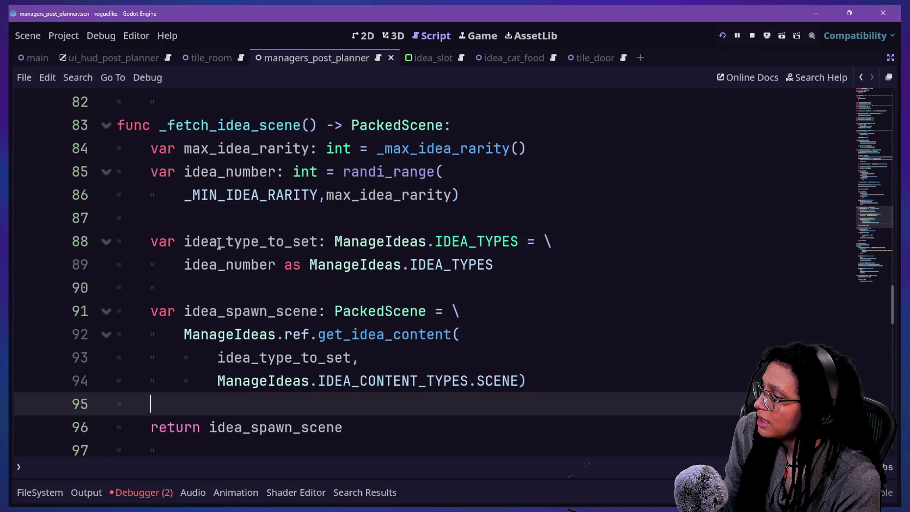
pyautogui.moveTo(285, 264); pyautogui.dragTo(286, 281)
pyautogui.click(335, 382)
pyautogui.scroll(1, 323, 385)
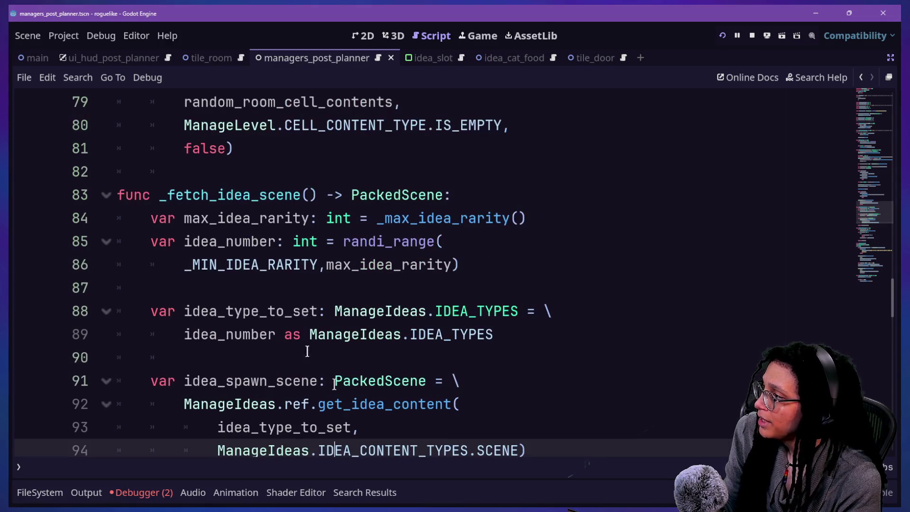
pyautogui.moveTo(167, 195); pyautogui.dragTo(211, 194)
pyautogui.click(234, 195)
pyautogui.click(302, 194)
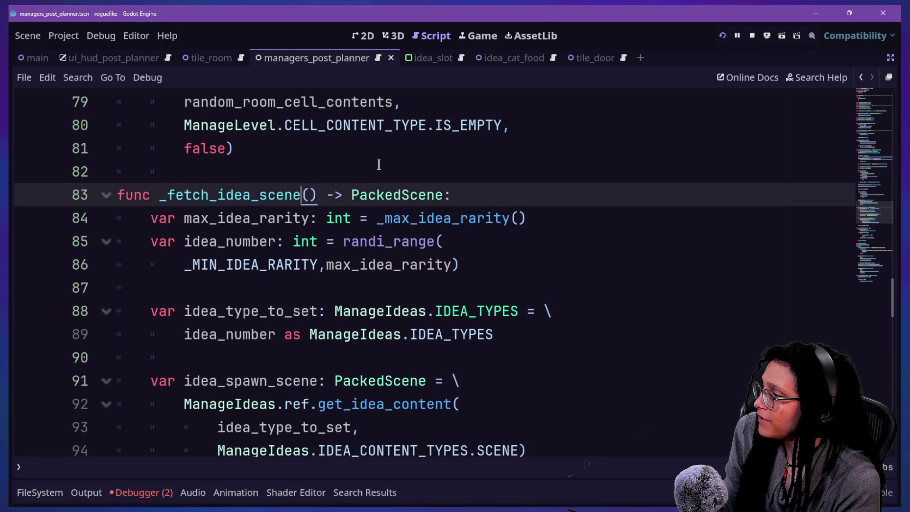
pyautogui.write('_')
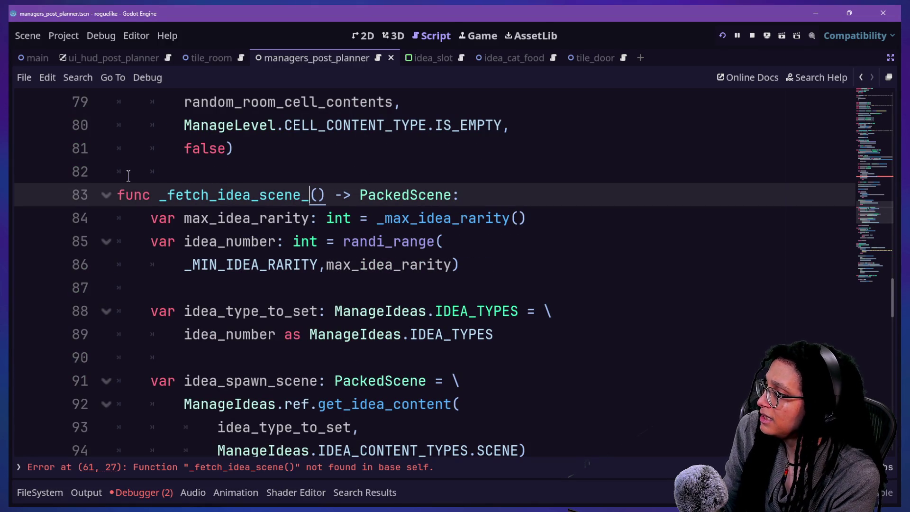
pyautogui.write('and_type')
pyautogui.click(135, 174)
pyautogui.click(522, 196)
pyautogui.scroll(-1, 392, 264)
pyautogui.hotkey('ctrl', 'z')
pyautogui.click(285, 127)
pyautogui.moveTo(299, 127); pyautogui.dragTo(304, 148)
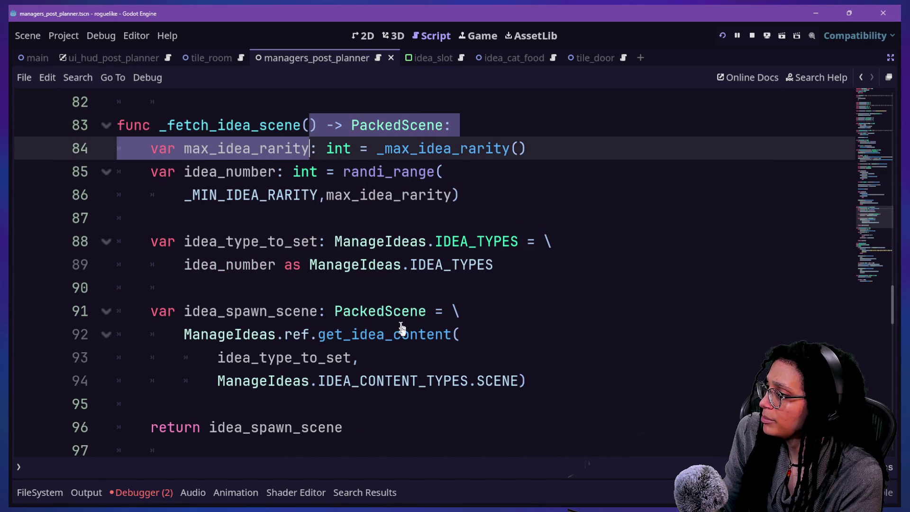
pyautogui.click(396, 335)
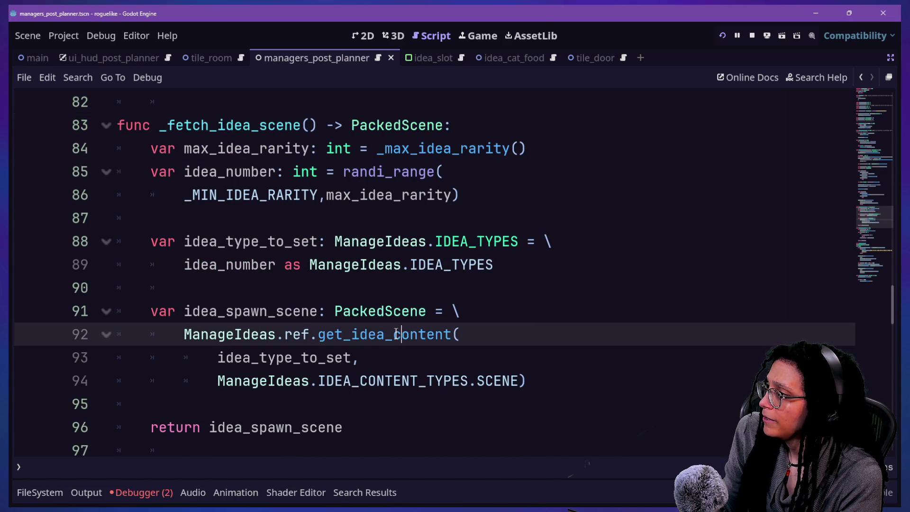
pyautogui.click(364, 404)
pyautogui.moveTo(327, 334); pyautogui.dragTo(404, 313)
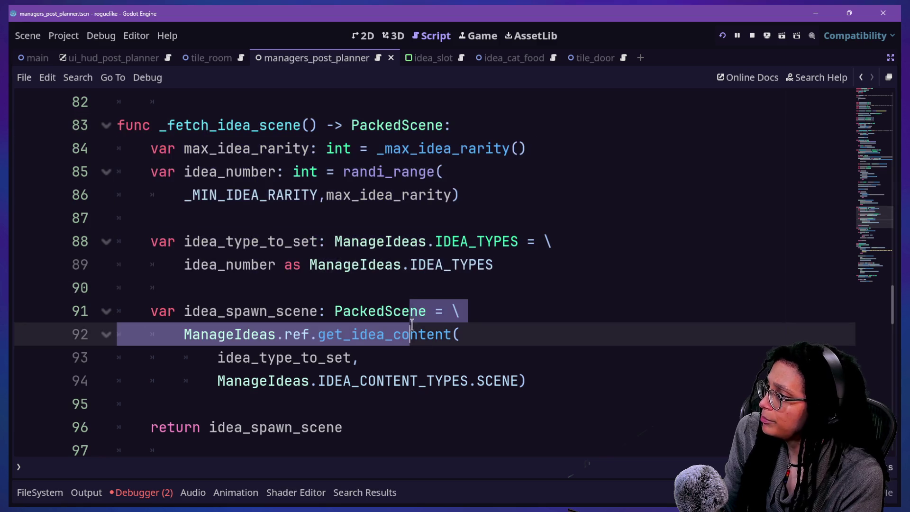
# Step: Delete the rarity roll and type cast lines (84–90) from _fetch_idea_scene
pyautogui.click(393, 287)
pyautogui.scroll(1, 391, 281)
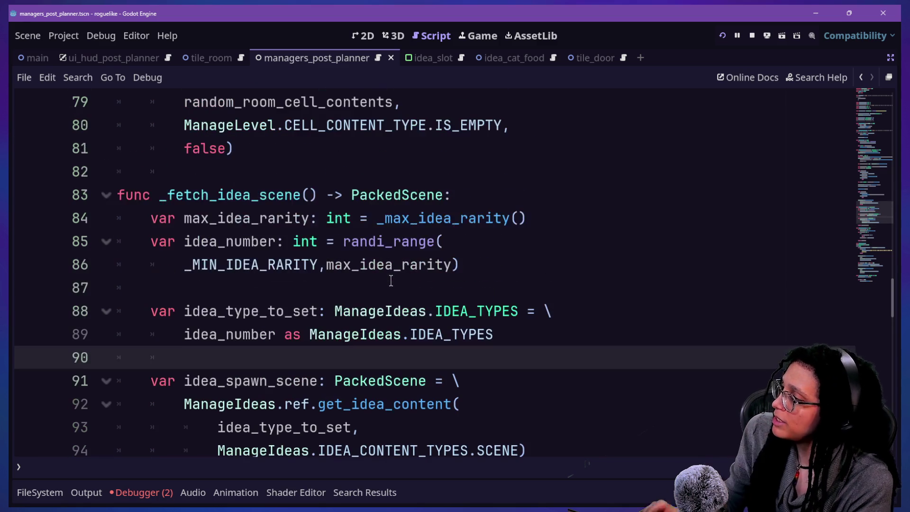
pyautogui.moveTo(152, 179); pyautogui.dragTo(463, 239)
pyautogui.click(464, 239)
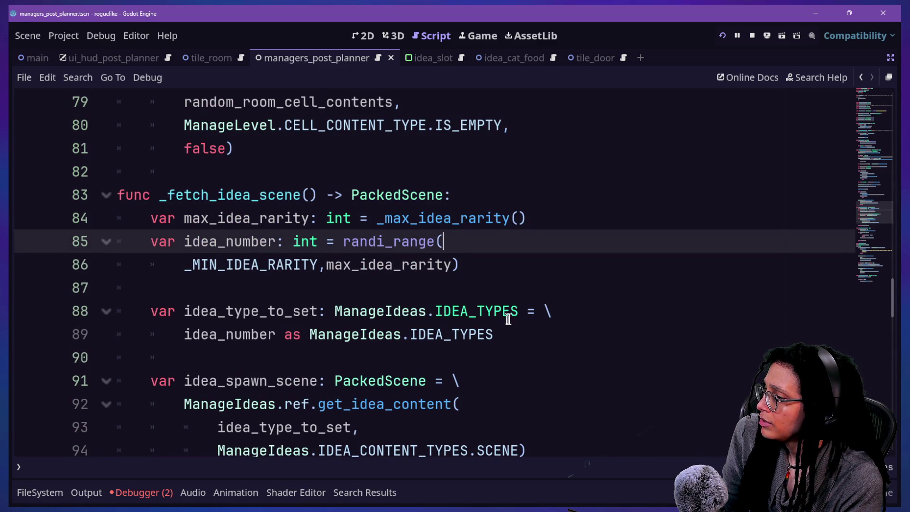
pyautogui.moveTo(508, 348)
pyautogui.mouseDown()
pyautogui.moveTo(502, 217)
pyautogui.moveTo(490, 201)
pyautogui.mouseUp()
pyautogui.press('BackSpace')
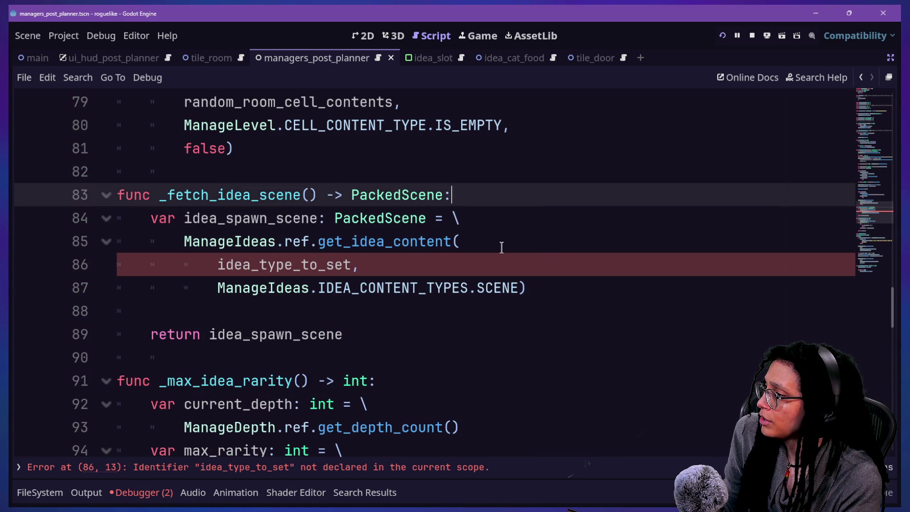
# Step: Add the parameter idea_type_to_fetch: ManageIdeas.IDEA_TYPES to _fetch_idea_scene
pyautogui.click(309, 195)
pyautogui.write('idea_type')
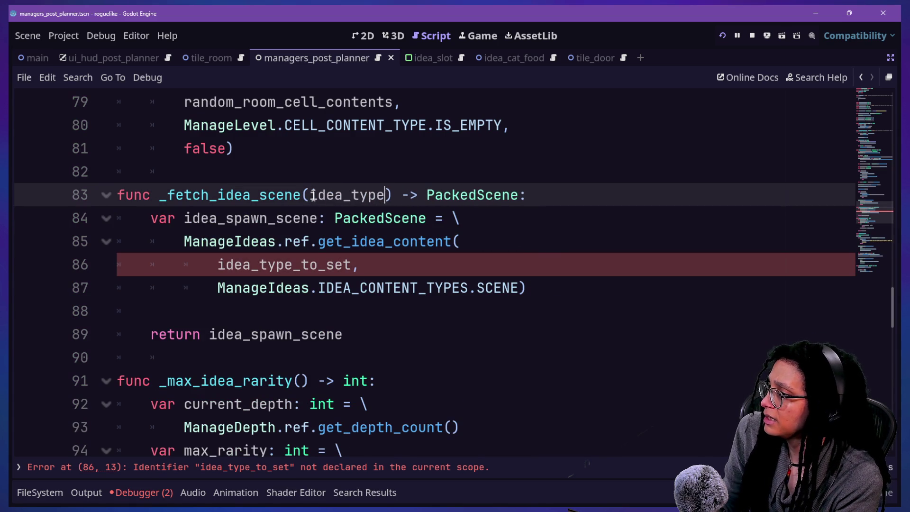
pyautogui.write('_')
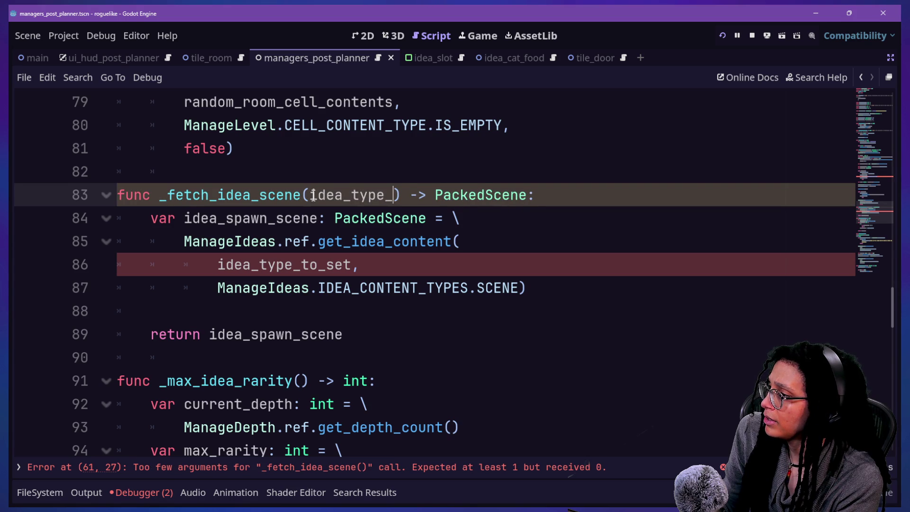
pyautogui.write('to_Fetch')
pyautogui.press('BackSpace')
pyautogui.press('BackSpace')
pyautogui.press('BackSpace')
pyautogui.press('BackSpace')
pyautogui.press('BackSpace')
pyautogui.write('fetch:I')
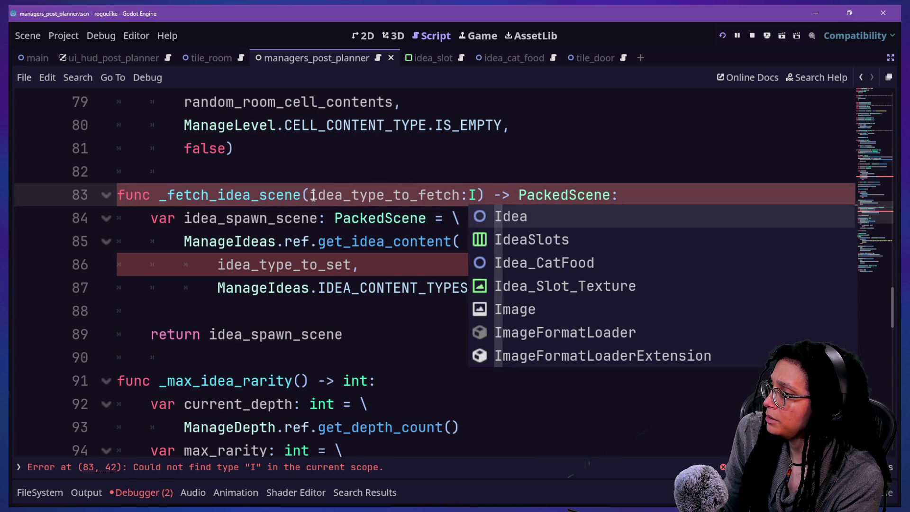
pyautogui.press('BackSpace')
pyautogui.write('MangeI')
pyautogui.press('BackSpace')
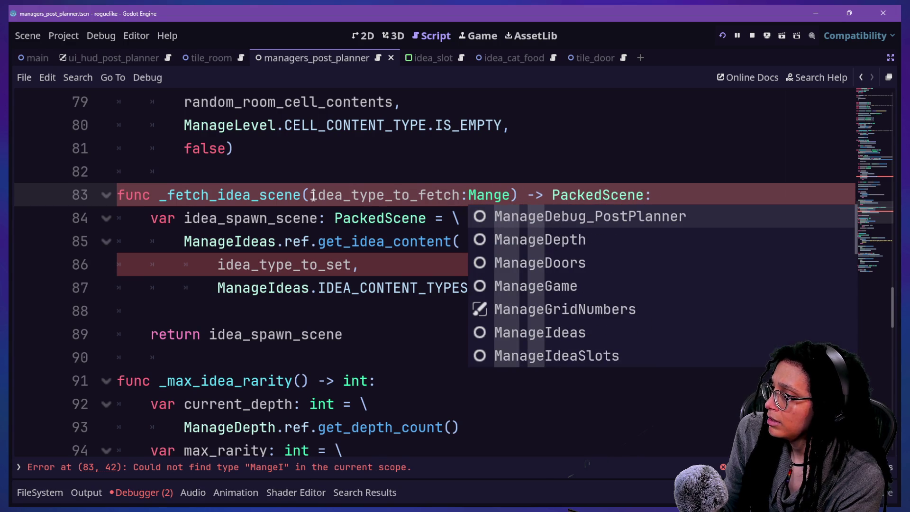
pyautogui.press('BackSpace')
pyautogui.write('age')
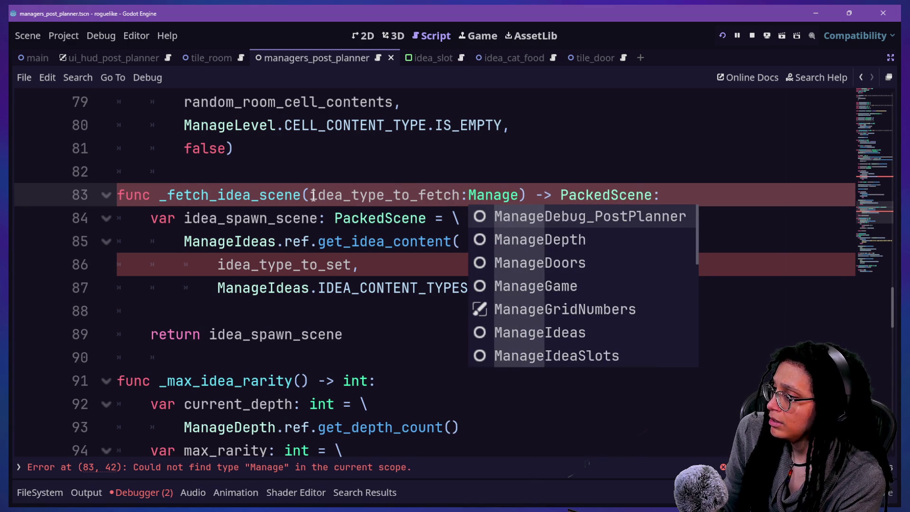
pyautogui.write('_')
pyautogui.press('BackSpace')
pyautogui.write('Ida')
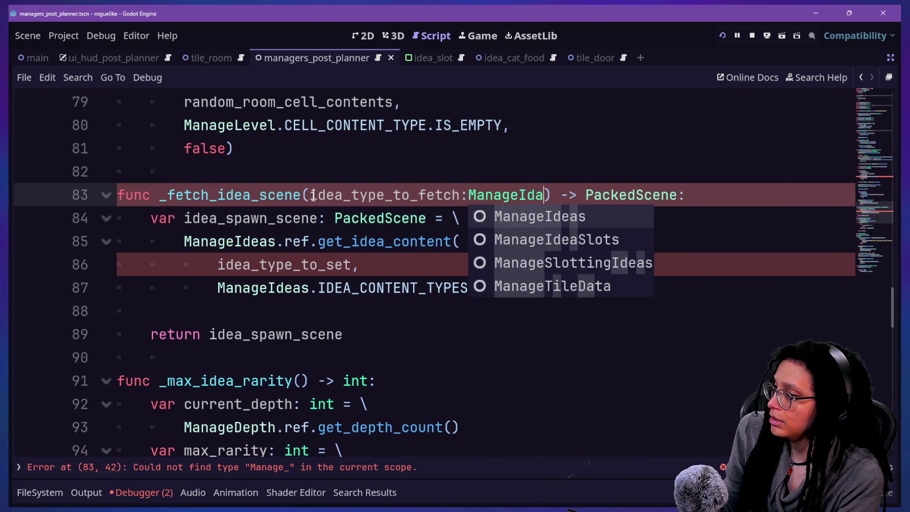
pyautogui.press('Return')
pyautogui.write('.T')
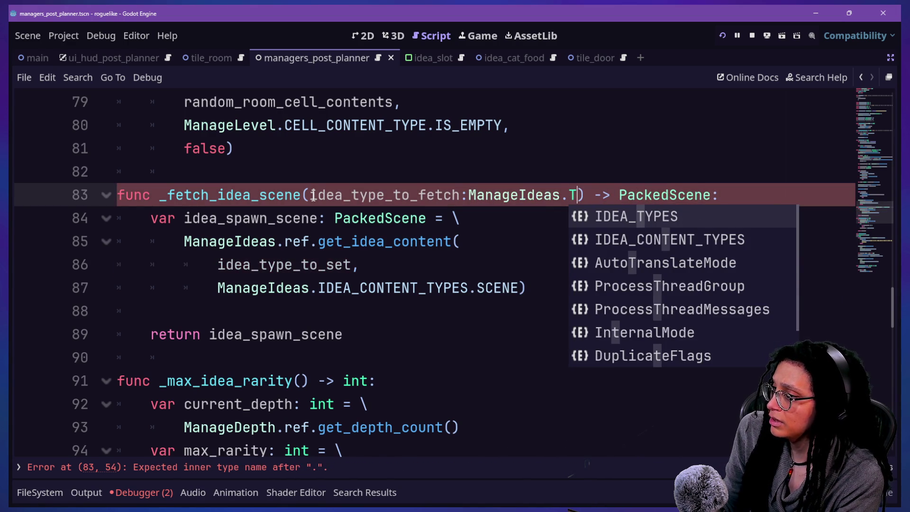
pyautogui.press('Return')
# Step: Put the parameter and the return type on their own lines
pyautogui.click(392, 265)
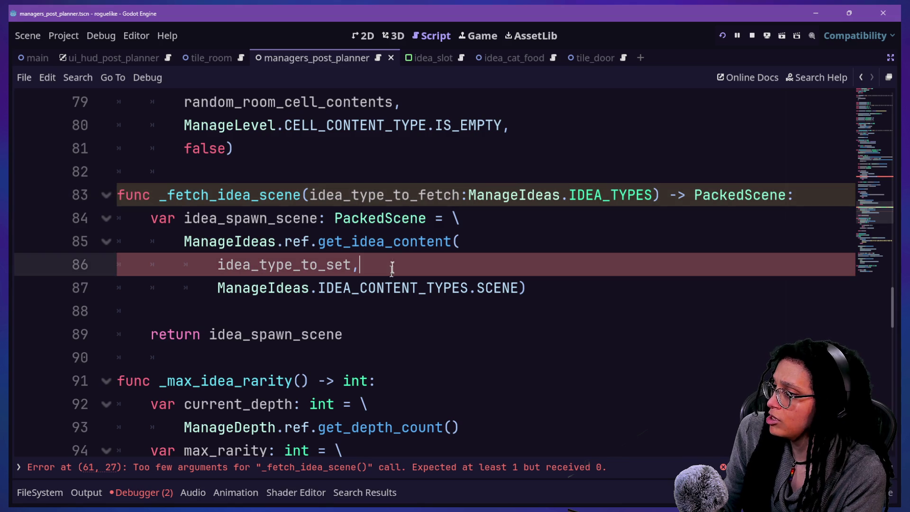
pyautogui.click(309, 194)
pyautogui.press('Return')
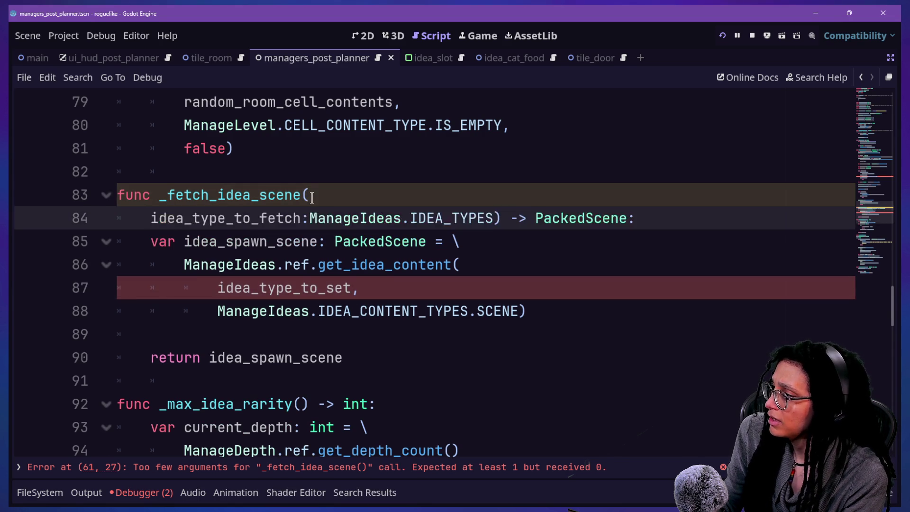
pyautogui.press('BackSpace')
pyautogui.click(458, 219)
pyautogui.press('Return')
# Step: Rename the idea_type_to_set argument to idea_type_to_fetch and save the script
pyautogui.click(352, 311)
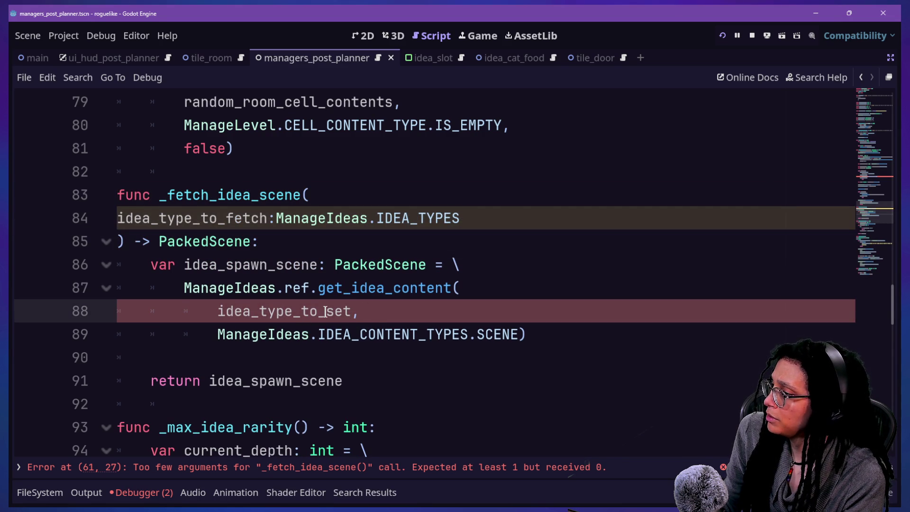
pyautogui.press('BackSpace')
pyautogui.press('BackSpace')
pyautogui.press('BackSpace')
pyautogui.write('etch')
pyautogui.click(269, 218)
pyautogui.hotkey('ctrl', 's')
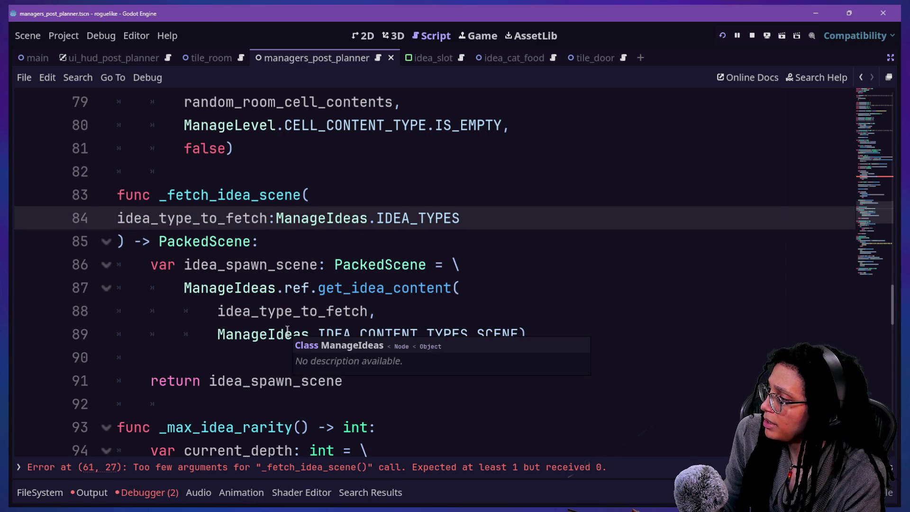
# Step: Under the IDEA branch, declare 'var idea_type_to_spawn: ManageIdeas = \' with a line continuation
pyautogui.scroll(9, 288, 330)
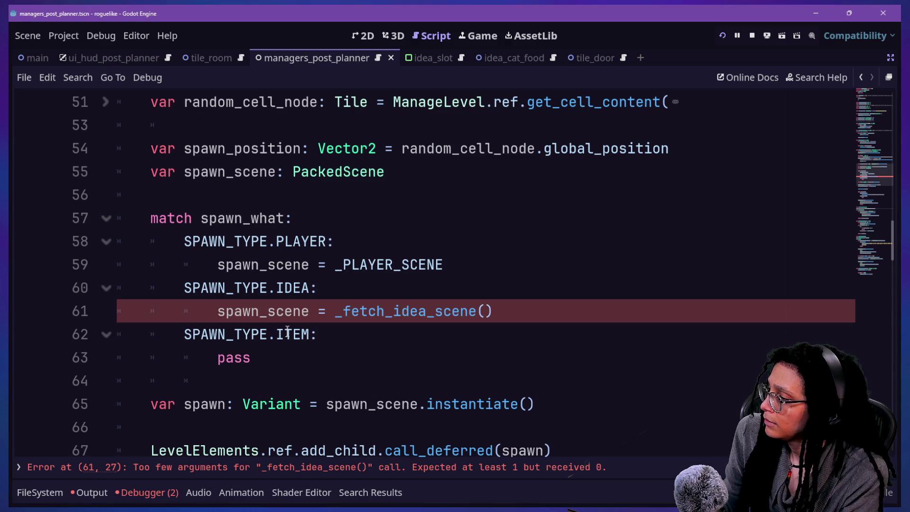
pyautogui.click(481, 319)
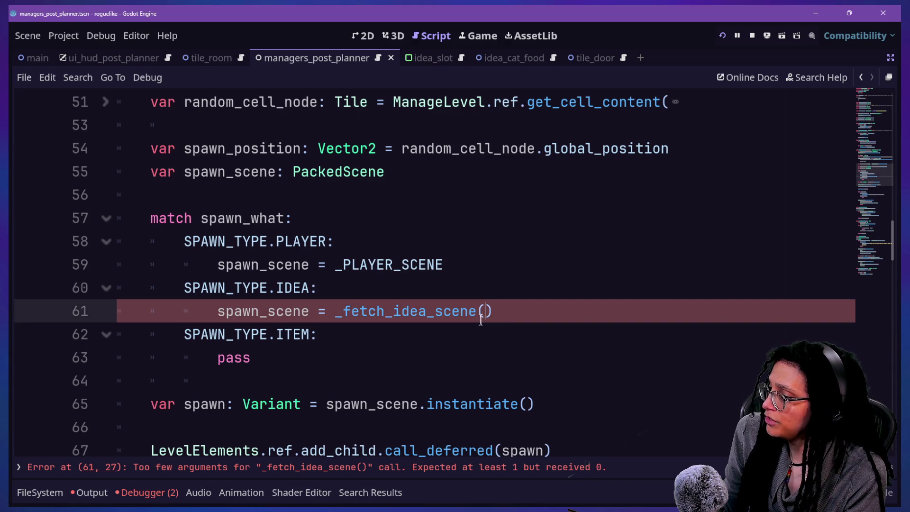
pyautogui.press('Up')
pyautogui.press('Up')
pyautogui.press('Up')
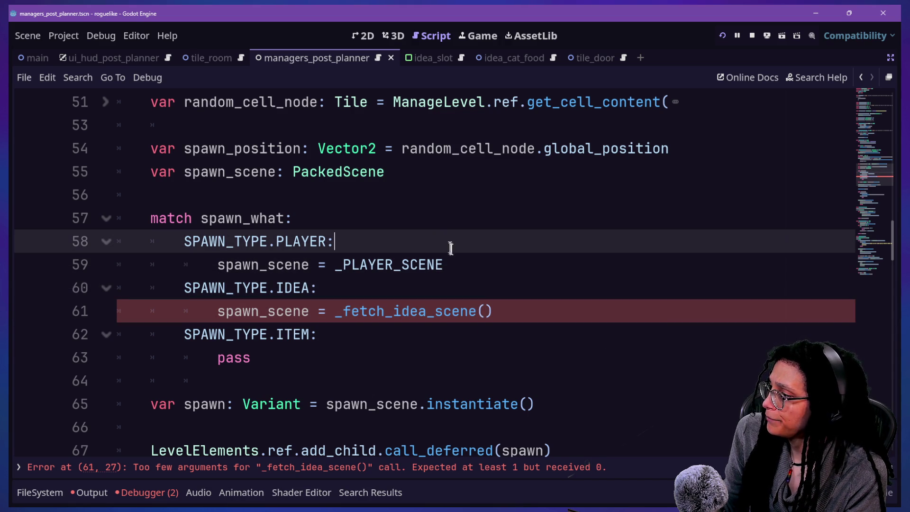
pyautogui.press('Down')
pyautogui.press('Down')
pyautogui.press('Return')
pyautogui.write('var ')
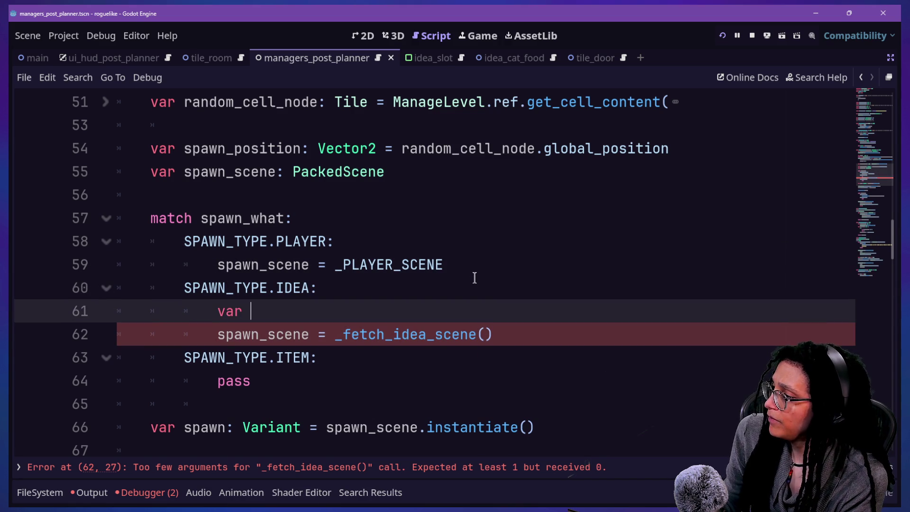
pyautogui.write('idea_typ')
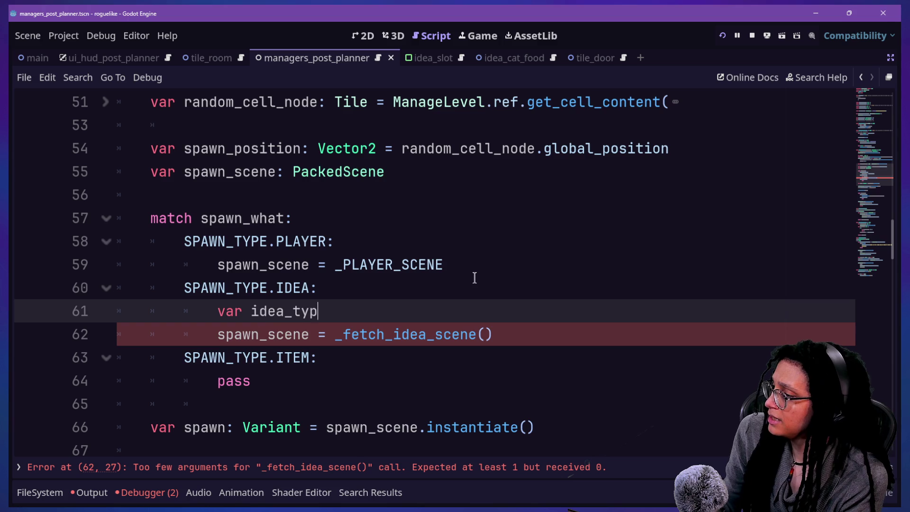
pyautogui.write('e_tos')
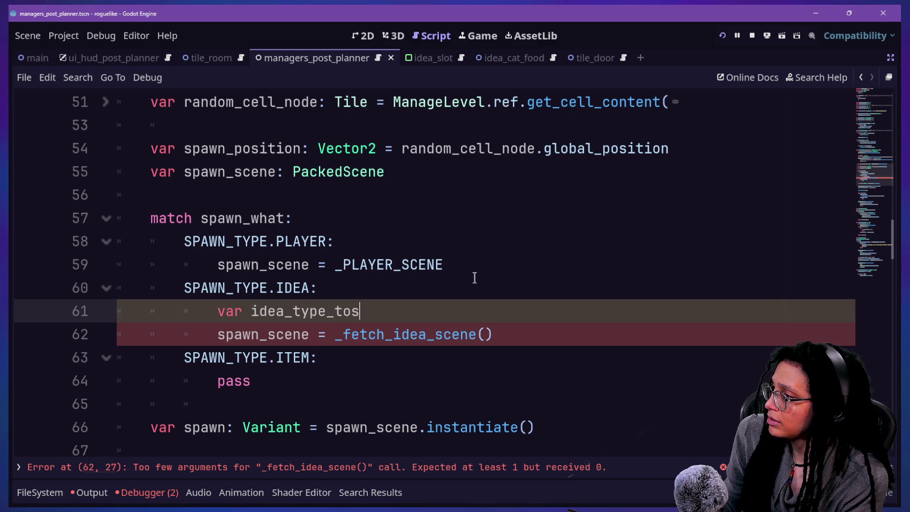
pyautogui.press('BackSpace')
pyautogui.write('_spaw')
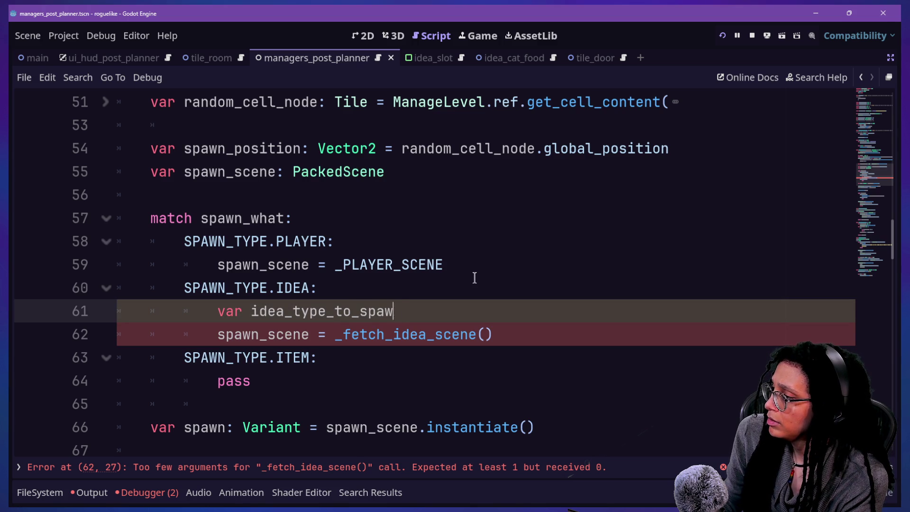
pyautogui.write('n: ManageI')
pyautogui.press('Return')
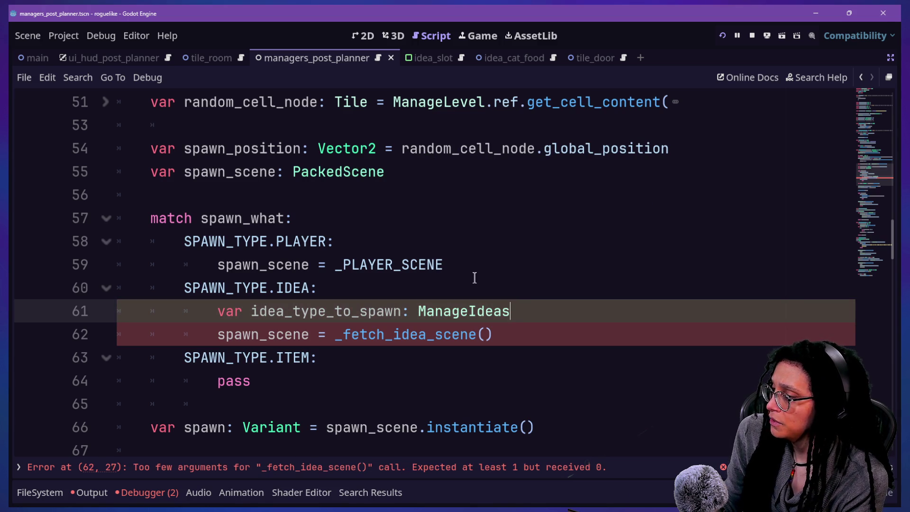
pyautogui.write(' =\\')
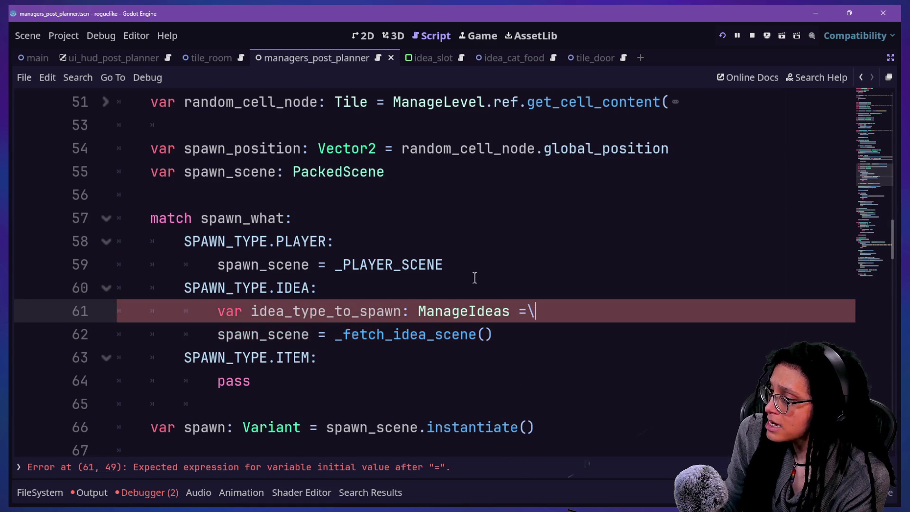
pyautogui.press('Return')
# Step: Assign _roll_idea_type() to idea_type_to_spawn on the continuation line
pyautogui.click(527, 311)
pyautogui.click(532, 326)
pyautogui.write('_fetch')
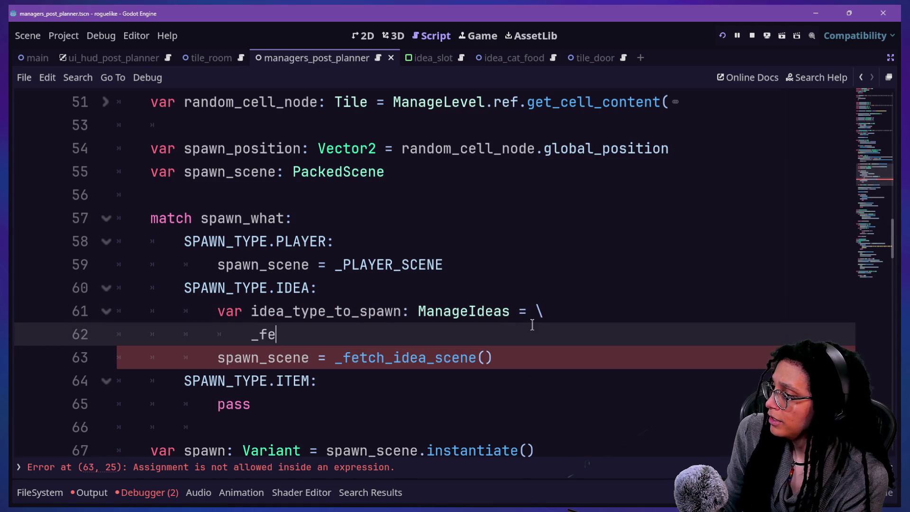
pyautogui.press('BackSpace')
pyautogui.press('BackSpace')
pyautogui.press('BackSpace')
pyautogui.press('BackSpace')
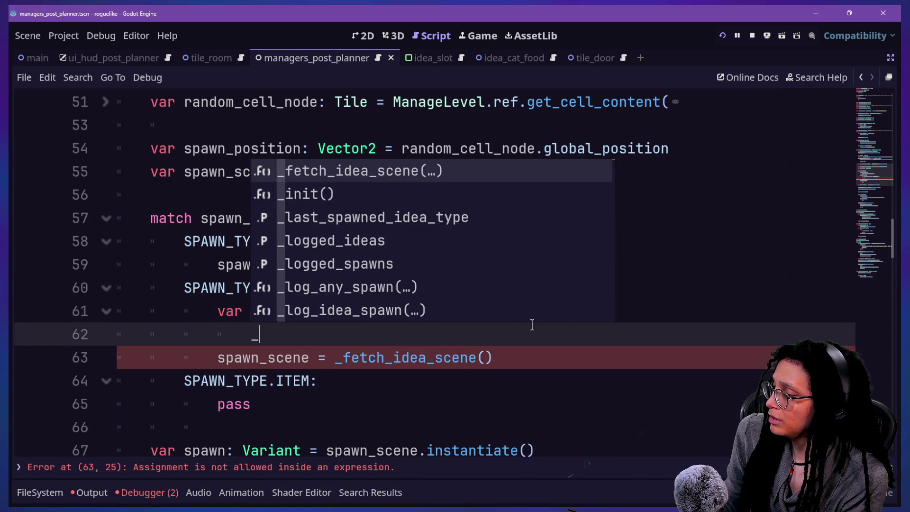
pyautogui.write('roll_idea_type()')
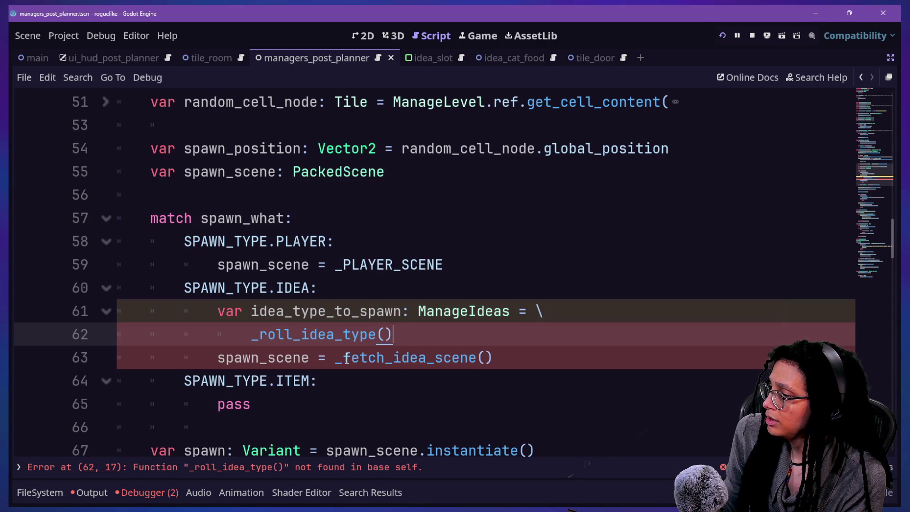
# Step: Pass idea_type_to_spawn as the argument of _fetch_idea_scene
pyautogui.click(486, 358)
pyautogui.write('idea')
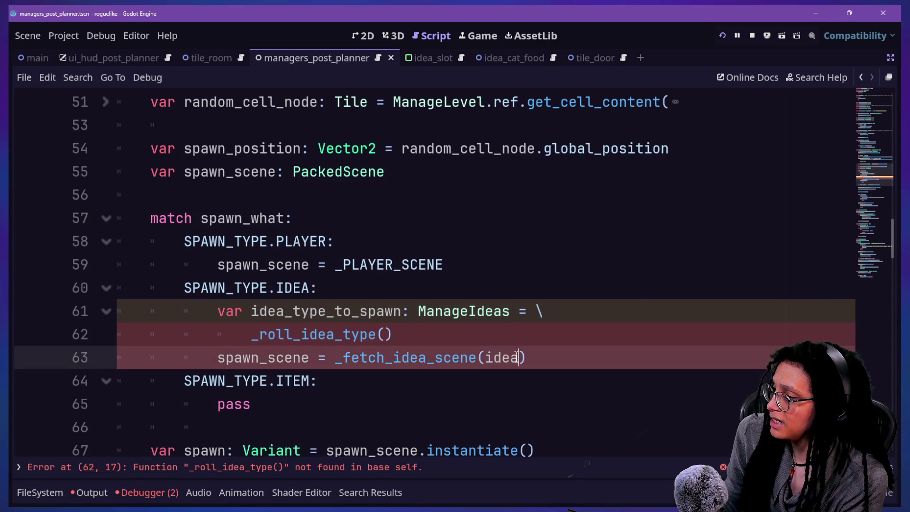
pyautogui.press('Return')
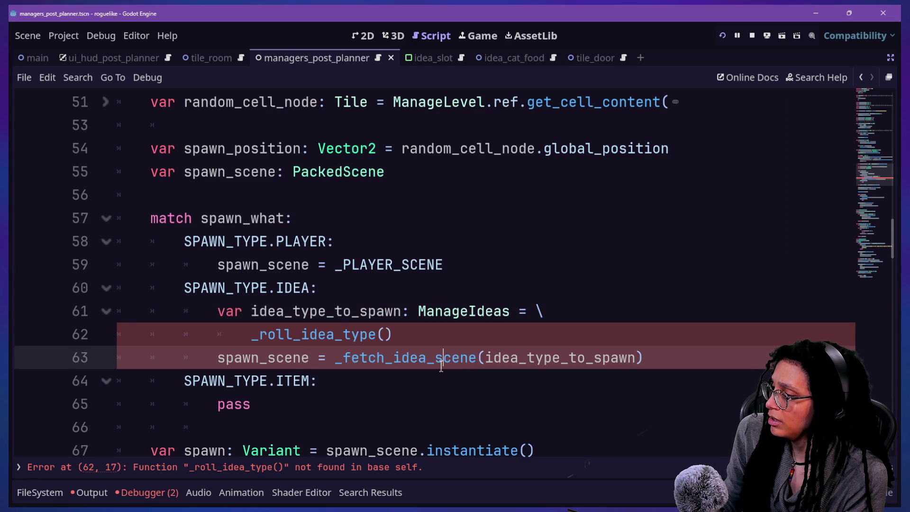
pyautogui.scroll(-2, 441, 365)
pyautogui.click(484, 288)
pyautogui.press('Return')
pyautogui.moveTo(228, 288); pyautogui.dragTo(217, 311)
# Step: Tidy the line breaks and indentation of the _fetch_idea_scene(idea_type_to_spawn) call
pyautogui.scroll(-2, 292, 266)
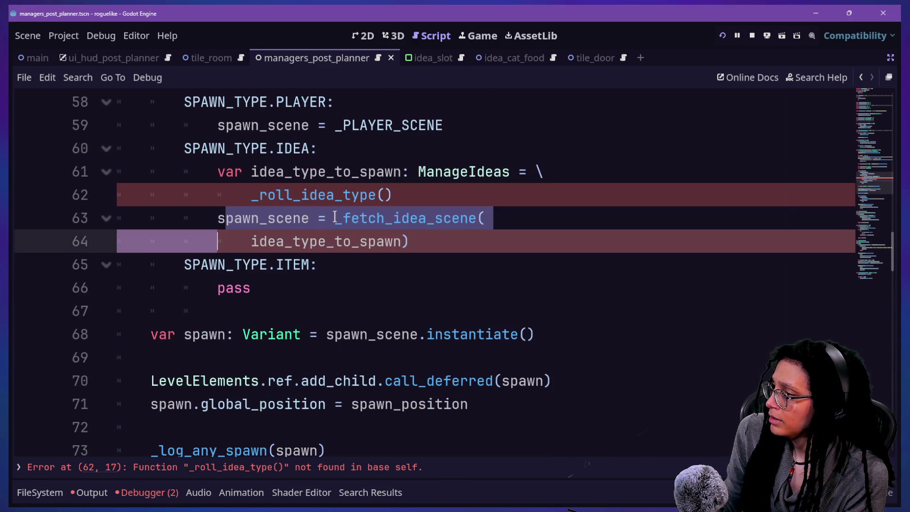
pyautogui.click(335, 218)
pyautogui.write('\\')
pyautogui.press('Return')
pyautogui.press('Tab')
pyautogui.click(250, 264)
pyautogui.press('BackSpace')
pyautogui.press('BackSpace')
pyautogui.press('BackSpace')
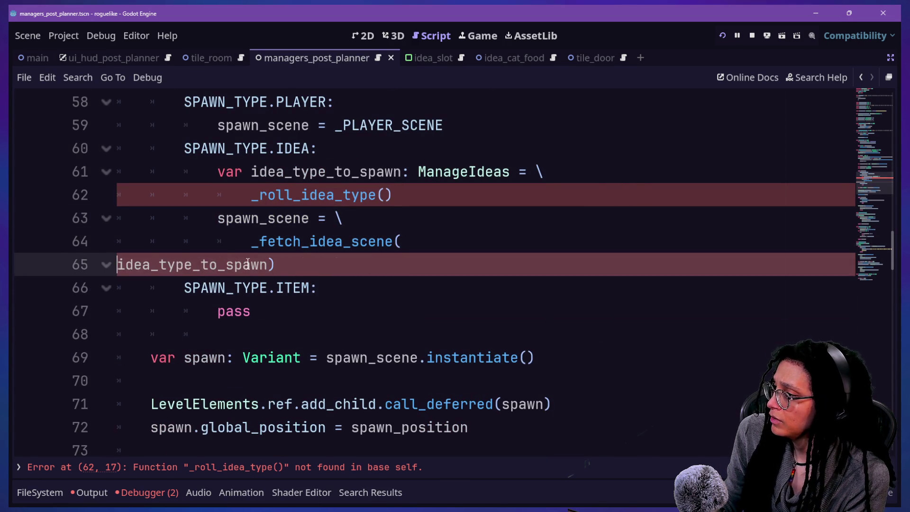
pyautogui.press('BackSpace')
pyautogui.click(344, 196)
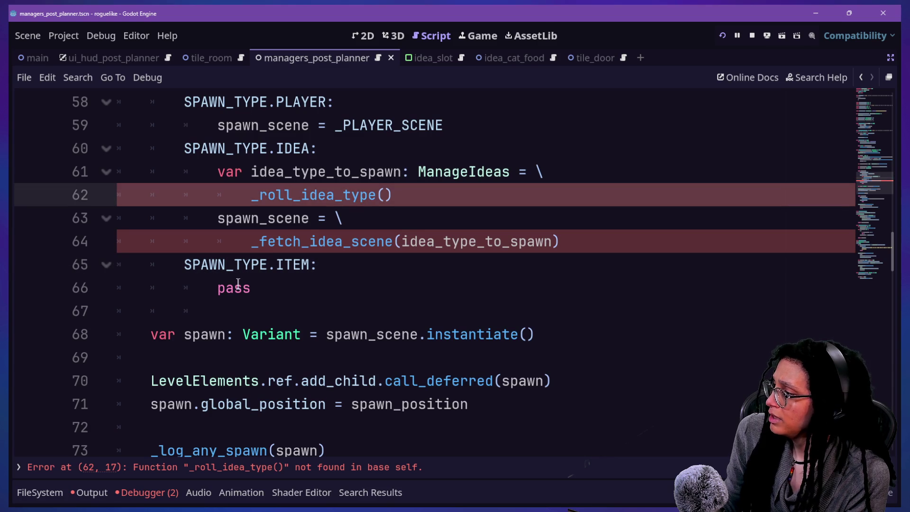
pyautogui.click(291, 289)
pyautogui.scroll(-5, 291, 292)
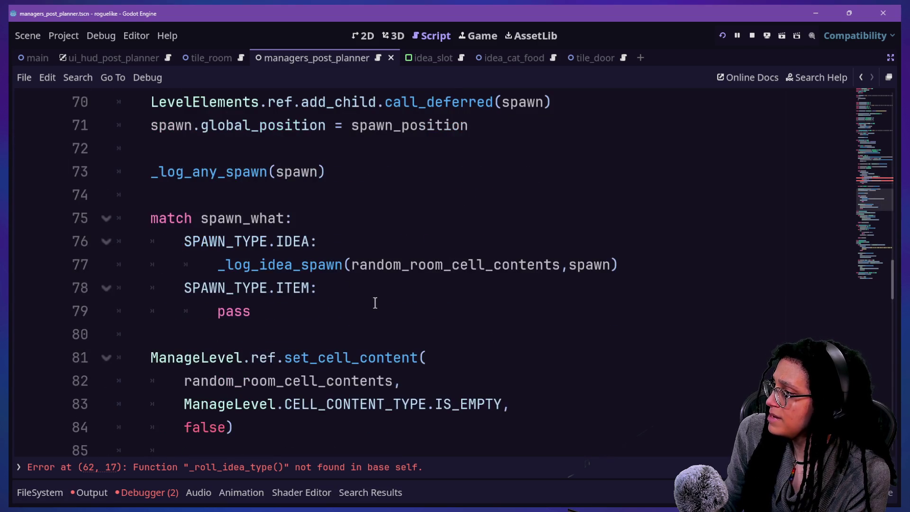
# Step: Add the header 'func _roll_idea_type() -> ManageIdeas.IDEA_TYPES:' below _fetch_idea_scene
pyautogui.scroll(-3, 375, 303)
pyautogui.click(358, 224)
pyautogui.press('Return')
pyautogui.press('Return')
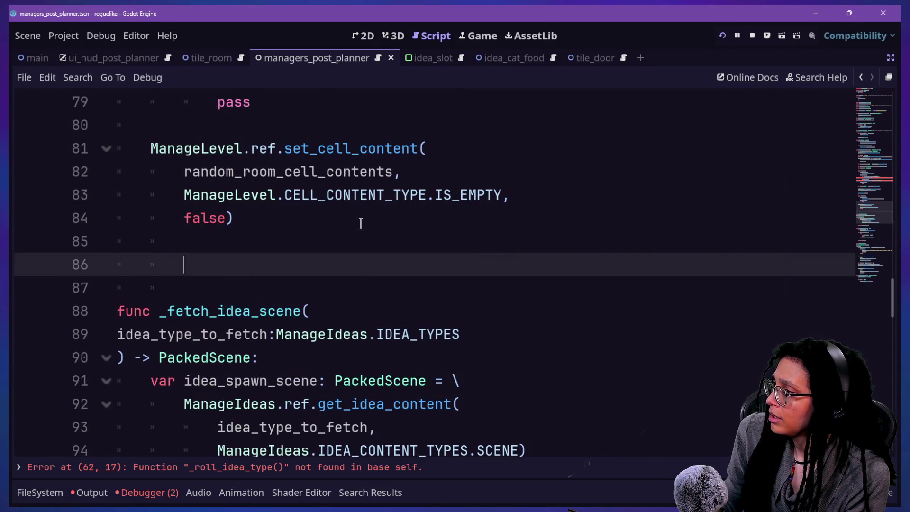
pyautogui.press('BackSpace')
pyautogui.press('BackSpace')
pyautogui.write('func ')
pyautogui.write('roll_idea_')
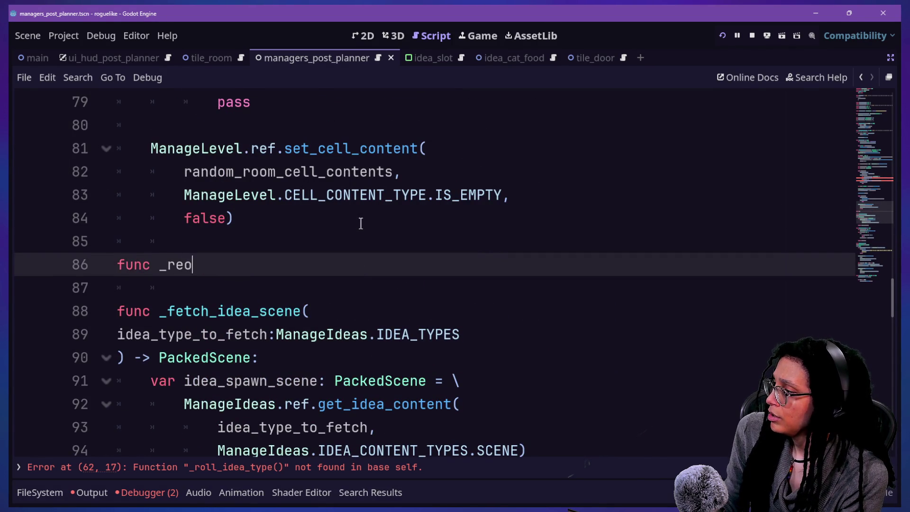
pyautogui.write('ty')
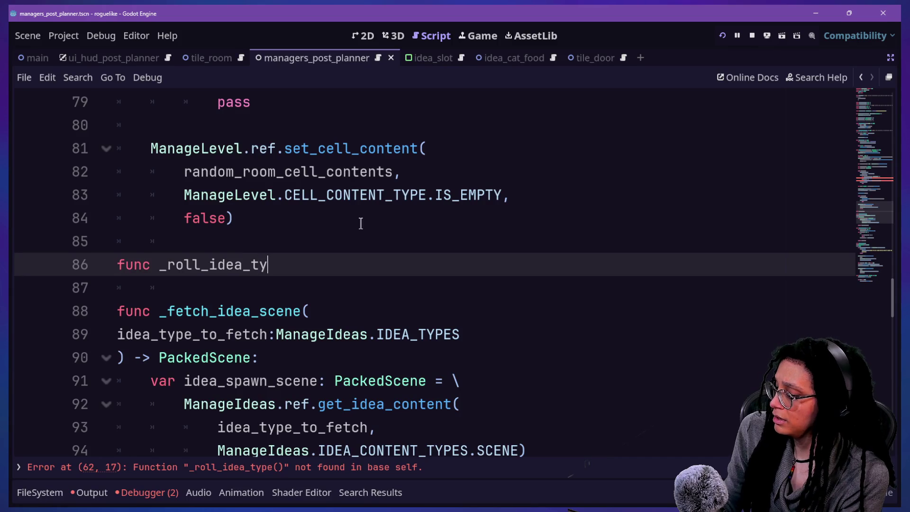
pyautogui.write('pe() -')
pyautogui.write('id')
pyautogui.press('BackSpace')
pyautogui.press('BackSpace')
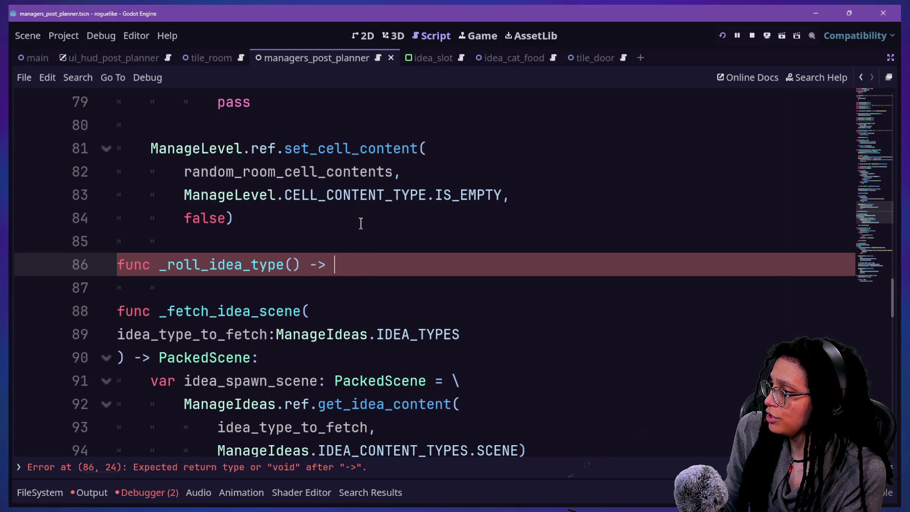
pyautogui.write('ManageIdeas')
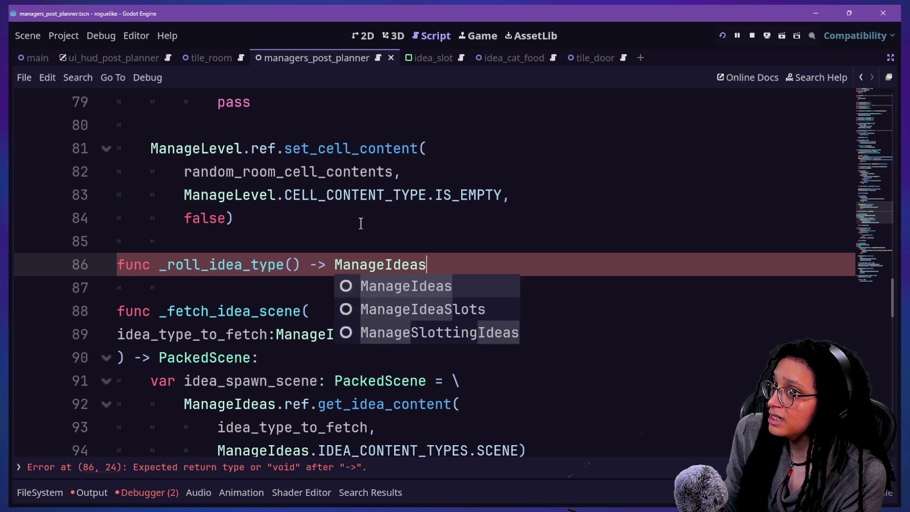
pyautogui.write('.IDEA')
pyautogui.press('Down')
pyautogui.press('Return')
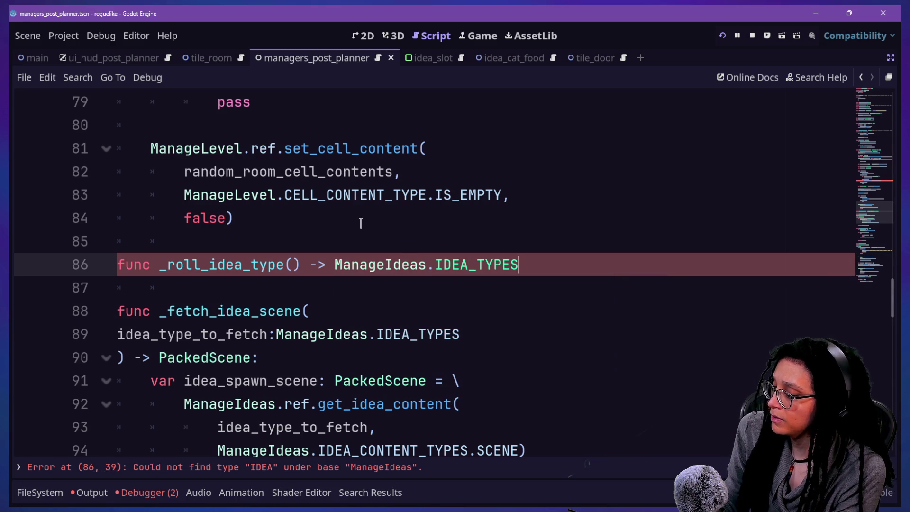
pyautogui.click(361, 224)
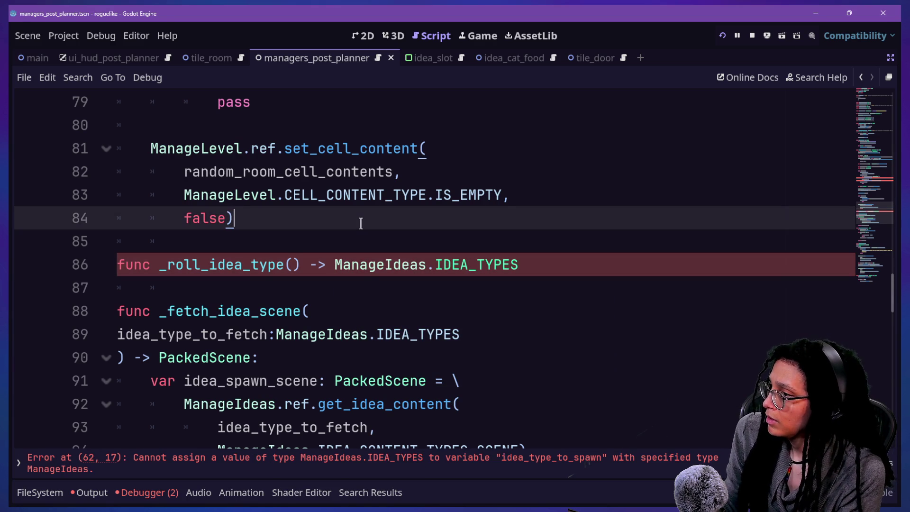
pyautogui.click(366, 235)
pyautogui.click(615, 263)
pyautogui.write("'")
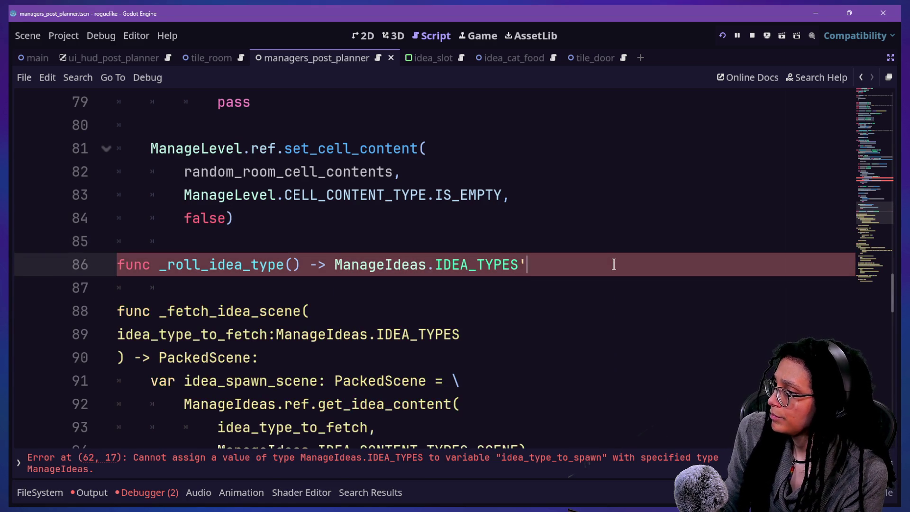
pyautogui.press('BackSpace')
pyautogui.write(':')
pyautogui.press('Return')
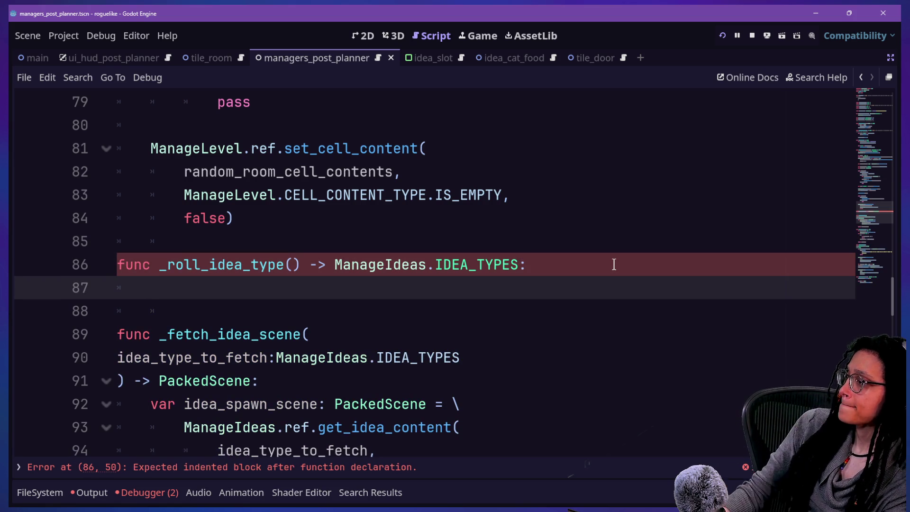
# Step: Paste the rarity roll and IDEA_TYPES cast code into the function body
pyautogui.hotkey('ctrl', 'v')
pyautogui.click(337, 290)
pyautogui.press('BackSpace')
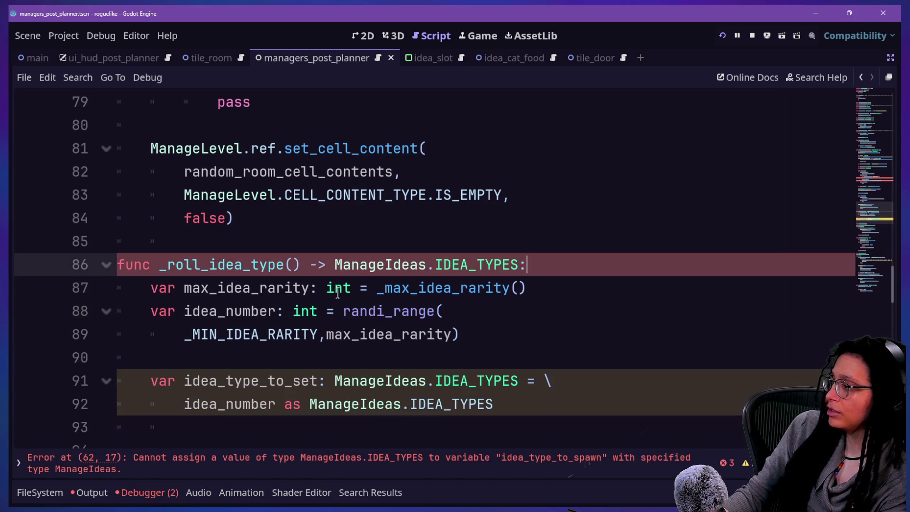
pyautogui.click(479, 381)
pyautogui.moveTo(198, 288); pyautogui.dragTo(435, 265)
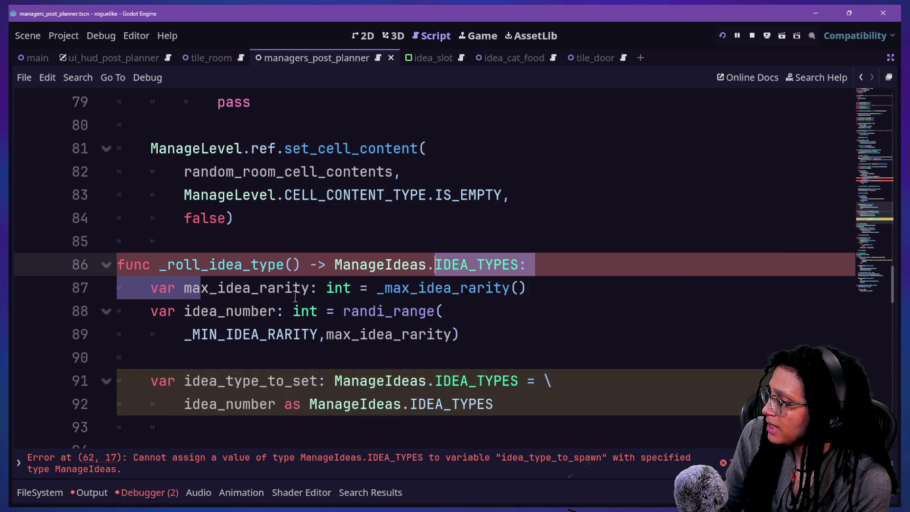
pyautogui.scroll(-1, 296, 297)
# Step: End the function with the line 'return rolled_type'
pyautogui.click(503, 348)
pyautogui.press('Return')
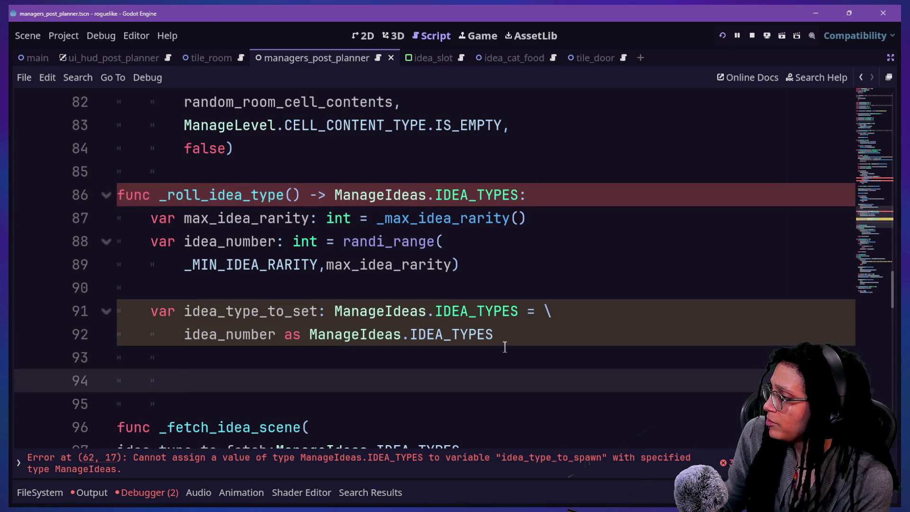
pyautogui.write('return idea_')
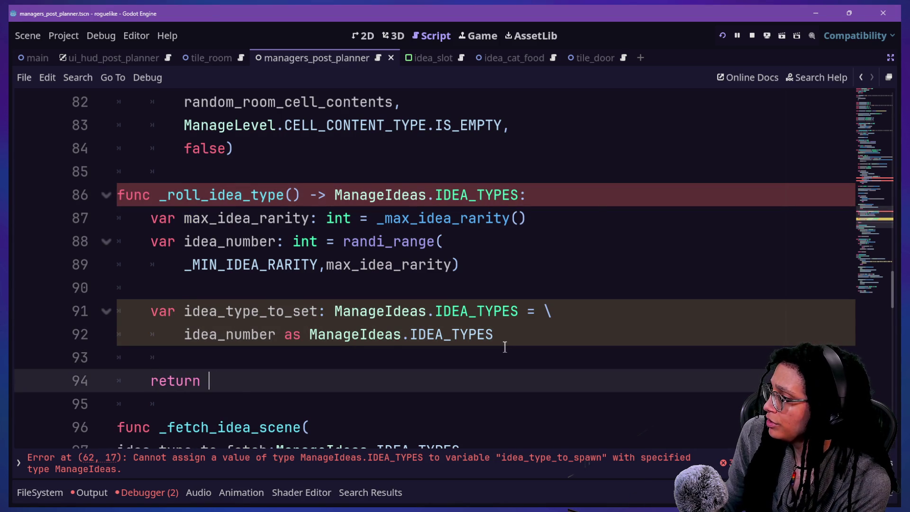
pyautogui.press('Down')
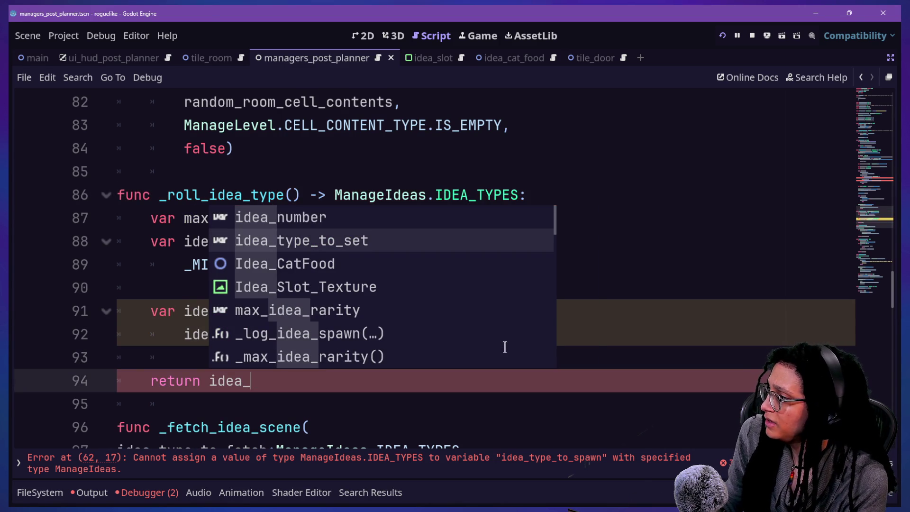
pyautogui.rightClick(505, 347)
pyautogui.click(274, 406)
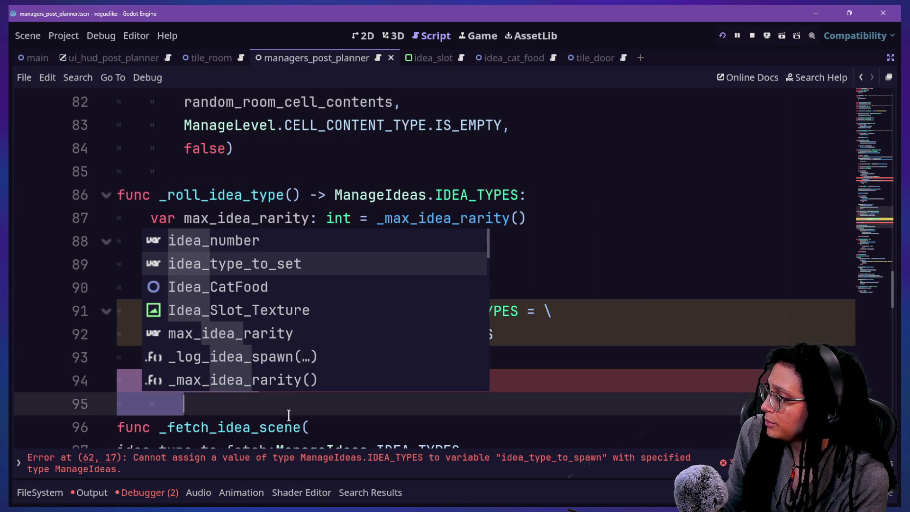
pyautogui.moveTo(209, 381); pyautogui.dragTo(254, 381)
pyautogui.write('rolled_type')
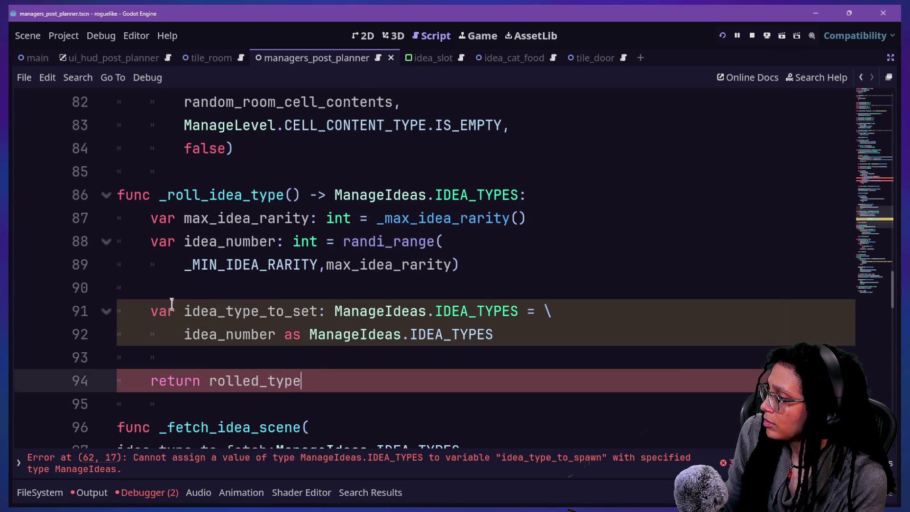
# Step: Rename the cast variable idea_type_to_set to rolled_type, then jump to the error on line 62
pyautogui.moveTo(186, 303); pyautogui.dragTo(317, 311)
pyautogui.write('rolled_type')
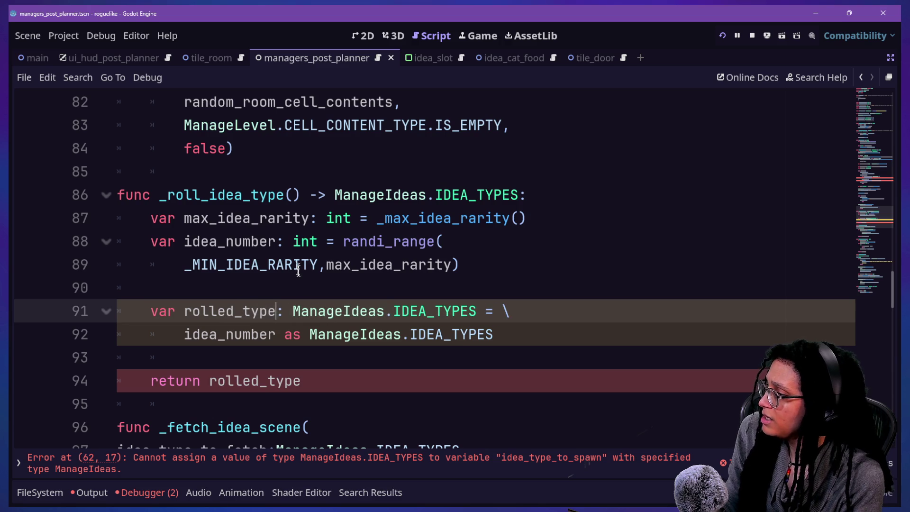
pyautogui.click(197, 295)
pyautogui.moveTo(328, 266); pyautogui.dragTo(260, 195)
pyautogui.click(354, 296)
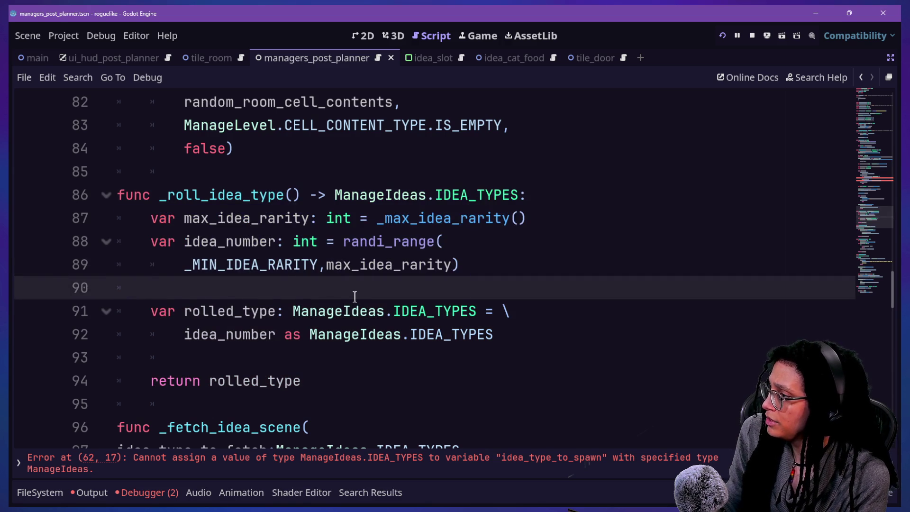
pyautogui.scroll(2, 355, 296)
pyautogui.click(407, 461)
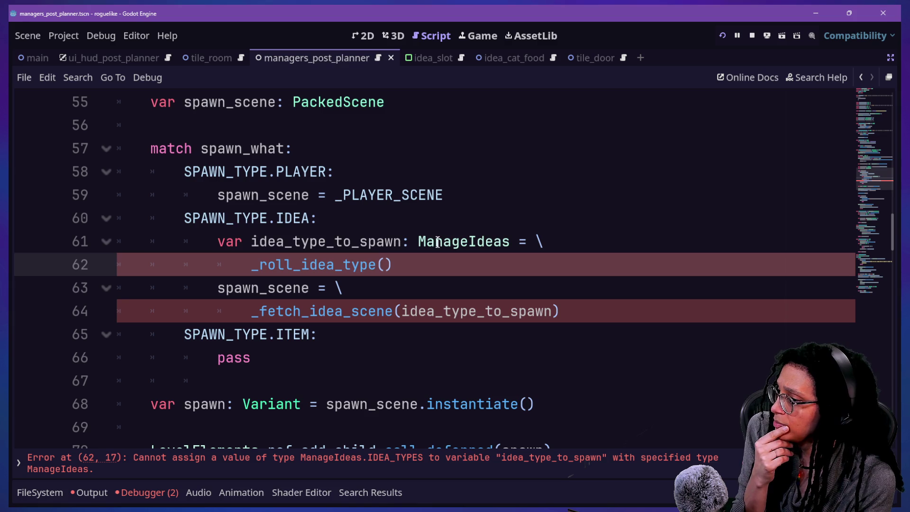
# Step: Type idea_type_to_spawn on line 61 as ManageIdeas.IDEA_TYPES and save the script
pyautogui.click(517, 243)
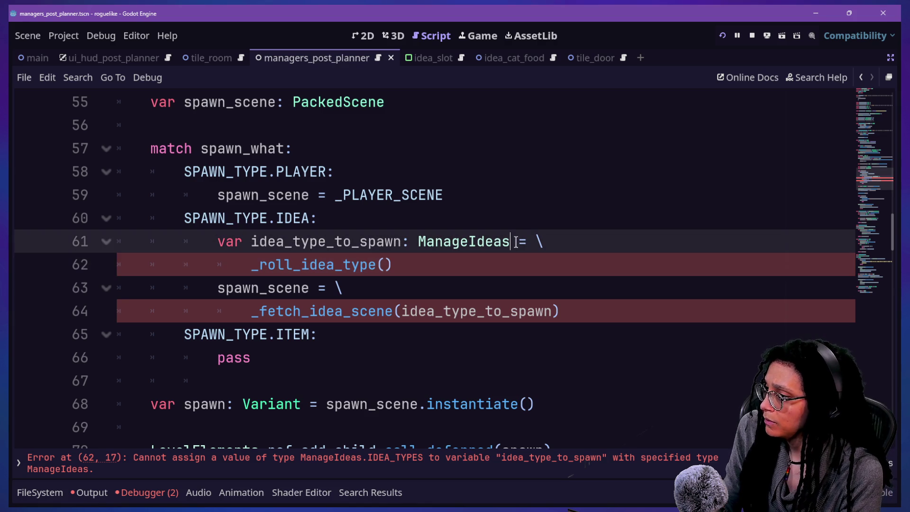
pyautogui.write('.Idea')
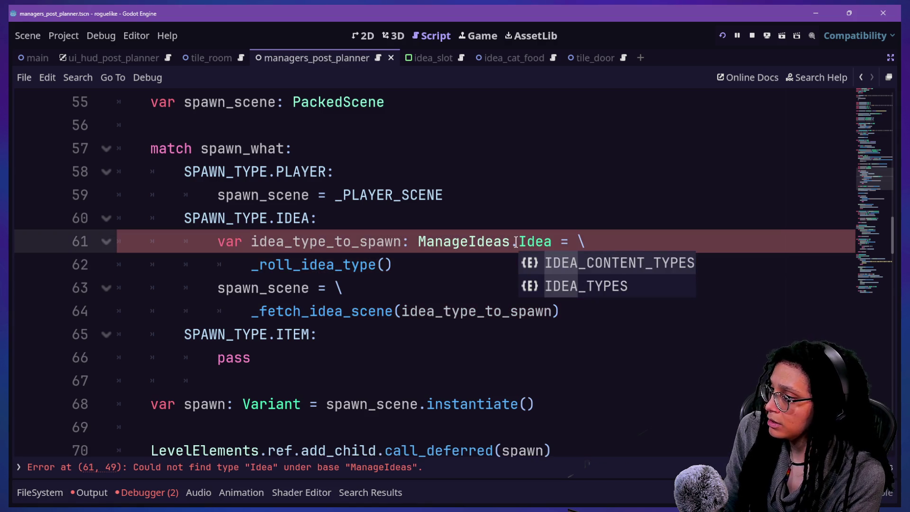
pyautogui.press('Return')
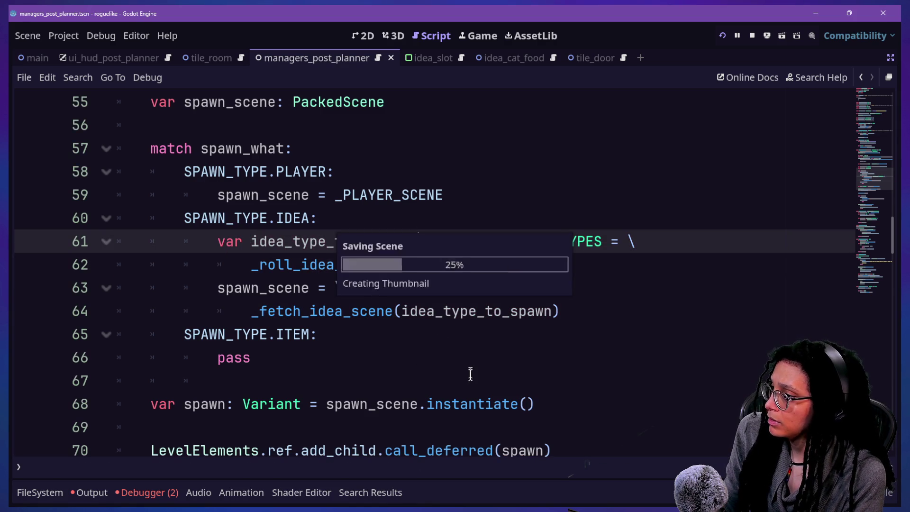
pyautogui.press('Down')
pyautogui.press('Down')
pyautogui.press('Down')
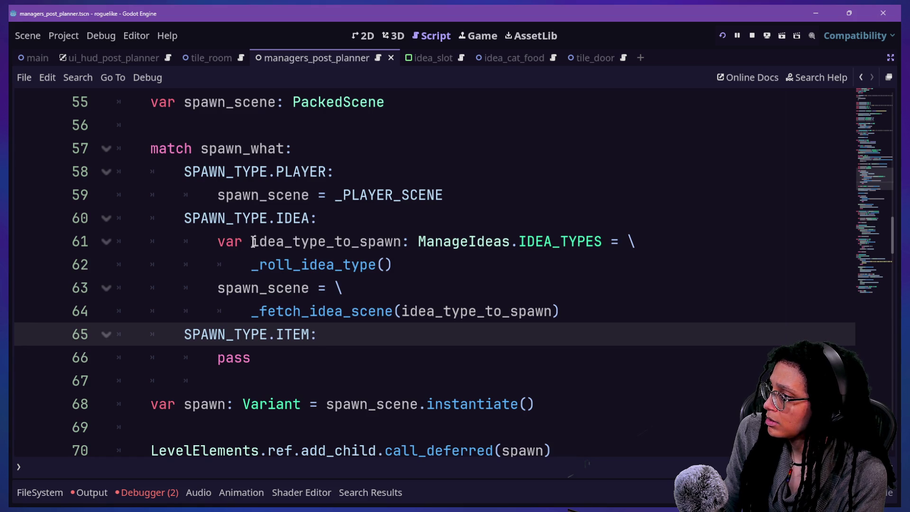
# Step: Scroll through the spawn code to review the updated IDEA branch
pyautogui.scroll(-3, 262, 309)
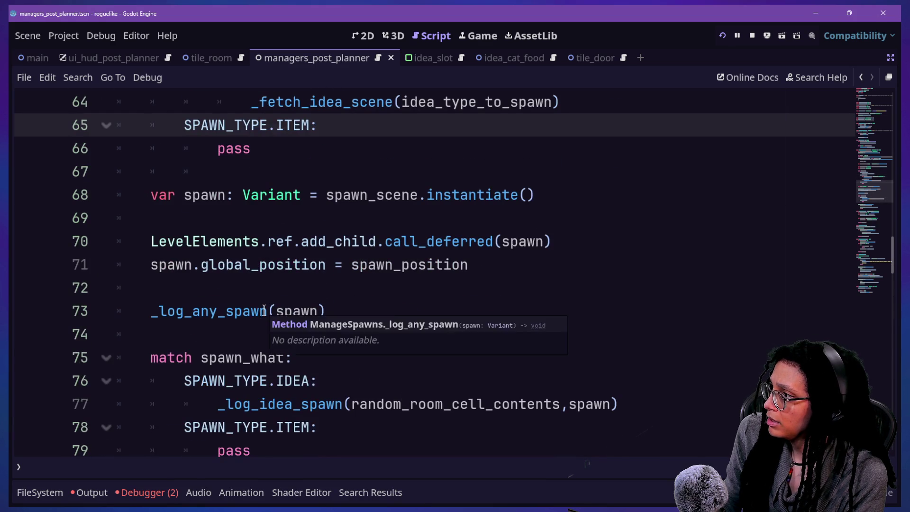
pyautogui.scroll(2, 264, 311)
pyautogui.click(265, 249)
pyautogui.click(493, 241)
pyautogui.scroll(-1, 299, 346)
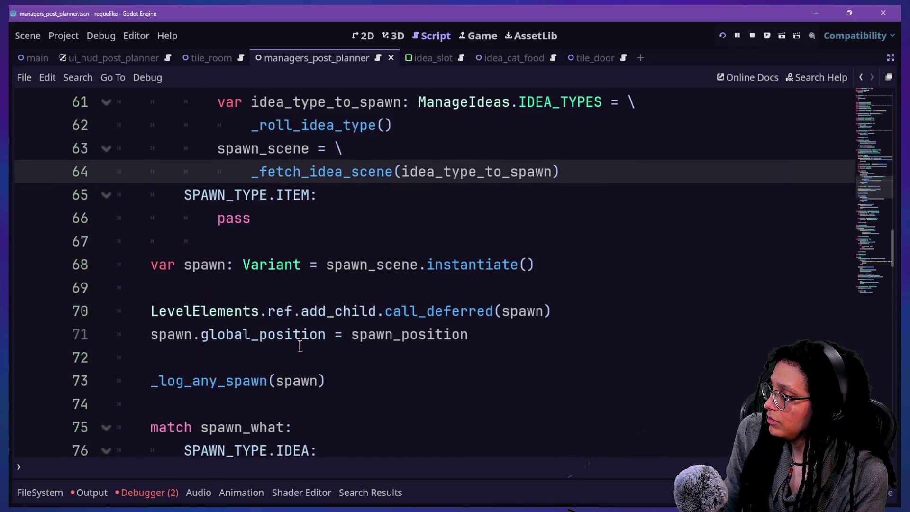
pyautogui.scroll(1, 300, 346)
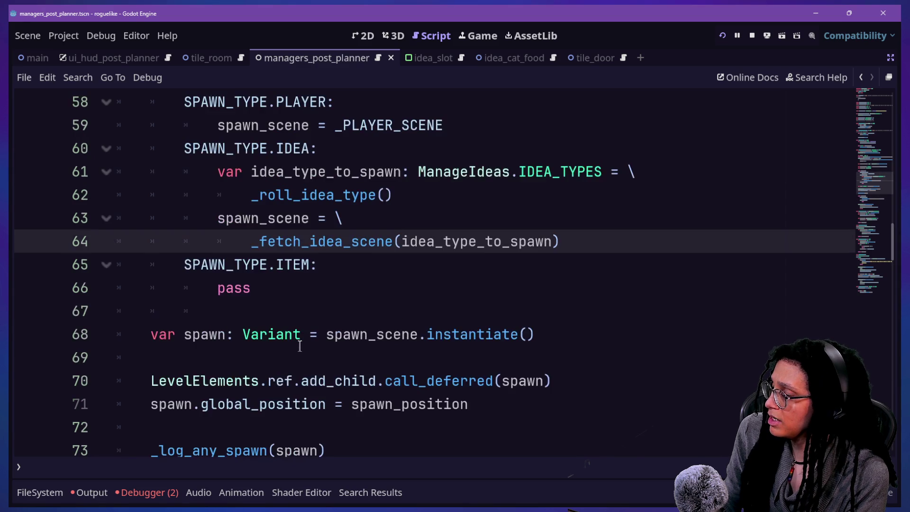
pyautogui.scroll(-8, 300, 346)
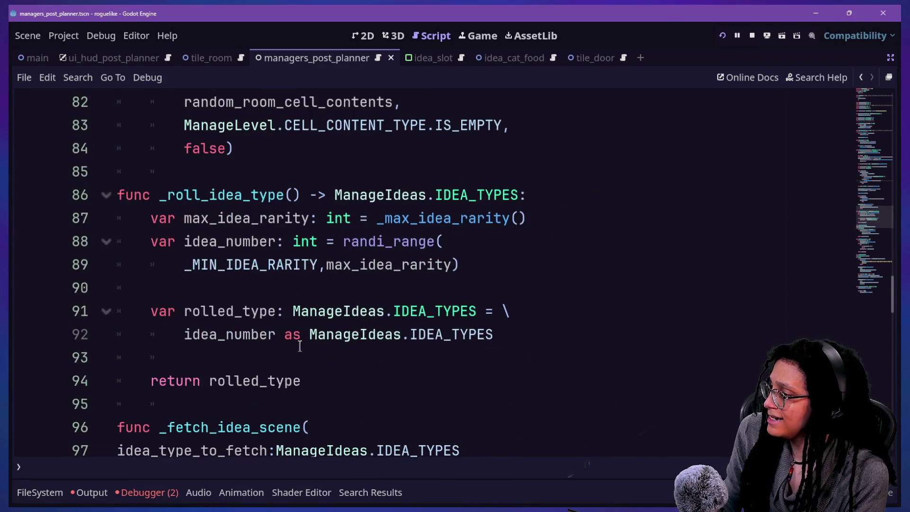
pyautogui.scroll(9, 300, 346)
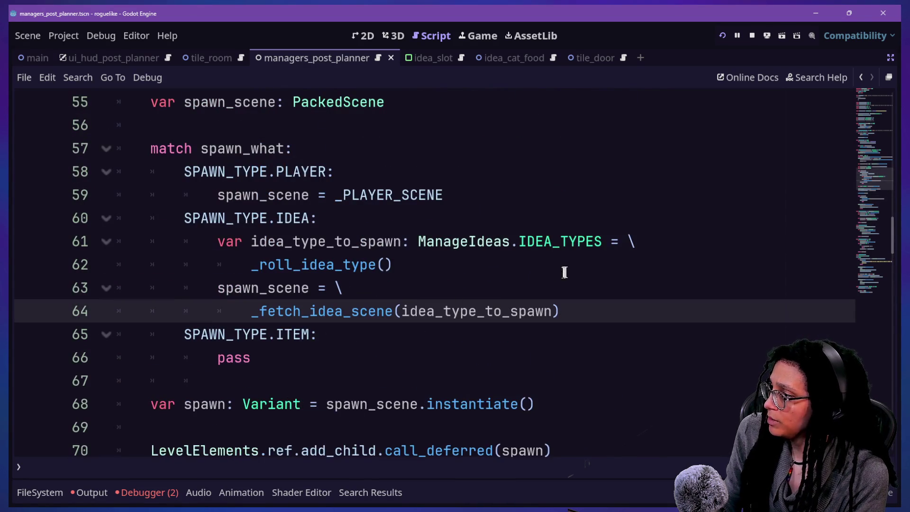
pyautogui.click(597, 259)
pyautogui.press('Return')
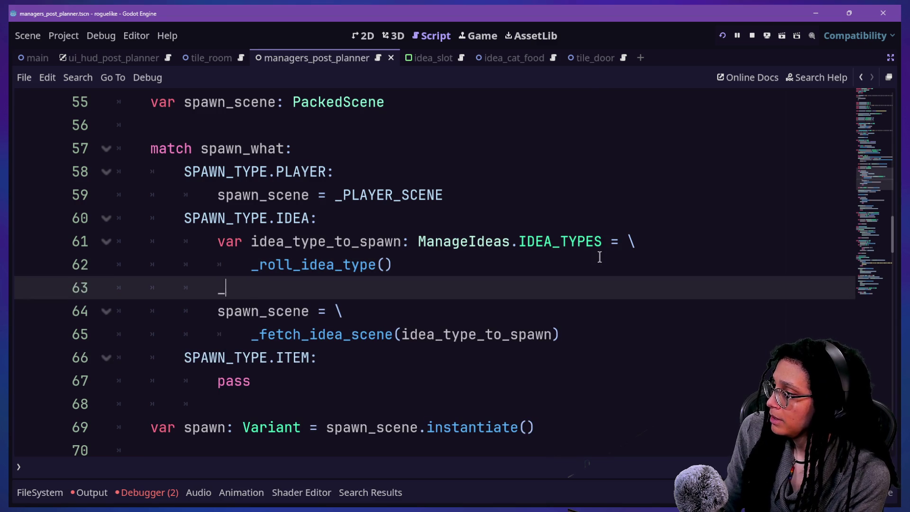
pyautogui.write('_la')
pyautogui.press('Return')
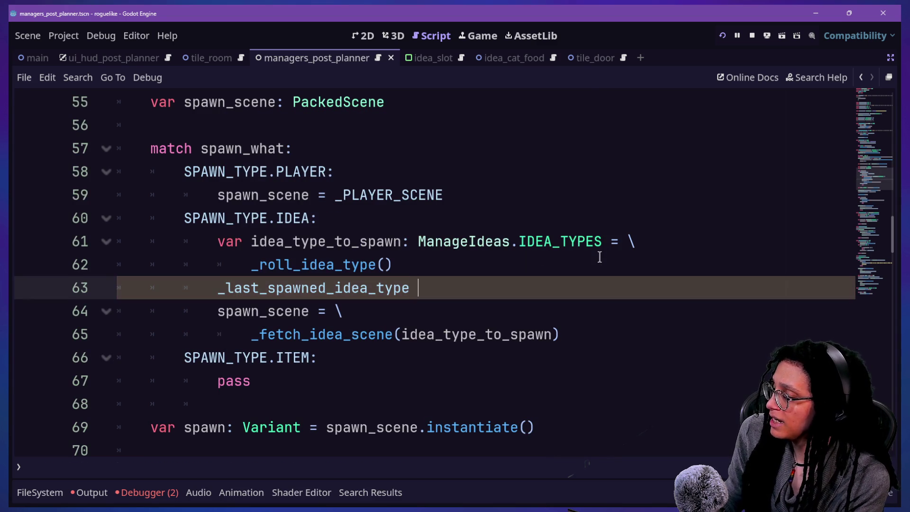
pyautogui.write('=')
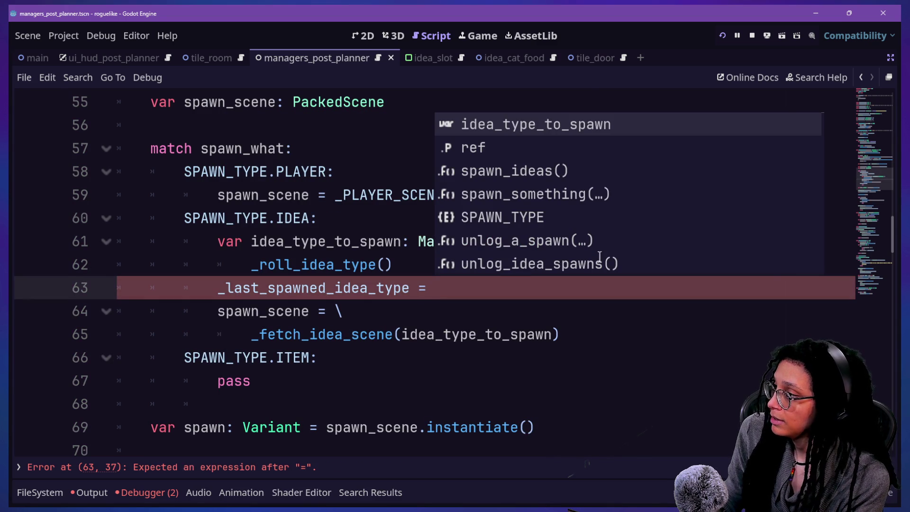
pyautogui.press('Down')
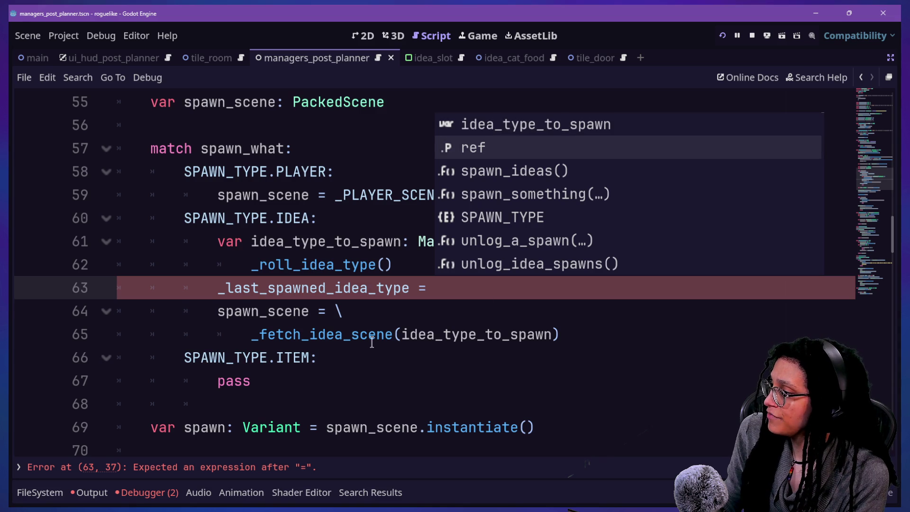
pyautogui.scroll(-3, 373, 340)
pyautogui.scroll(2, 372, 336)
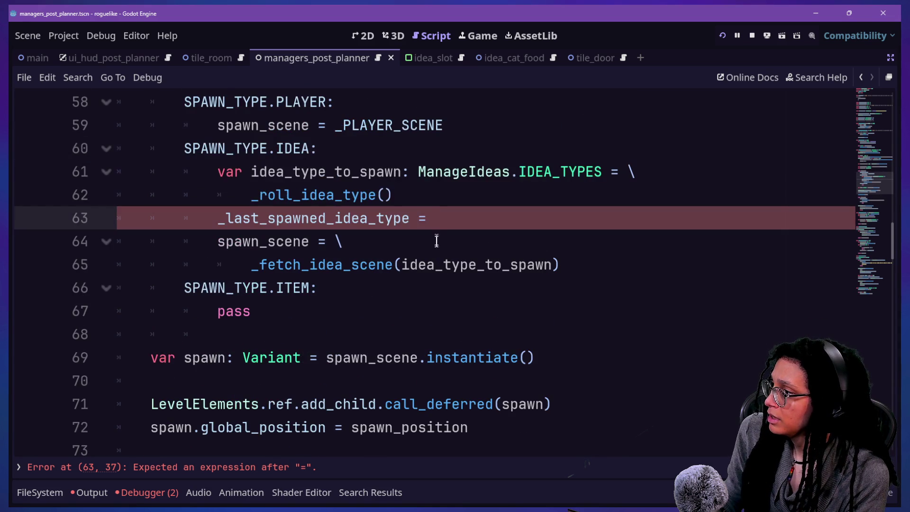
pyautogui.scroll(-3, 441, 219)
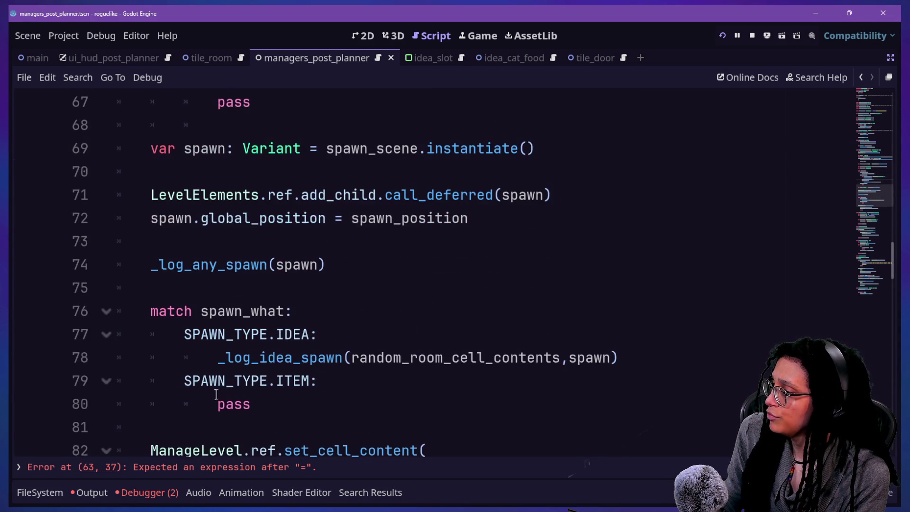
pyautogui.doubleClick(220, 358)
pyautogui.click(392, 357)
pyautogui.moveTo(392, 348)
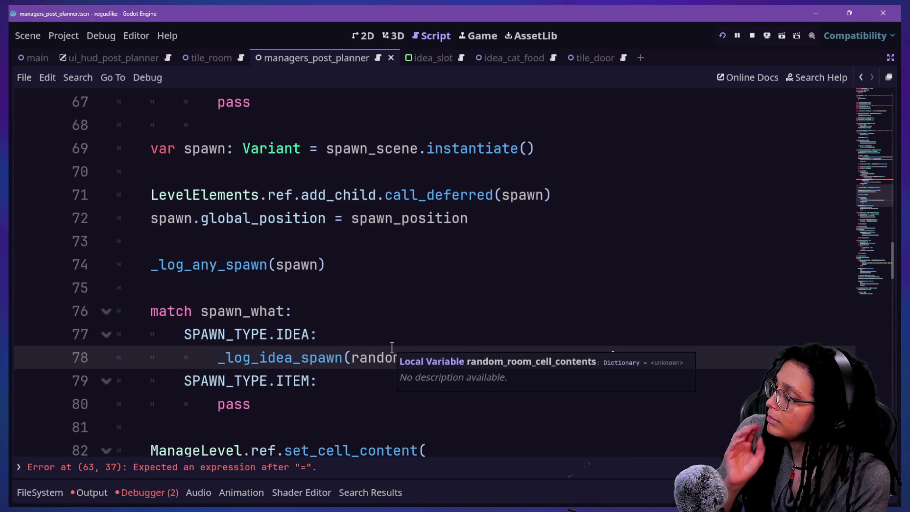
pyautogui.click(451, 312)
pyautogui.moveTo(203, 358); pyautogui.dragTo(332, 357)
pyautogui.scroll(-2, 333, 355)
pyautogui.scroll(7, 333, 356)
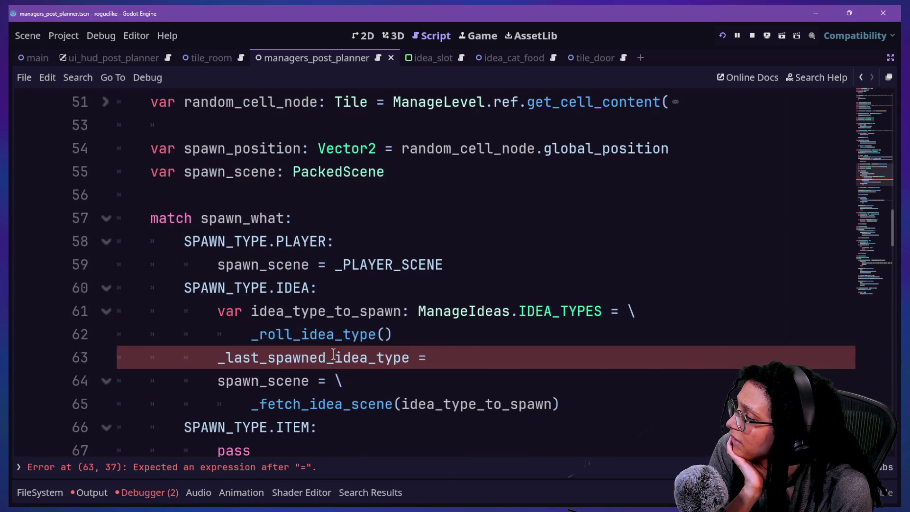
pyautogui.scroll(-2, 334, 355)
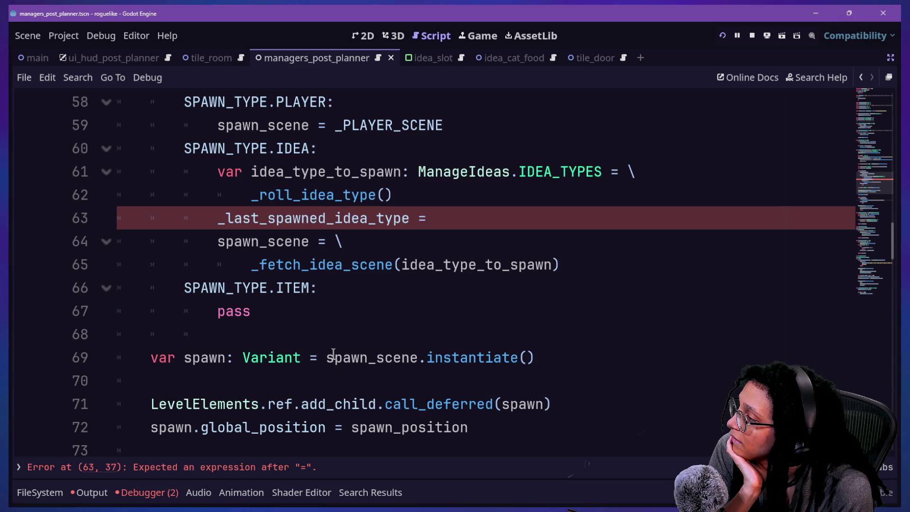
pyautogui.moveTo(243, 203)
pyautogui.mouseDown()
pyautogui.moveTo(265, 242)
pyautogui.moveTo(305, 265)
pyautogui.mouseUp()
pyautogui.scroll(-3, 305, 264)
pyautogui.scroll(3, 306, 275)
pyautogui.scroll(1, 307, 275)
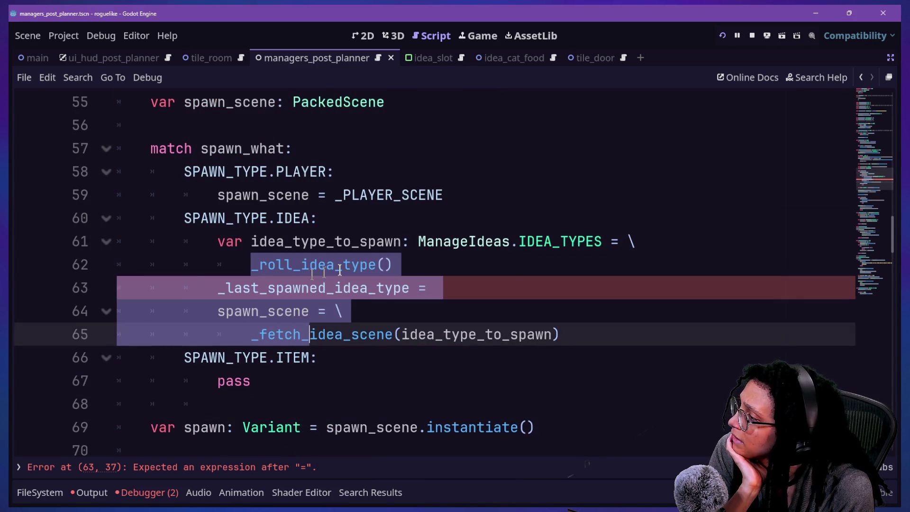
pyautogui.click(439, 264)
pyautogui.click(443, 280)
pyautogui.click(445, 275)
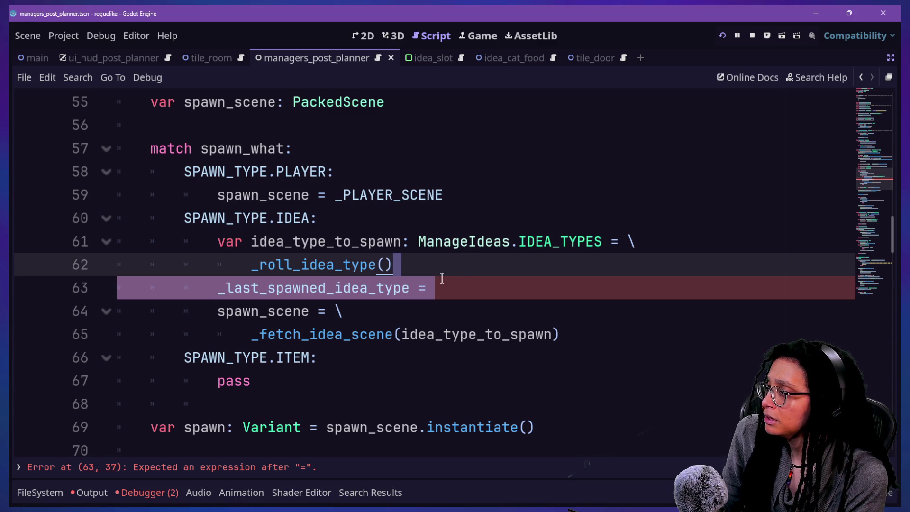
pyautogui.scroll(-2, 442, 278)
pyautogui.scroll(3, 442, 279)
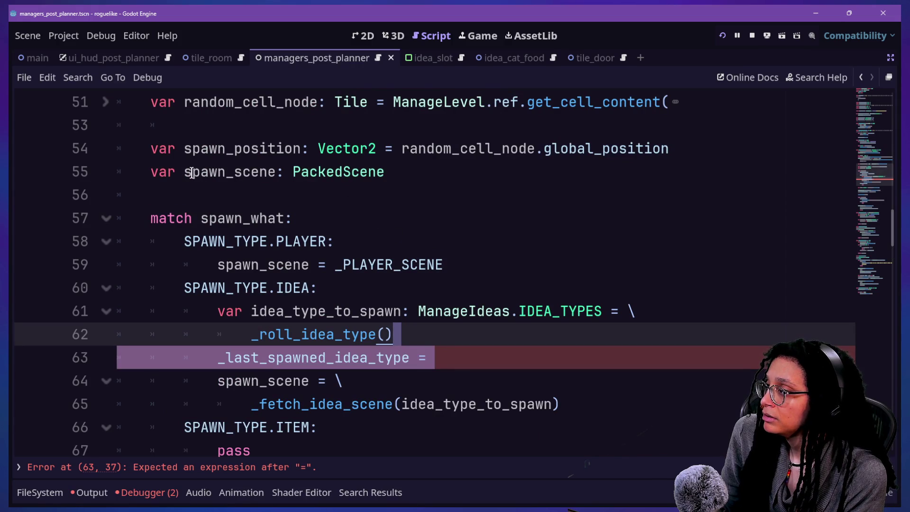
pyautogui.moveTo(185, 148); pyautogui.dragTo(431, 247)
pyautogui.click(431, 248)
pyautogui.click(236, 197)
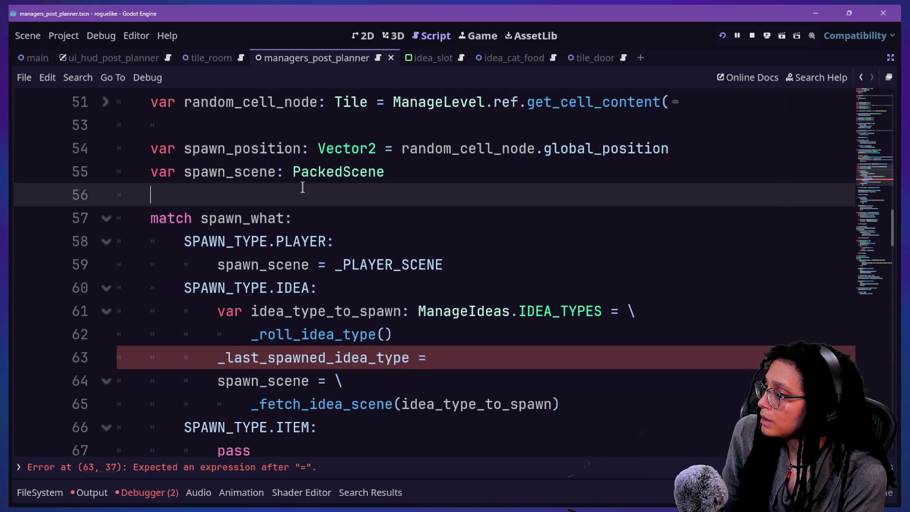
pyautogui.scroll(-2, 303, 187)
pyautogui.scroll(-3, 332, 189)
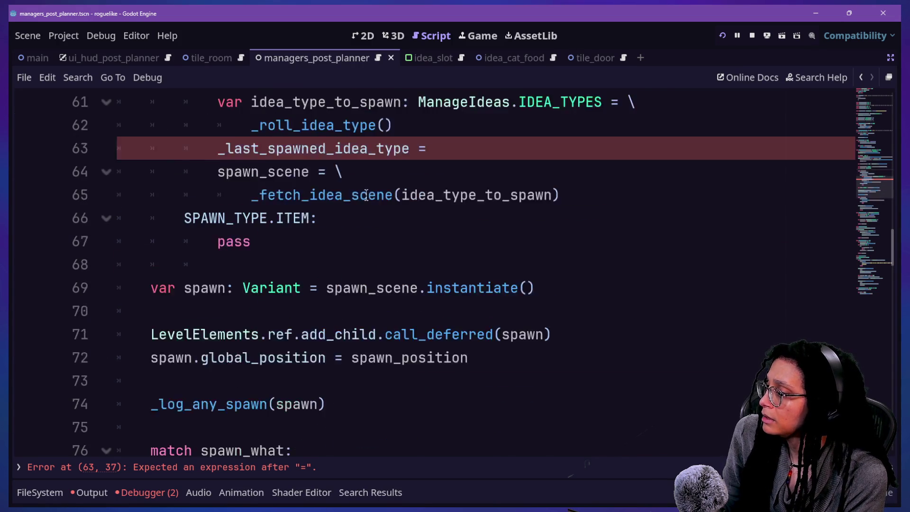
pyautogui.scroll(-3, 366, 195)
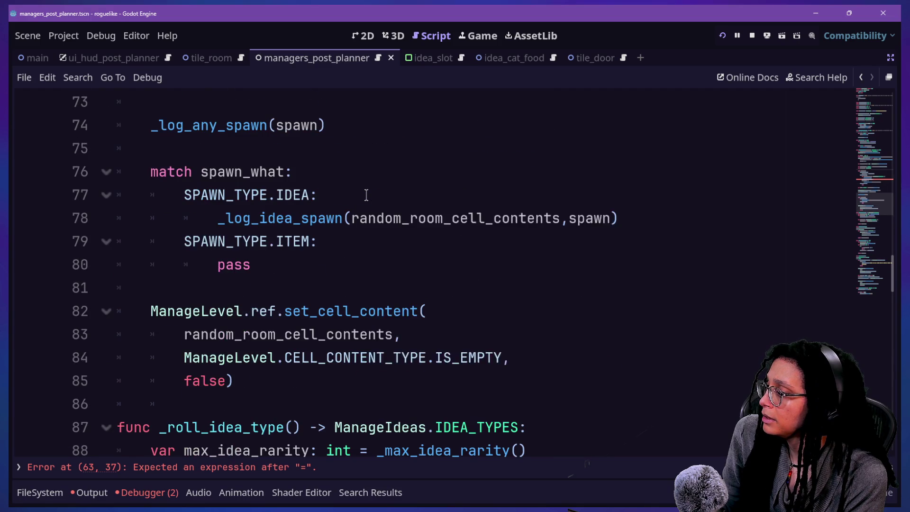
pyautogui.scroll(5, 366, 194)
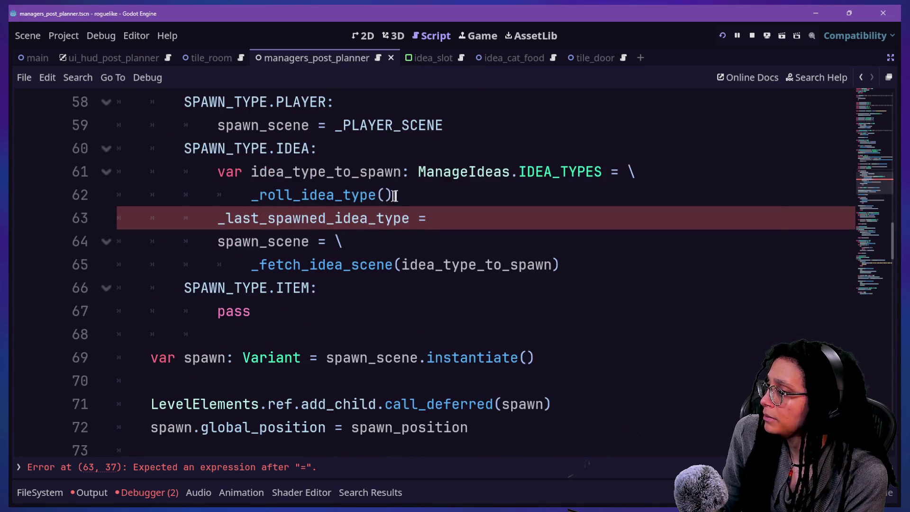
pyautogui.scroll(2, 396, 195)
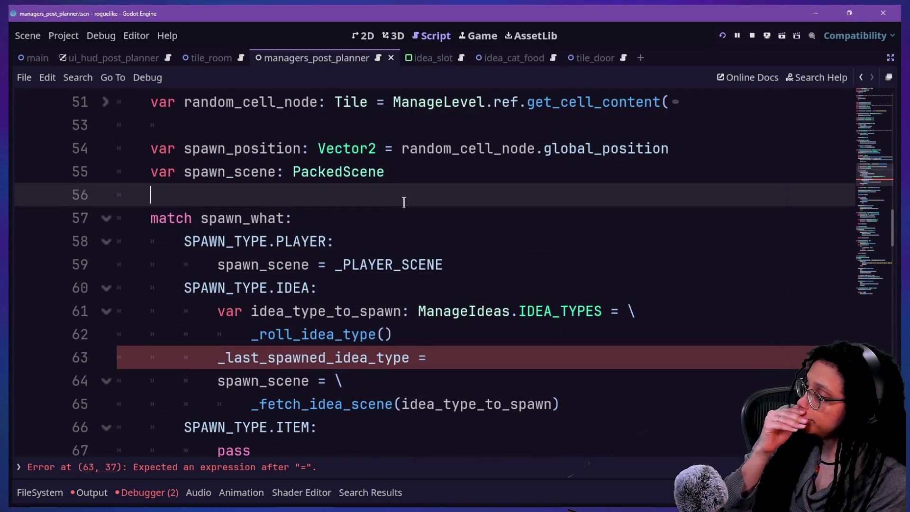
pyautogui.scroll(-1, 416, 208)
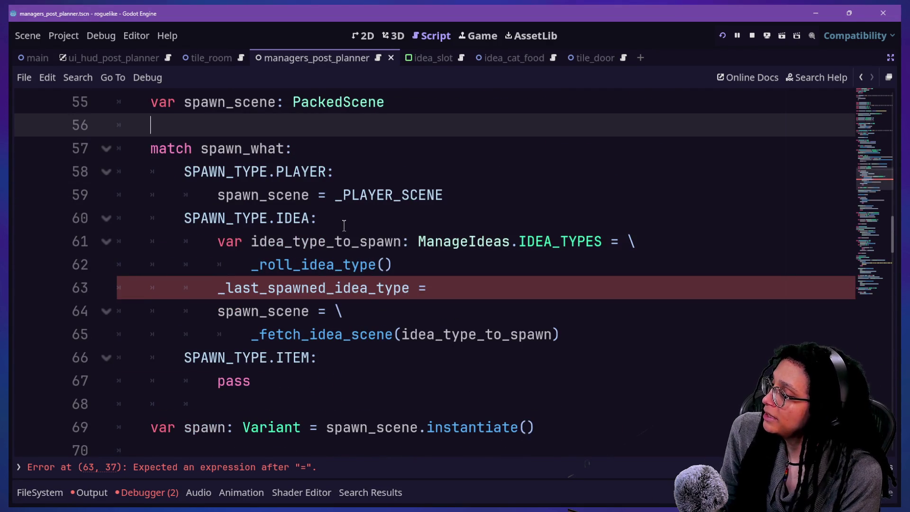
pyautogui.click(434, 287)
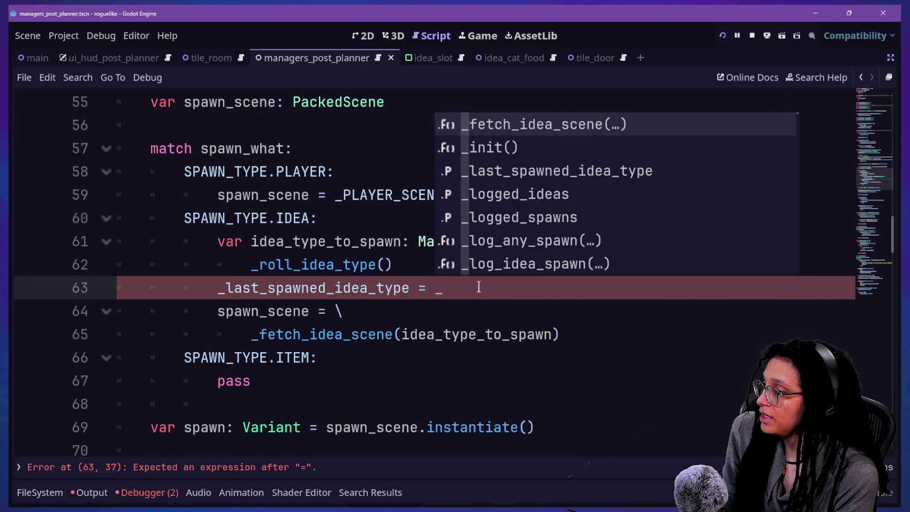
# Step: Complete line 63 as _last_spawned_idea_type = idea_type_to_spawn
pyautogui.write('idea_type')
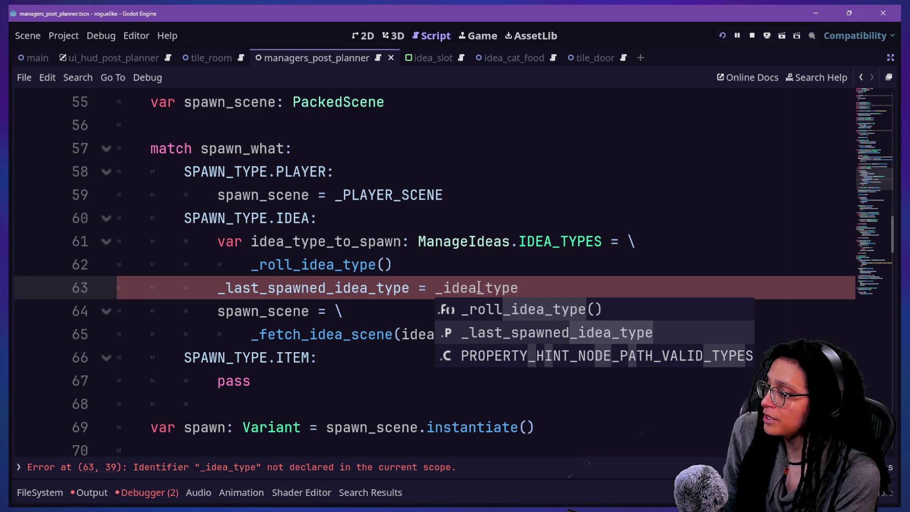
pyautogui.write('_to_spawn')
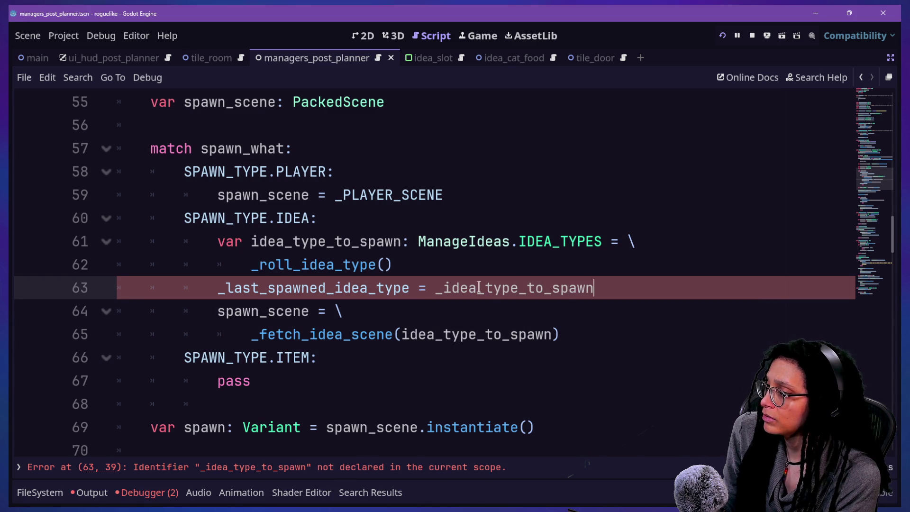
pyautogui.tripleClick(601, 284)
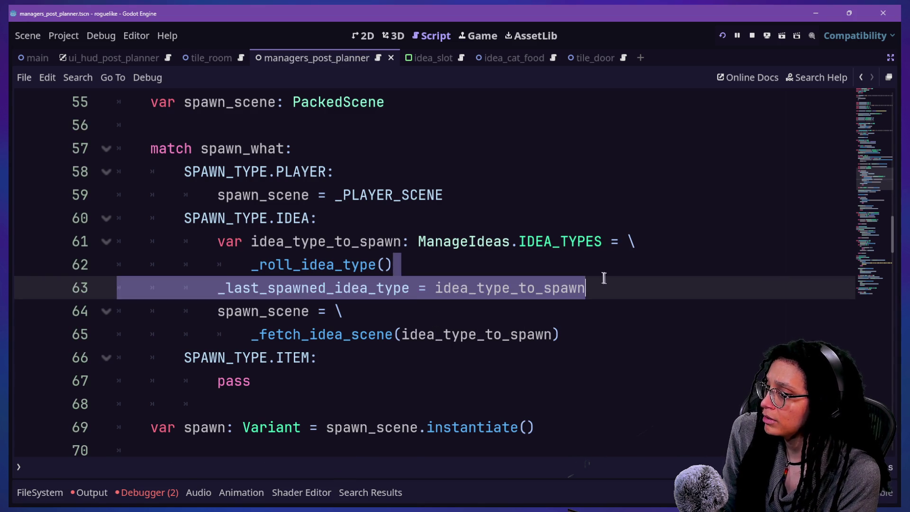
pyautogui.click(633, 282)
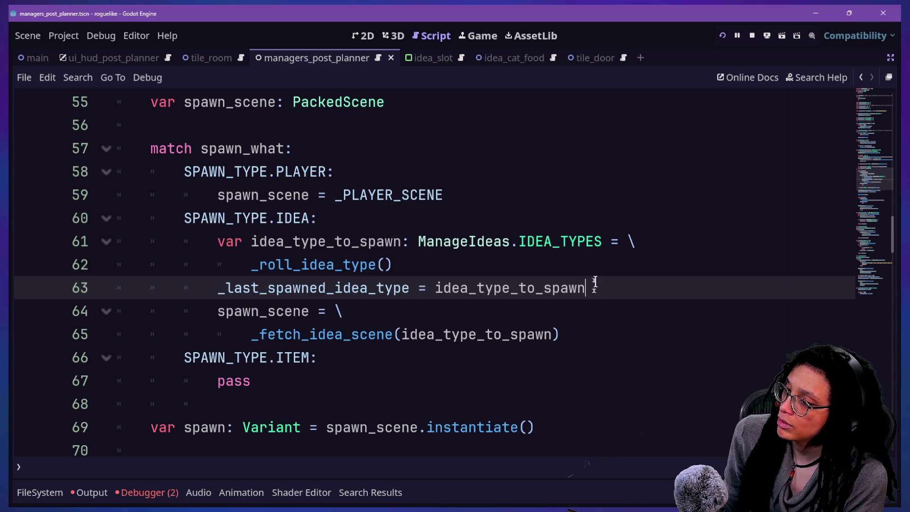
pyautogui.click(583, 317)
pyautogui.scroll(-1, 555, 329)
pyautogui.click(612, 218)
# Step: Insert blank lines between the IDEA branch statements and after the PLAYER branch, then run the game
pyautogui.press('Return')
pyautogui.click(596, 219)
pyautogui.click(587, 196)
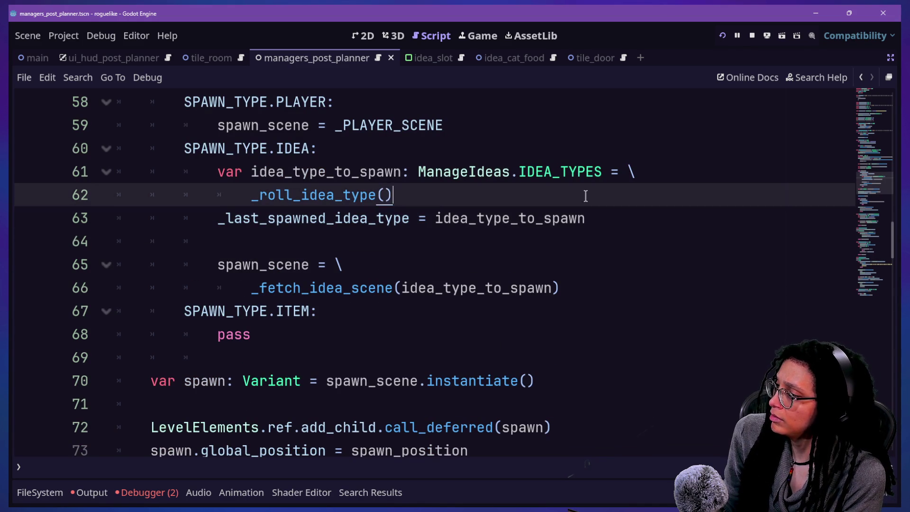
pyautogui.write('\\')
pyautogui.press('Return')
pyautogui.click(578, 309)
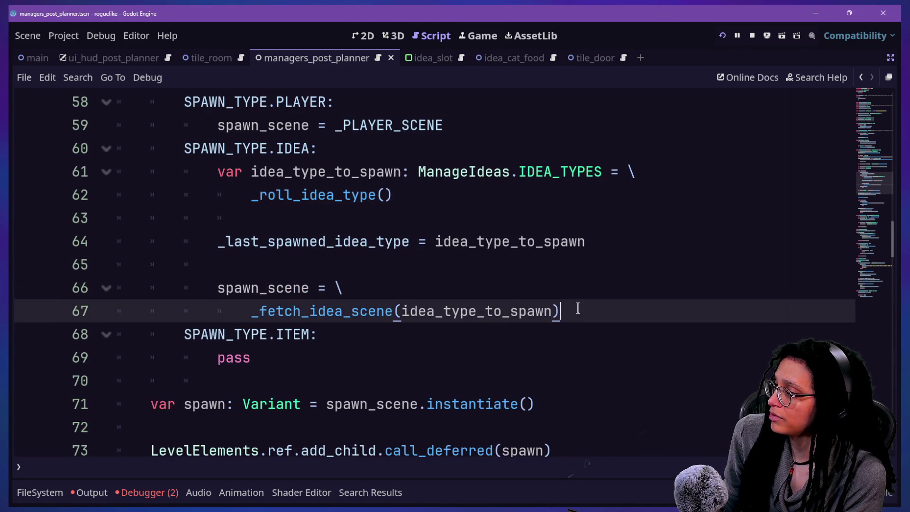
pyautogui.press('Return')
pyautogui.click(489, 127)
pyautogui.press('Return')
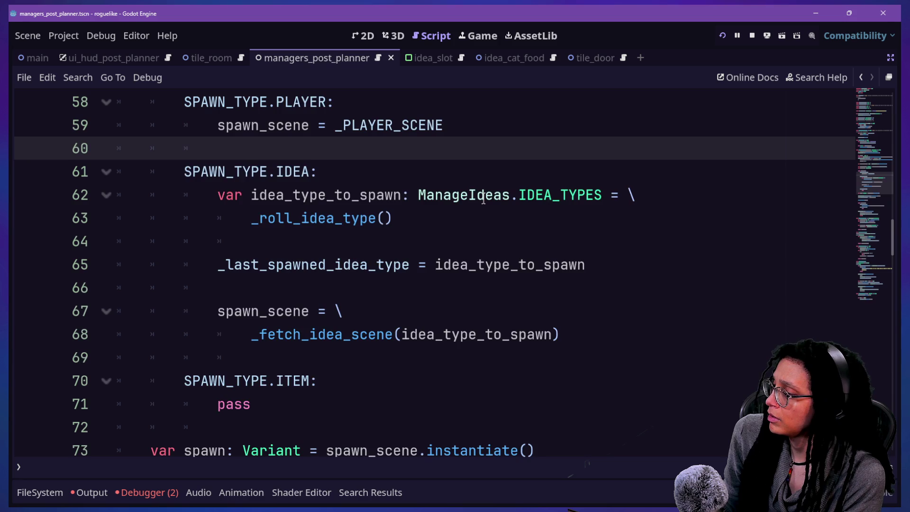
pyautogui.scroll(-1, 484, 201)
pyautogui.click(722, 37)
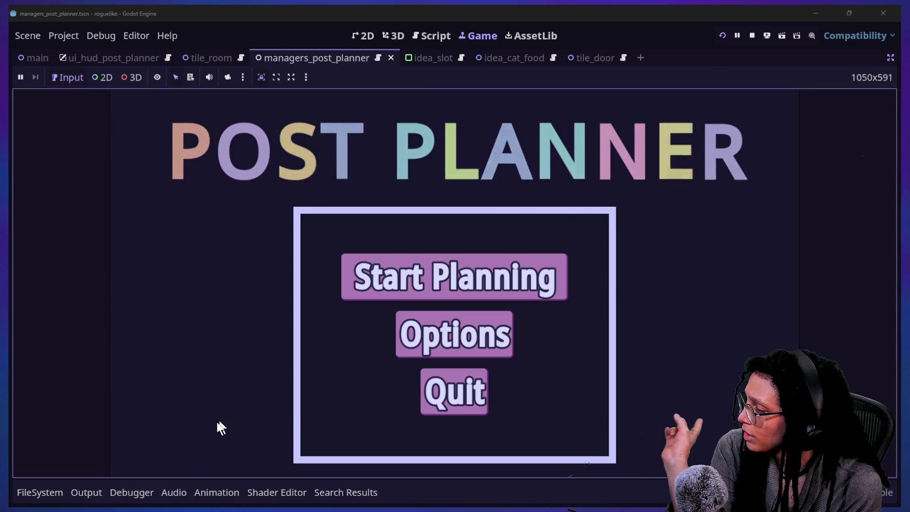
# Step: Choose Start Planning and a platform to enter the level, then toggle distraction-free mode
pyautogui.click(375, 280)
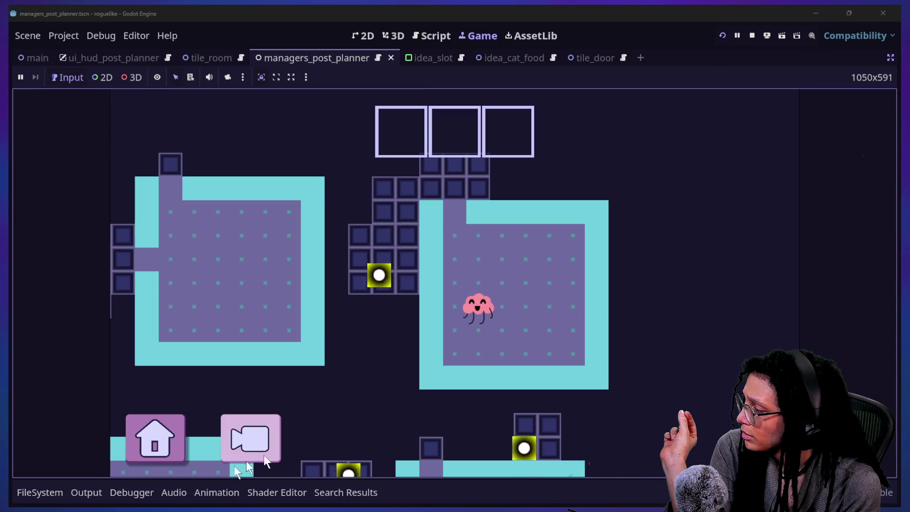
pyautogui.click(150, 491)
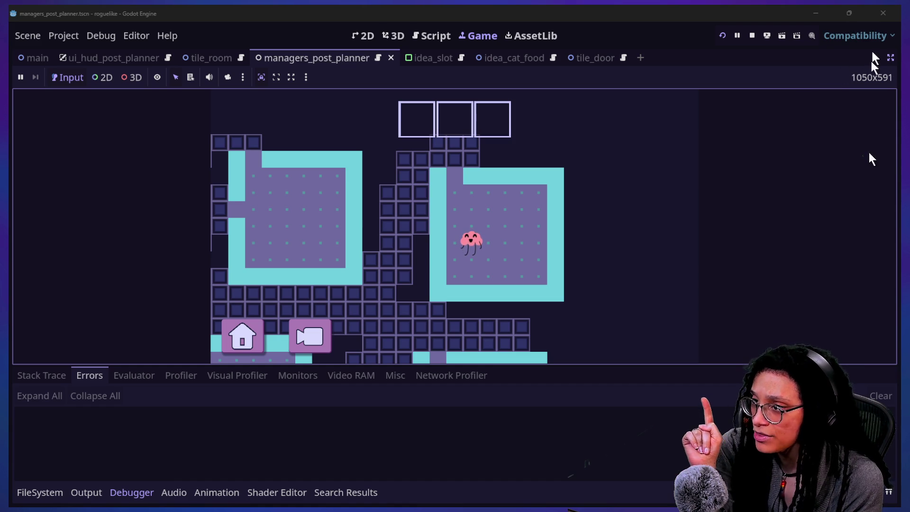
pyautogui.click(890, 59)
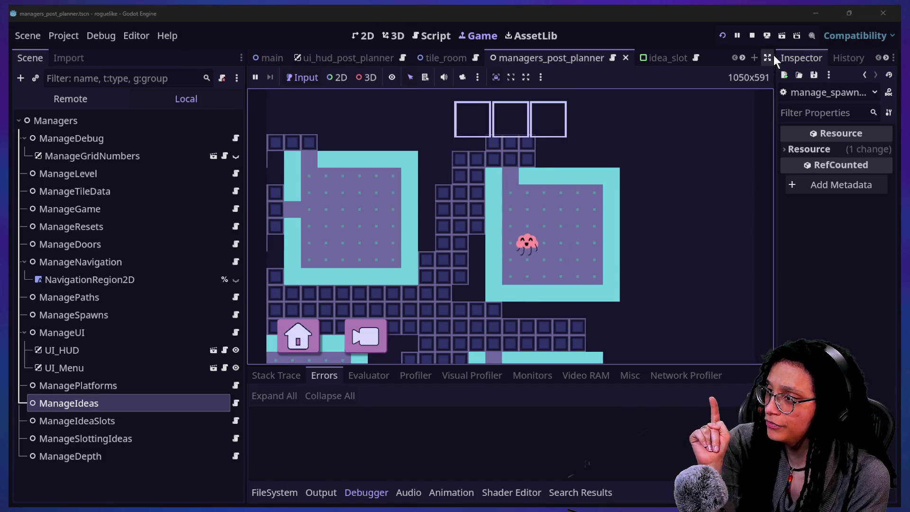
pyautogui.click(768, 58)
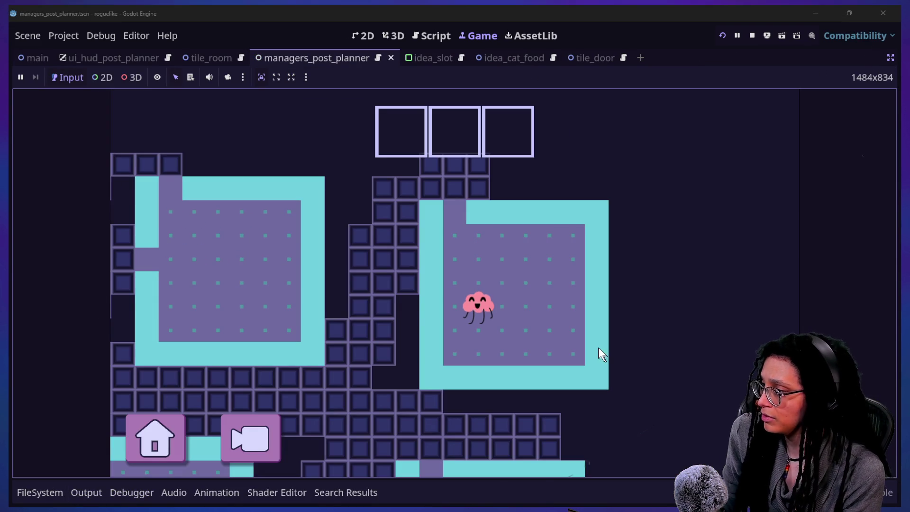
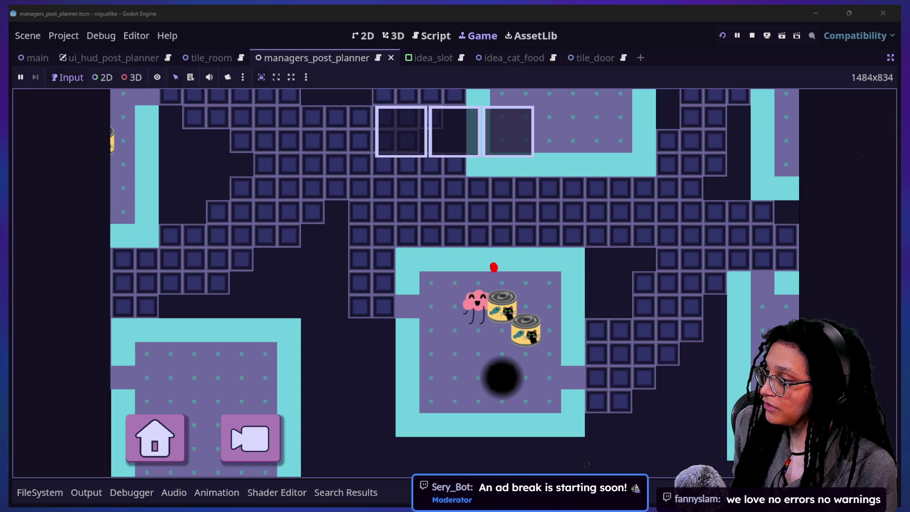
# Step: Leave the running game for the Script workspace to view the spawn script's idea-spawning branch
pyautogui.moveTo(387, 332)
pyautogui.mouseDown()
pyautogui.moveTo(471, 331)
pyautogui.moveTo(462, 353)
pyautogui.mouseUp()
pyautogui.moveTo(488, 264)
pyautogui.mouseDown()
pyautogui.moveTo(483, 308)
pyautogui.moveTo(530, 311)
pyautogui.moveTo(491, 265)
pyautogui.mouseUp()
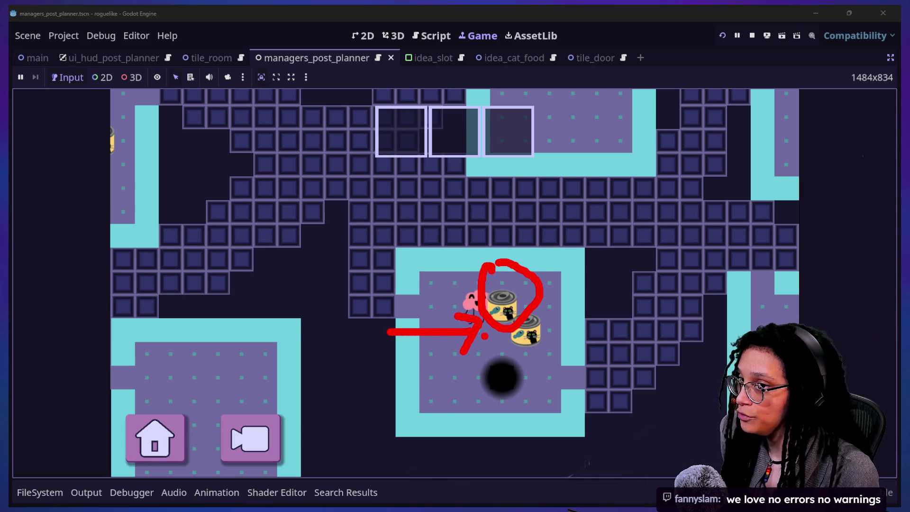
pyautogui.moveTo(513, 279)
pyautogui.mouseDown()
pyautogui.moveTo(528, 327)
pyautogui.moveTo(496, 284)
pyautogui.moveTo(522, 327)
pyautogui.moveTo(503, 271)
pyautogui.moveTo(387, 153)
pyautogui.mouseUp()
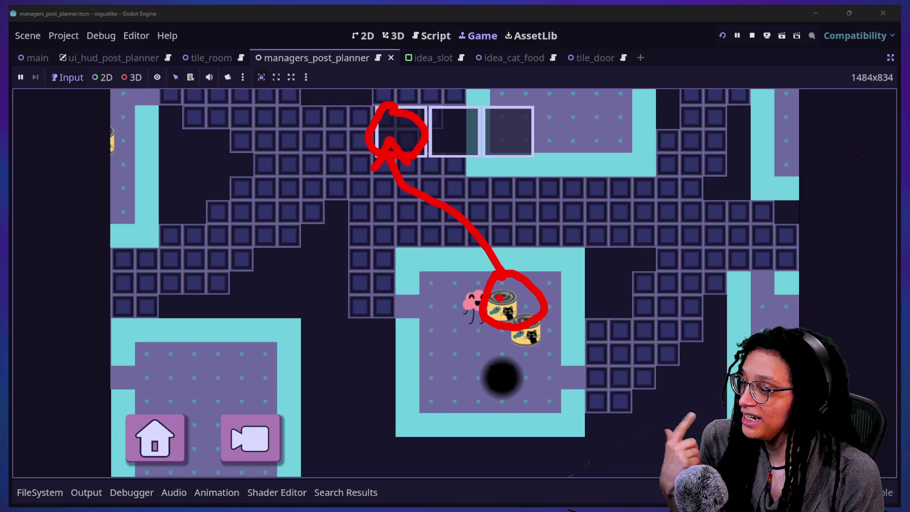
pyautogui.moveTo(466, 252); pyautogui.dragTo(528, 273)
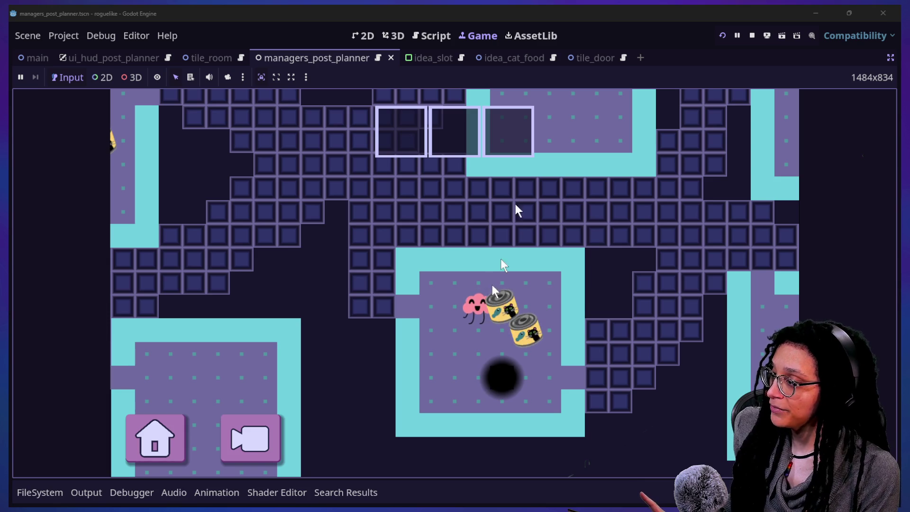
pyautogui.click(442, 38)
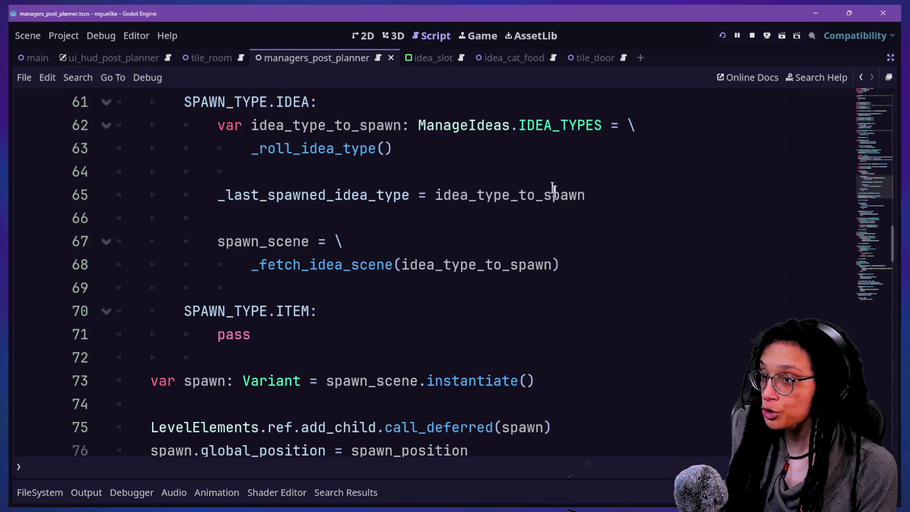
pyautogui.click(553, 188)
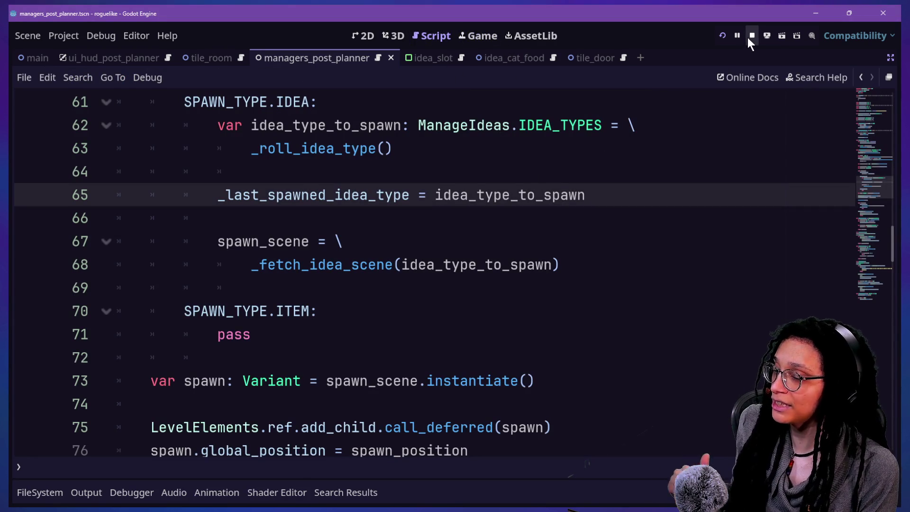
pyautogui.click(528, 264)
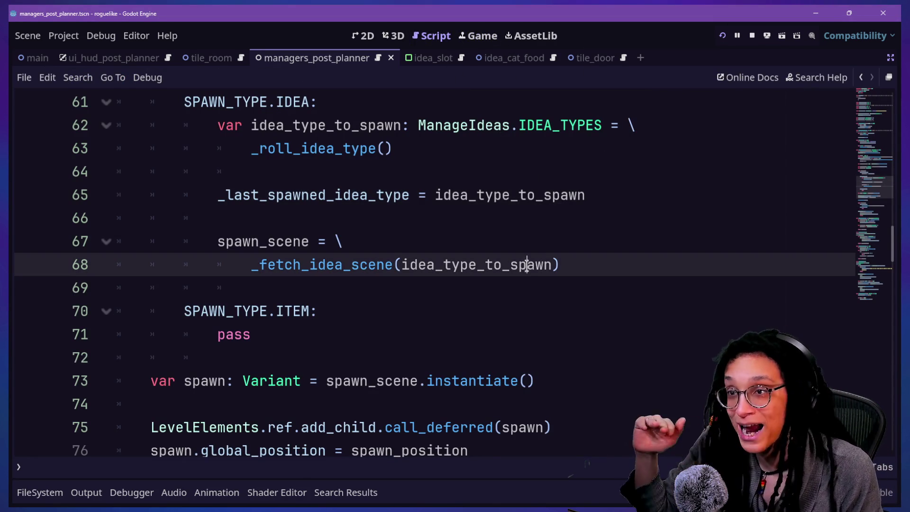
pyautogui.hotkey('shift', 'alt', 'o')
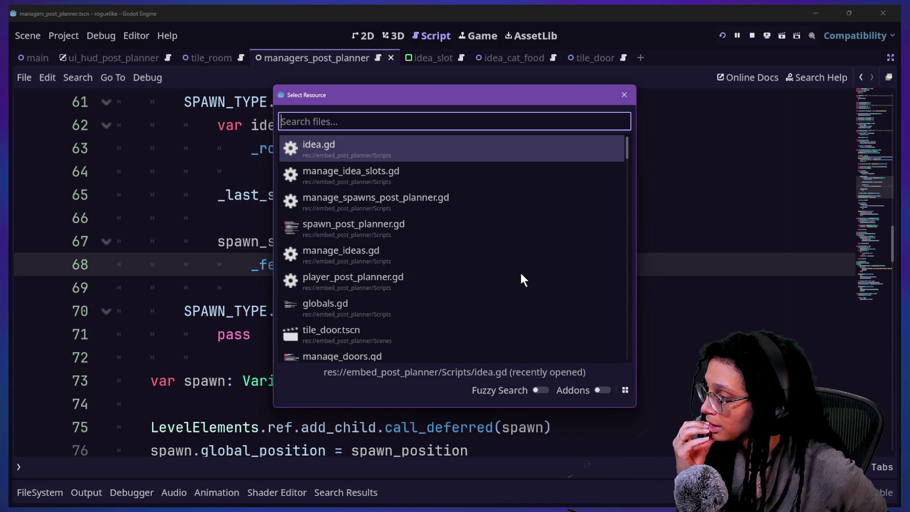
pyautogui.press('Escape')
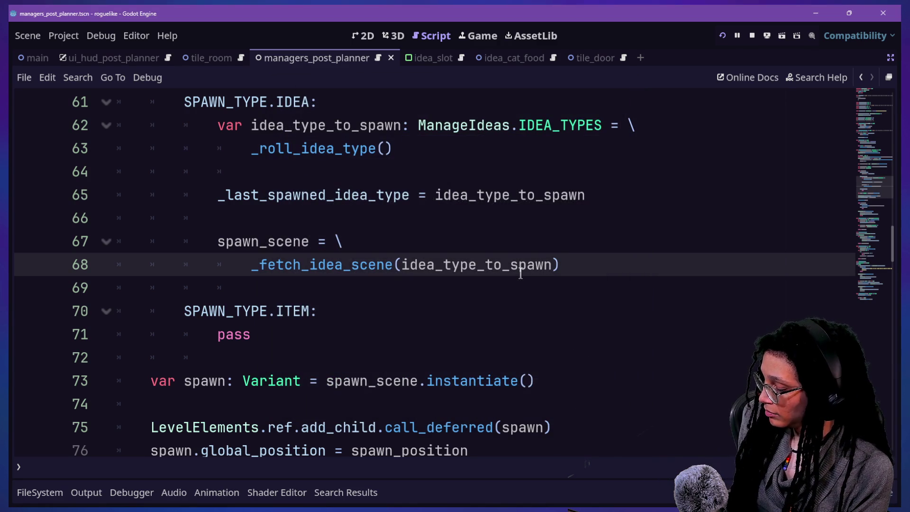
pyautogui.hotkey('ctrl', 'shift', 'd')
pyautogui.hotkey('ctrl', 'z')
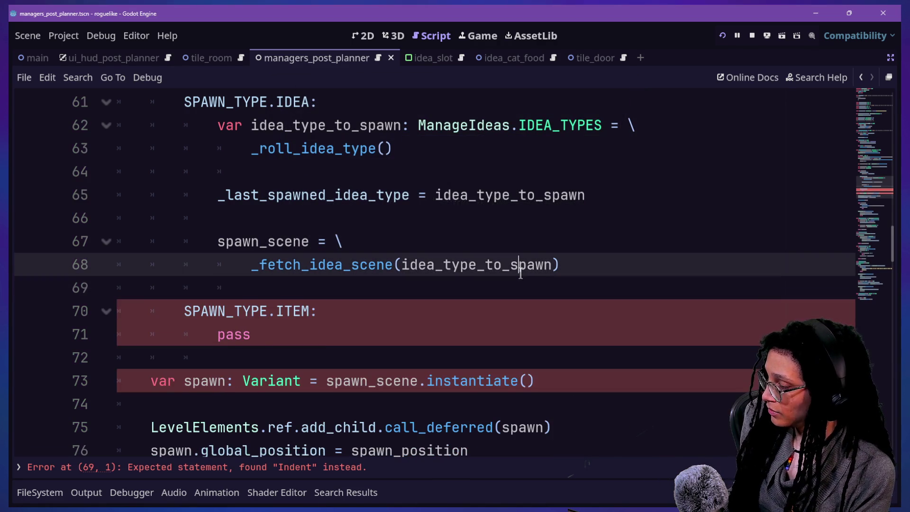
pyautogui.keyDown('ctrl'); pyautogui.click(521, 274); pyautogui.keyUp('ctrl')
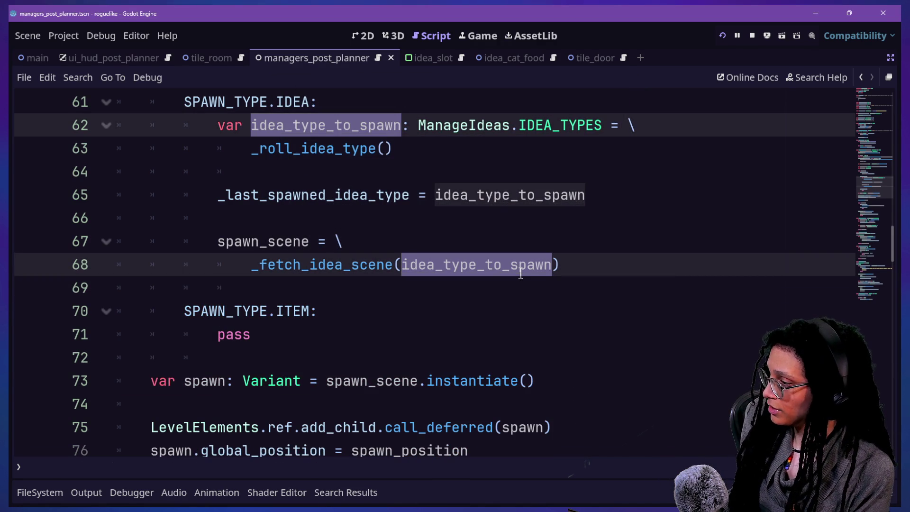
pyautogui.click(520, 266)
pyautogui.doubleClick(520, 265)
pyautogui.hotkey('ctrl', 'shift', 'd')
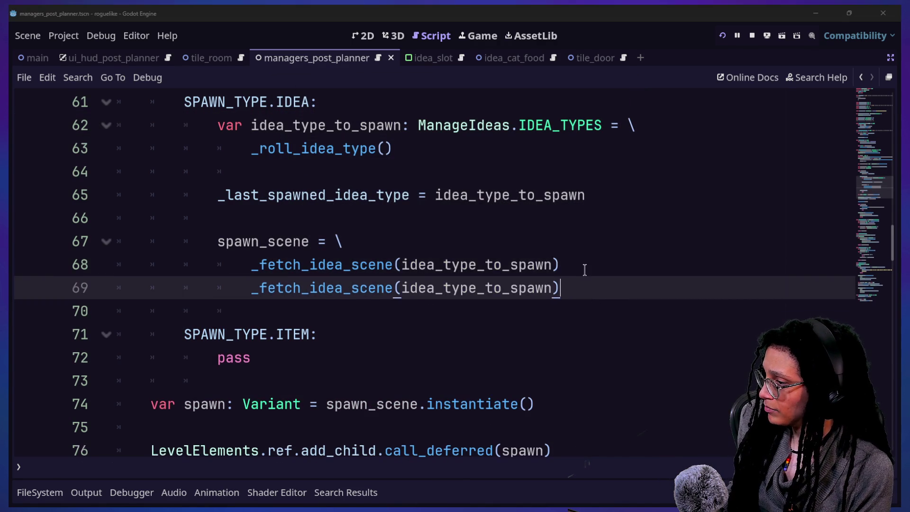
pyautogui.hotkey('ctrl', 'shift', 'f')
pyautogui.press('Escape')
pyautogui.hotkey('ctrl', 'z')
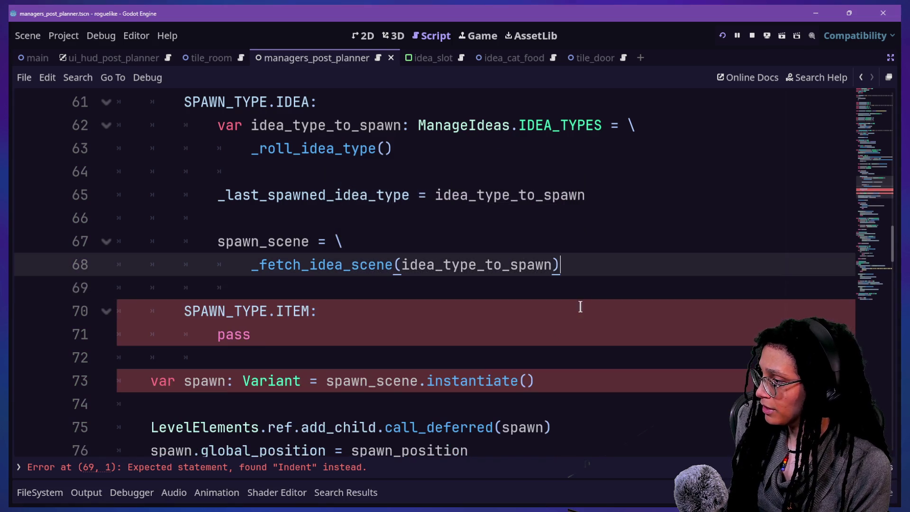
pyautogui.hotkey('ctrl', 'shift', 'd')
pyautogui.hotkey('ctrl', 'shift', 'd')
pyautogui.hotkey('ctrl', 'shift', 'd')
pyautogui.hotkey('ctrl', 'z')
pyautogui.hotkey('ctrl', 'z')
pyautogui.hotkey('ctrl', 'z')
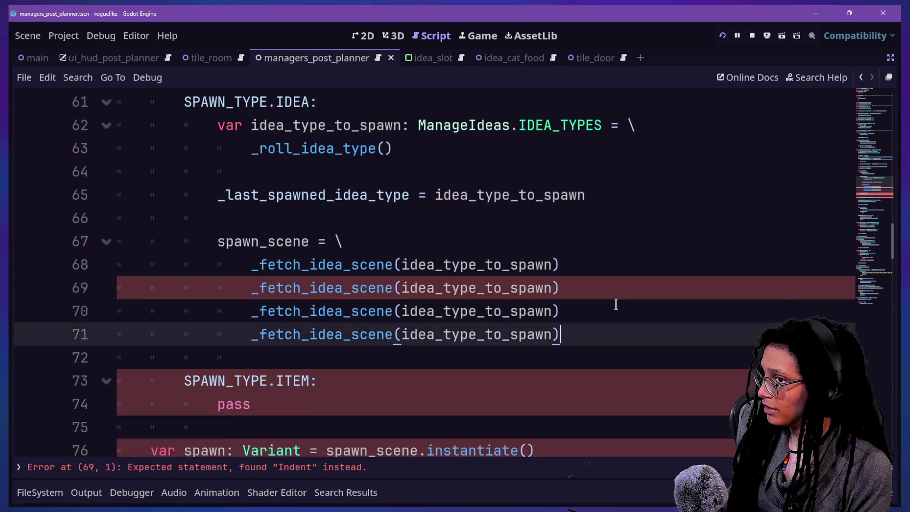
pyautogui.hotkey('ctrl', 'shift', 'd')
pyautogui.hotkey('ctrl', 'shift', 'd')
pyautogui.hotkey('ctrl', 'shift', 'd')
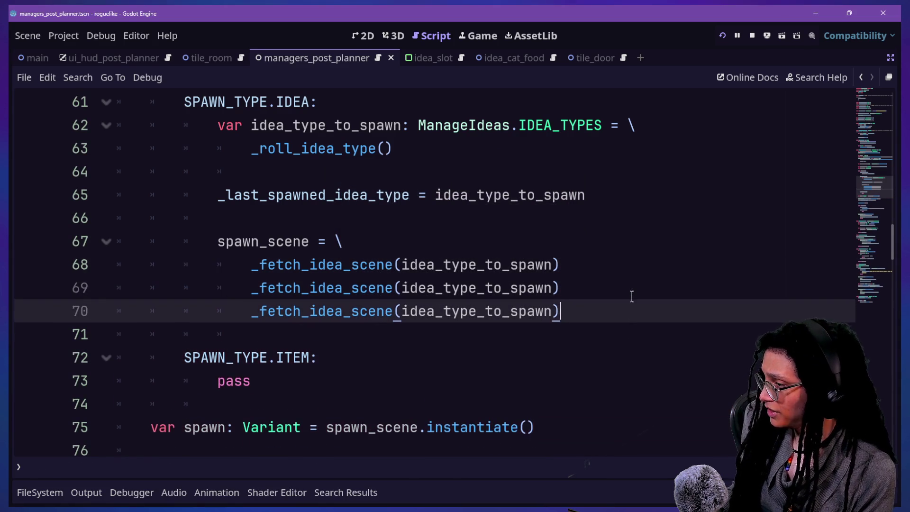
pyautogui.hotkey('ctrl', 'z')
pyautogui.hotkey('ctrl', 'z')
pyautogui.hotkey('ctrl', 'z')
pyautogui.hotkey('ctrl', 'z')
pyautogui.hotkey('ctrl', 'z')
pyautogui.hotkey('ctrl', 'z')
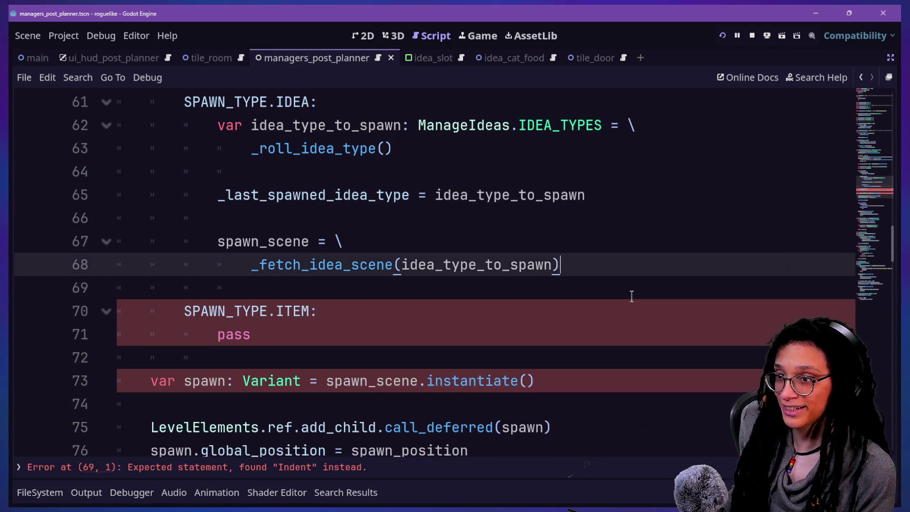
pyautogui.moveTo(434, 201); pyautogui.dragTo(468, 256)
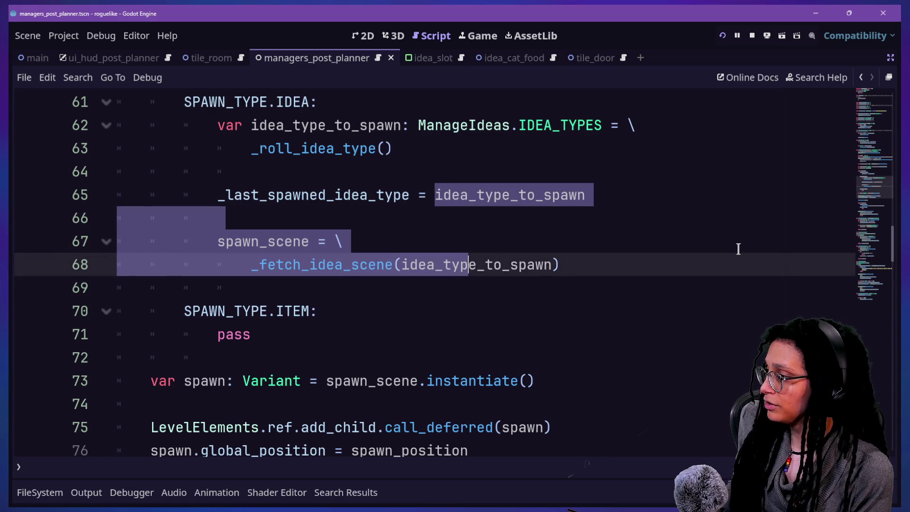
pyautogui.hotkey('ctrl', 'shift', 'f')
pyautogui.click(512, 320)
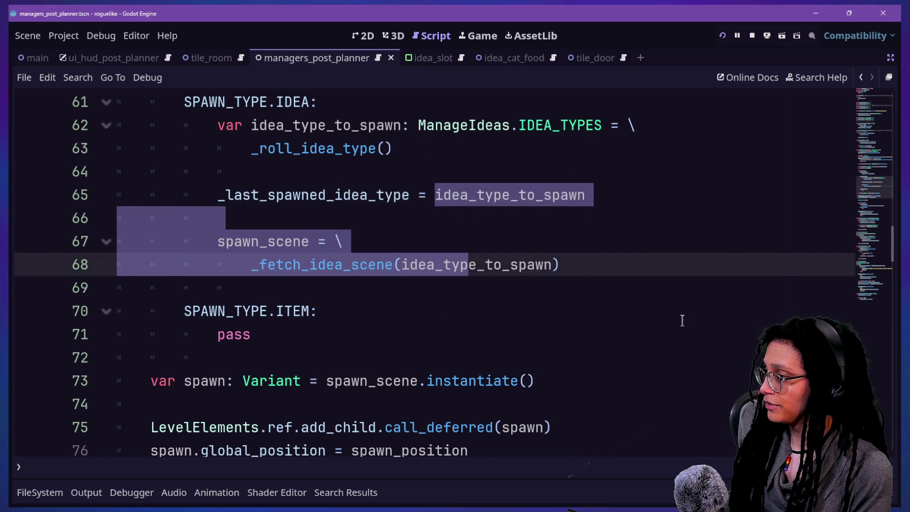
pyautogui.hotkey('ctrl', 'shift', 'd')
pyautogui.hotkey('ctrl', 'shift', 'd')
pyautogui.hotkey('ctrl', 'z')
pyautogui.hotkey('ctrl', 'z')
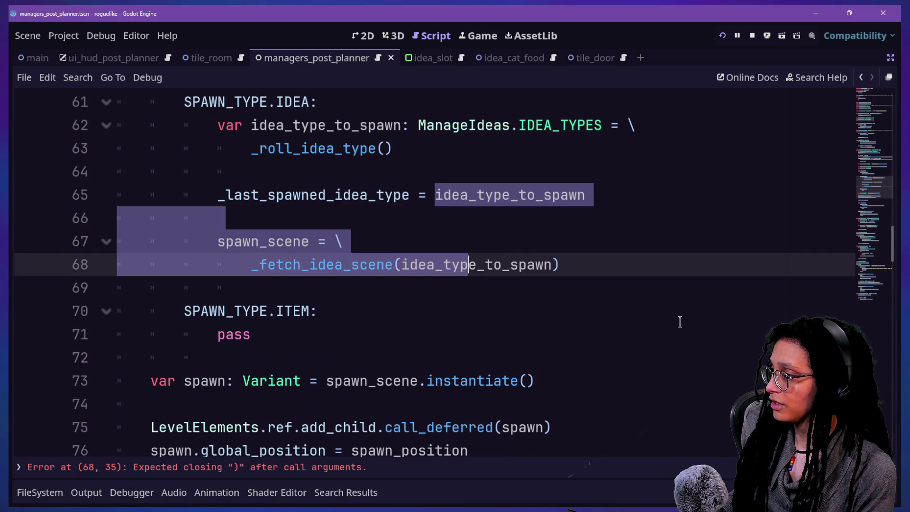
pyautogui.click(657, 304)
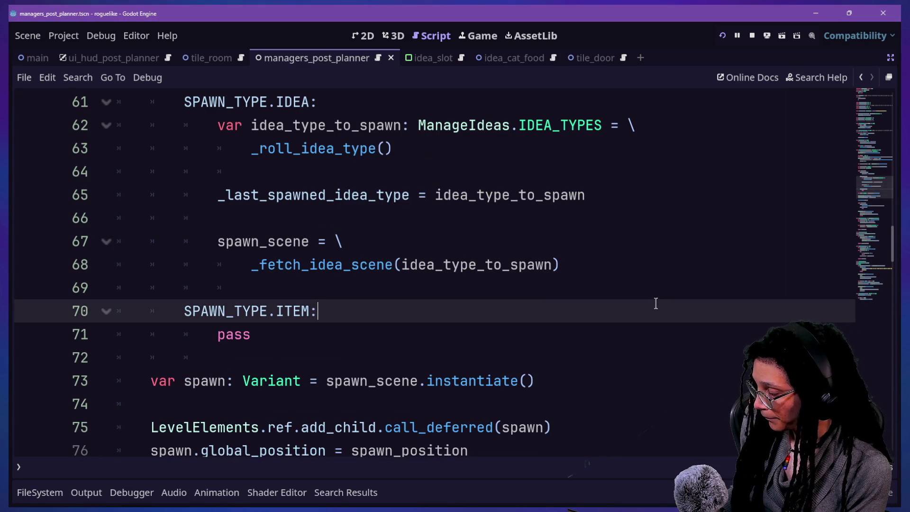
pyautogui.hotkey('ctrl', 'shift', 'f')
# Step: Search the project for clear_and_destroy and open the idea.gd line 92 match
pyautogui.write('clear_and_destr')
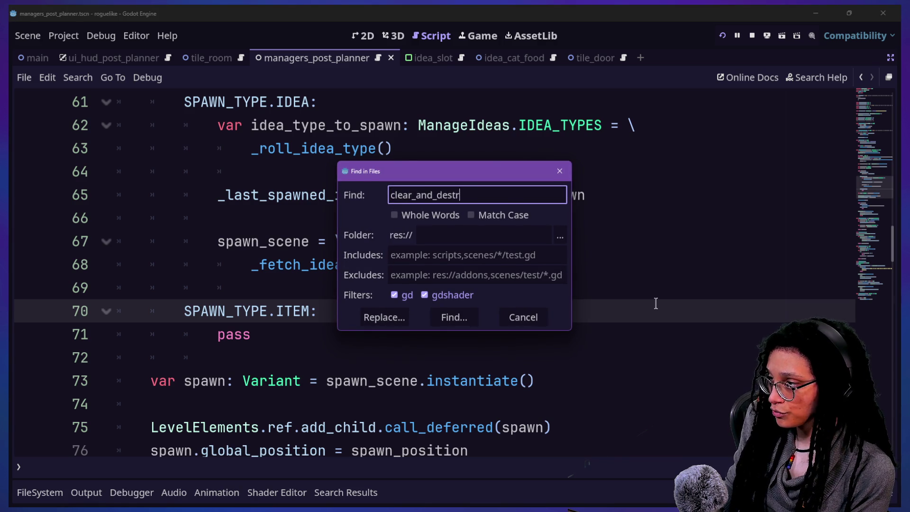
pyautogui.write('oy')
pyautogui.press('Return')
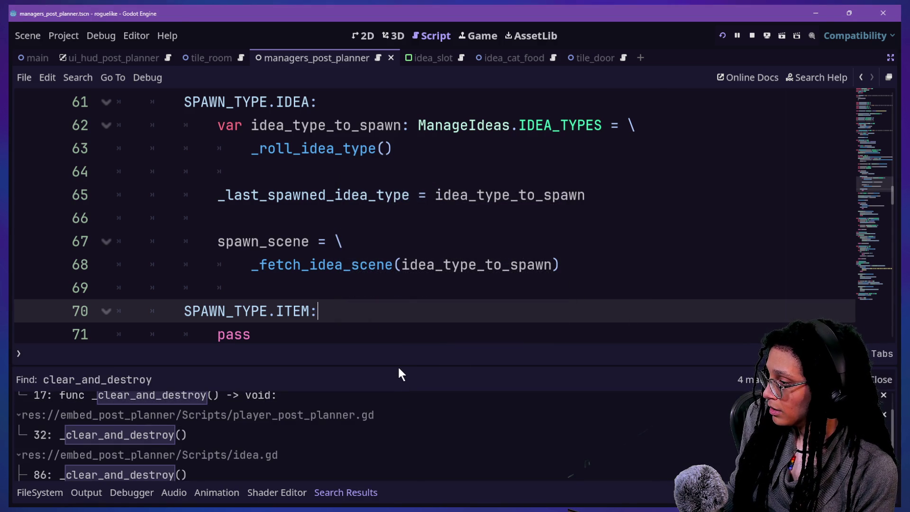
pyautogui.moveTo(398, 365); pyautogui.dragTo(374, 202)
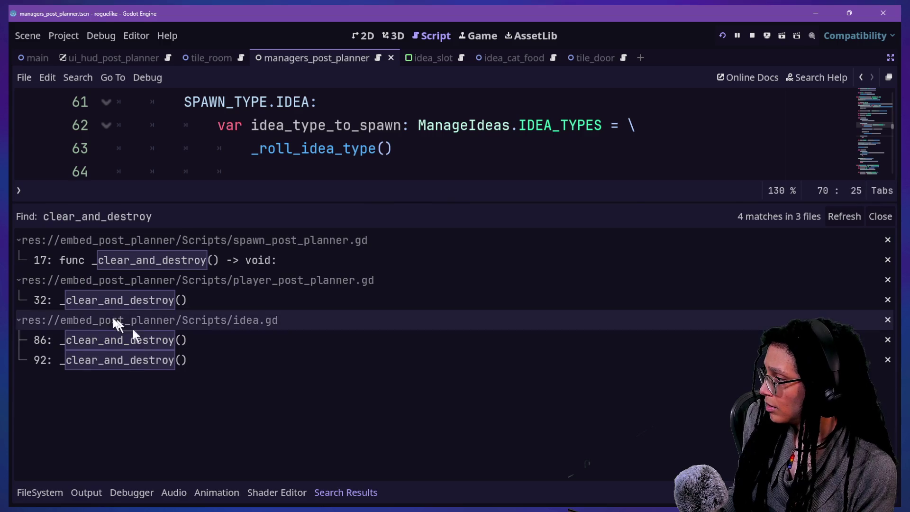
pyautogui.hotkey('ctrl', 'r')
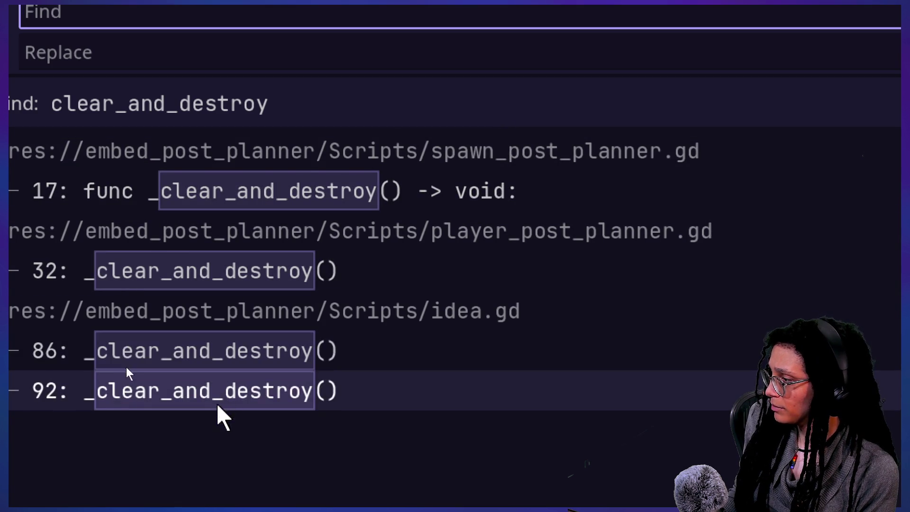
pyautogui.click(118, 360)
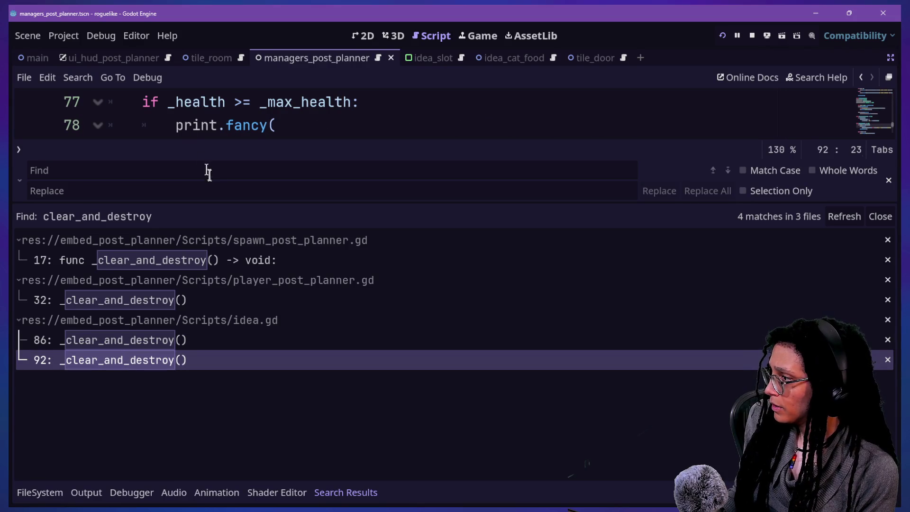
pyautogui.moveTo(216, 203); pyautogui.dragTo(259, 380)
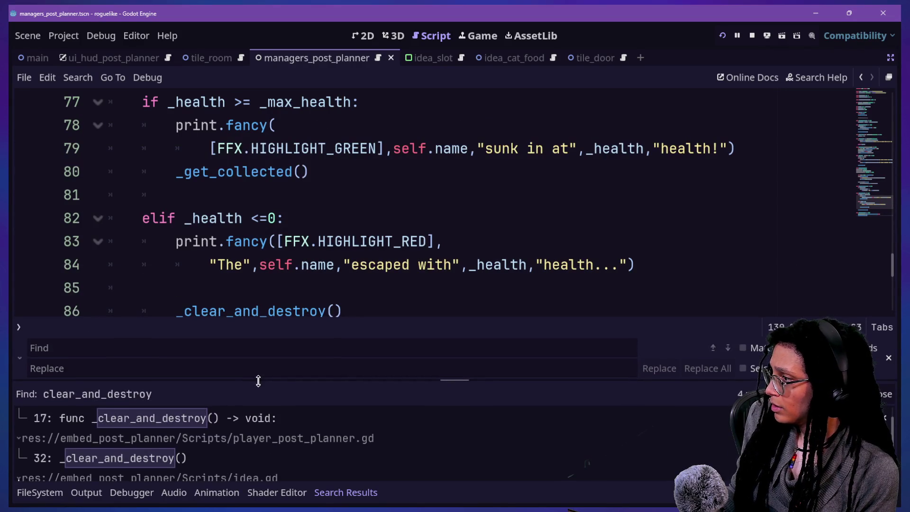
# Step: Delete the _clear_and_destroy() call from _get_collected in idea.gd and save
pyautogui.click(204, 167)
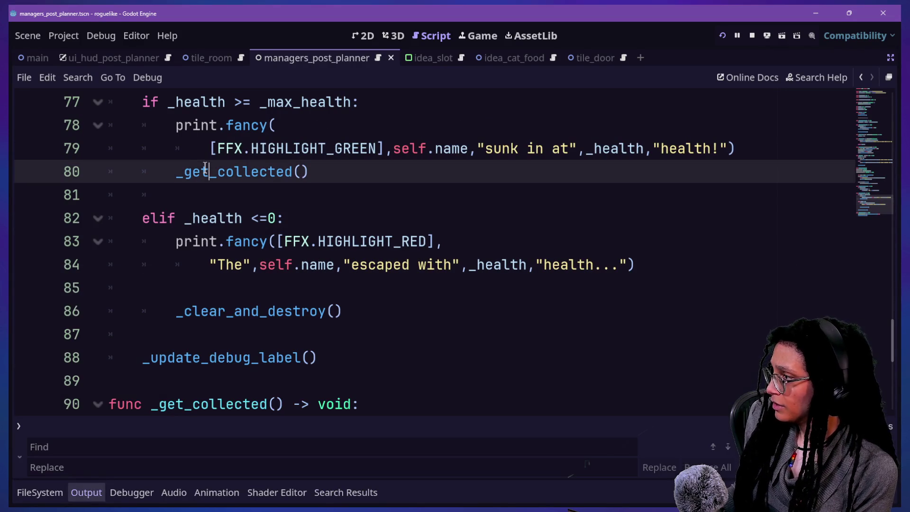
pyautogui.keyDown('ctrl'); pyautogui.click(221, 185); pyautogui.keyUp('ctrl')
pyautogui.moveTo(143, 290); pyautogui.dragTo(313, 303)
pyautogui.hotkey('ctrl', 'c')
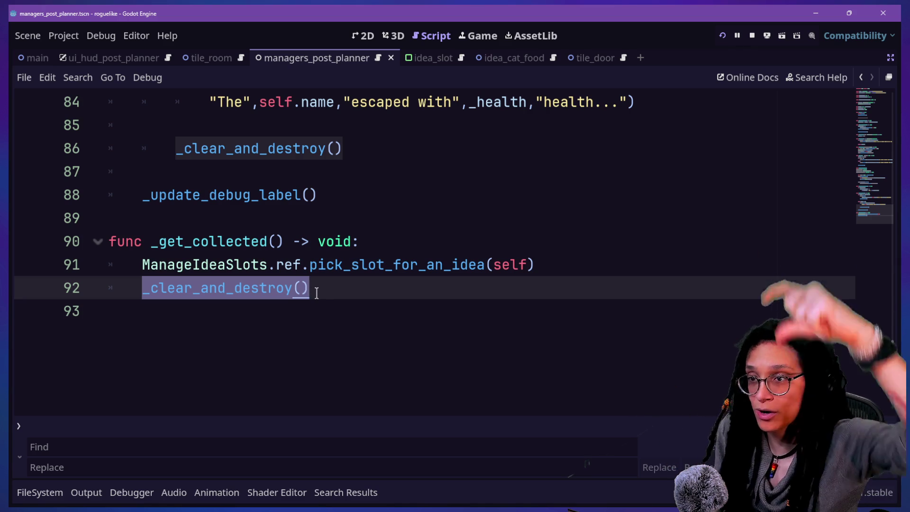
pyautogui.press('BackSpace')
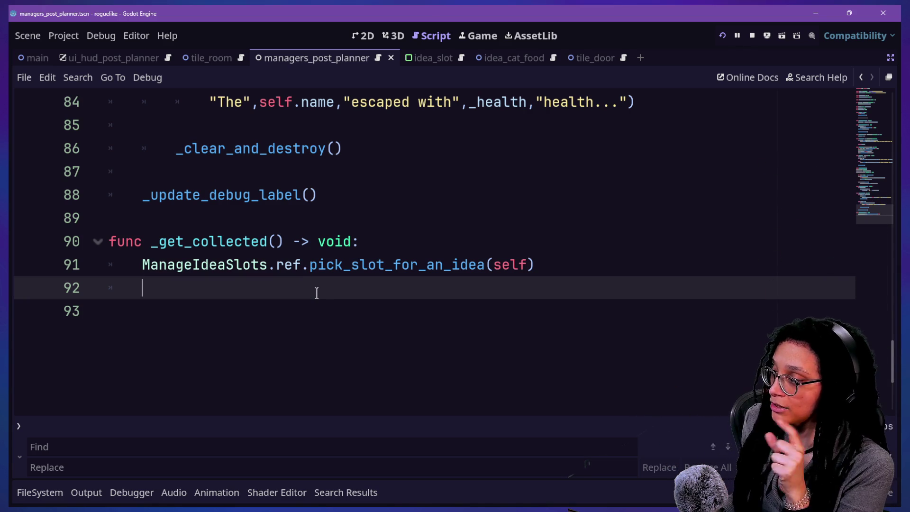
pyautogui.press('BackSpace')
pyautogui.press('BackSpace')
pyautogui.hotkey('ctrl', 's')
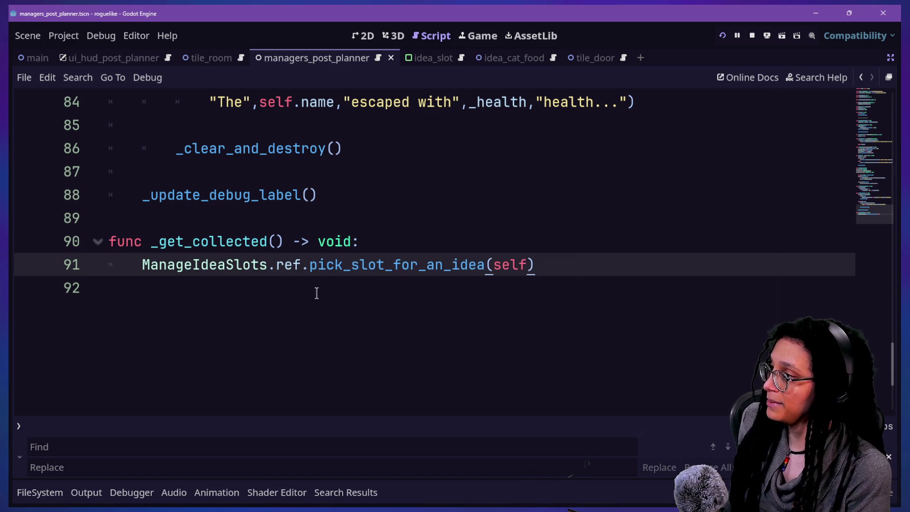
# Step: Review the animate_to_a_slot function header and its animation_callback parameter
pyautogui.scroll(2, 316, 293)
pyautogui.scroll(20, 316, 293)
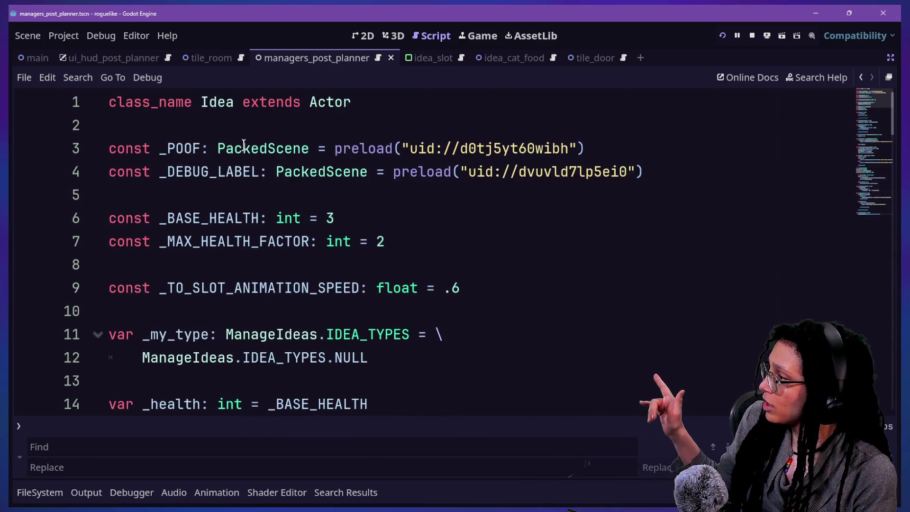
pyautogui.scroll(-17, 244, 142)
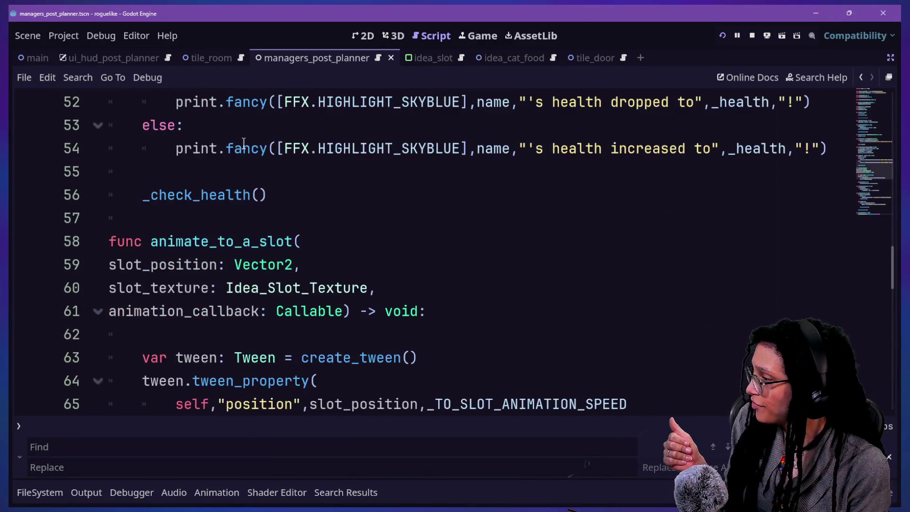
pyautogui.scroll(-5, 244, 143)
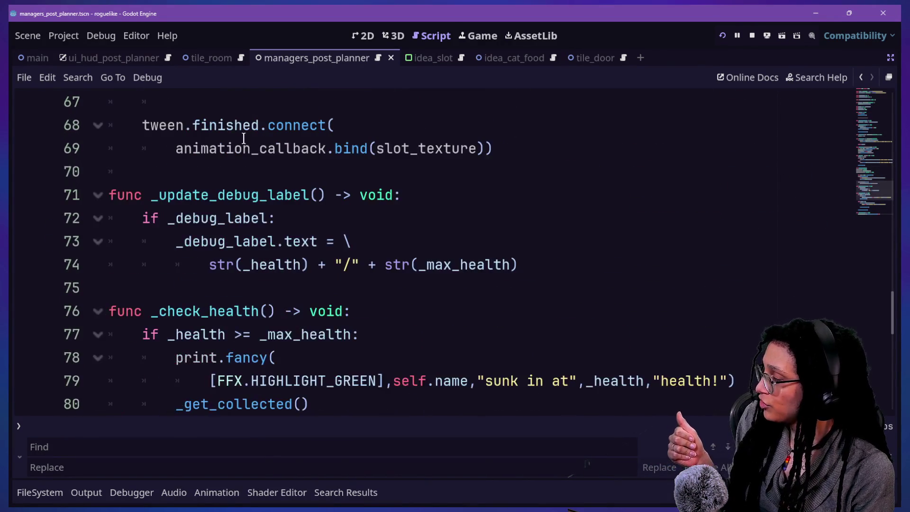
pyautogui.scroll(-6, 244, 138)
pyautogui.scroll(1, 244, 138)
pyautogui.scroll(2, 244, 138)
pyautogui.scroll(9, 244, 137)
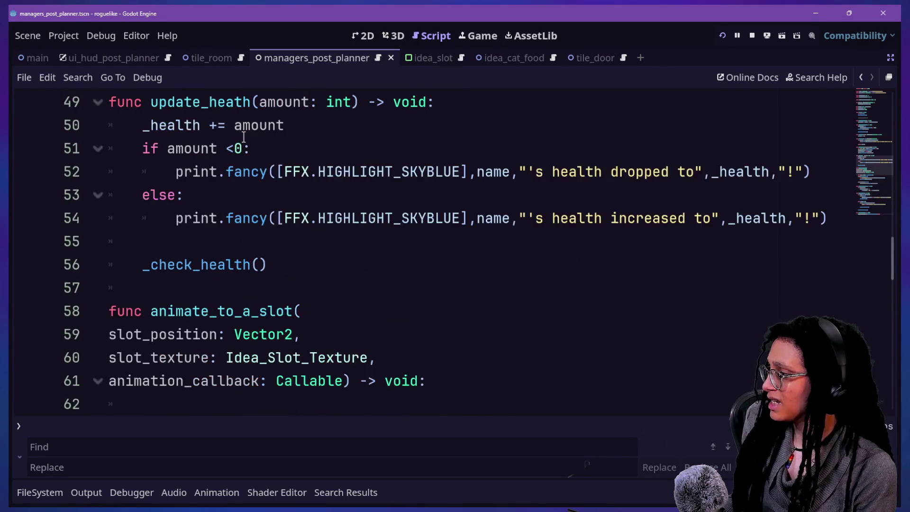
pyautogui.scroll(-2, 244, 133)
pyautogui.moveTo(268, 124); pyautogui.dragTo(294, 192)
pyautogui.click(385, 242)
pyautogui.scroll(-2, 385, 249)
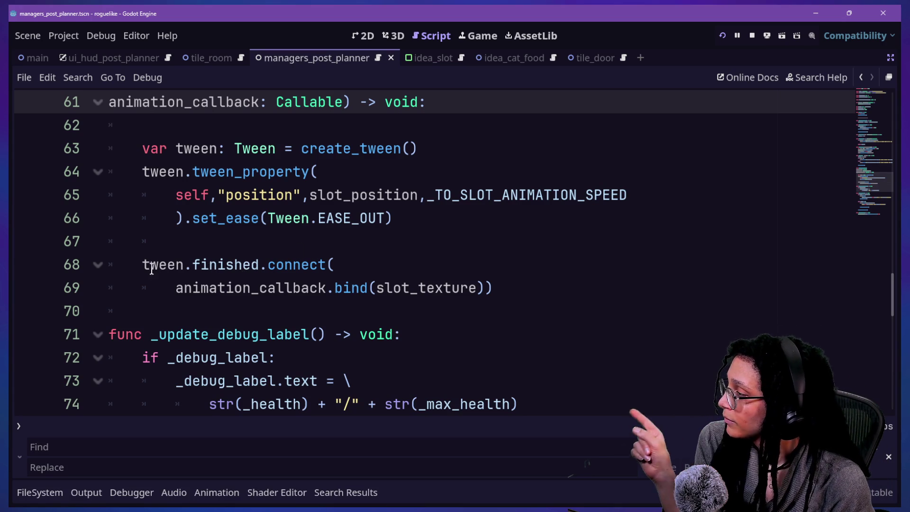
# Step: Add a new empty line after the tween finished connection on line 69
pyautogui.moveTo(143, 267); pyautogui.dragTo(437, 294)
pyautogui.moveTo(525, 286)
pyautogui.mouseDown()
pyautogui.moveTo(209, 288)
pyautogui.moveTo(240, 286)
pyautogui.mouseUp()
pyautogui.click(137, 274)
pyautogui.click(259, 288)
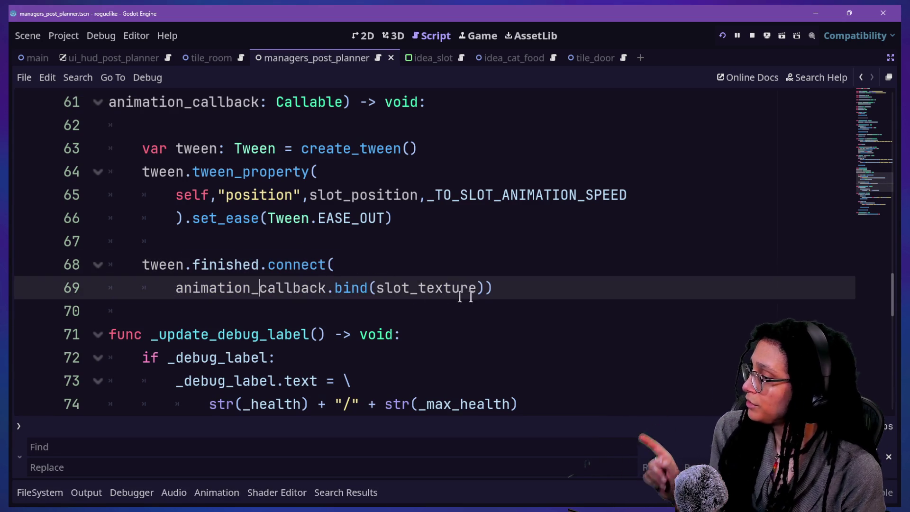
pyautogui.click(522, 284)
pyautogui.press('Return')
pyautogui.press('Return')
# Step: Write the signature func _on_animate_to_slot_finished(slot_texture: Idea_Slot_Texture) -> void
pyautogui.write('f')
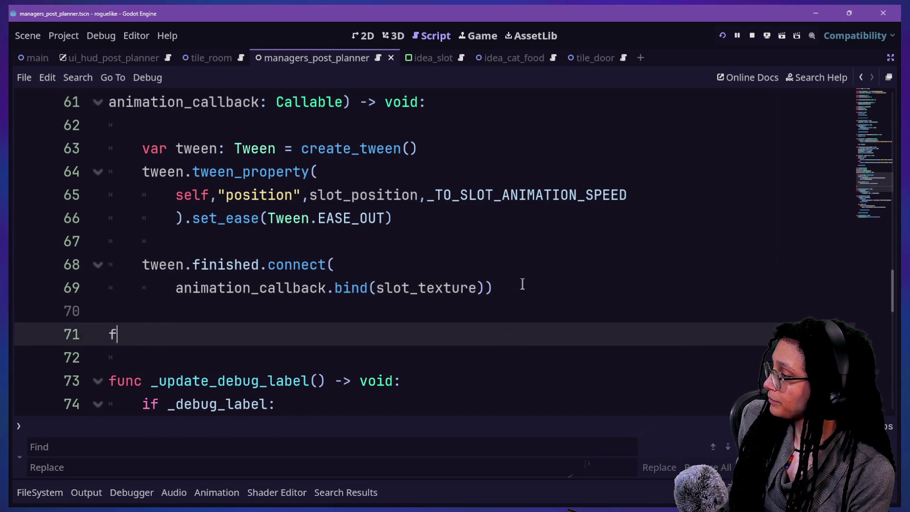
pyautogui.write('unc _on_animate_to_slot_finished() -> void:')
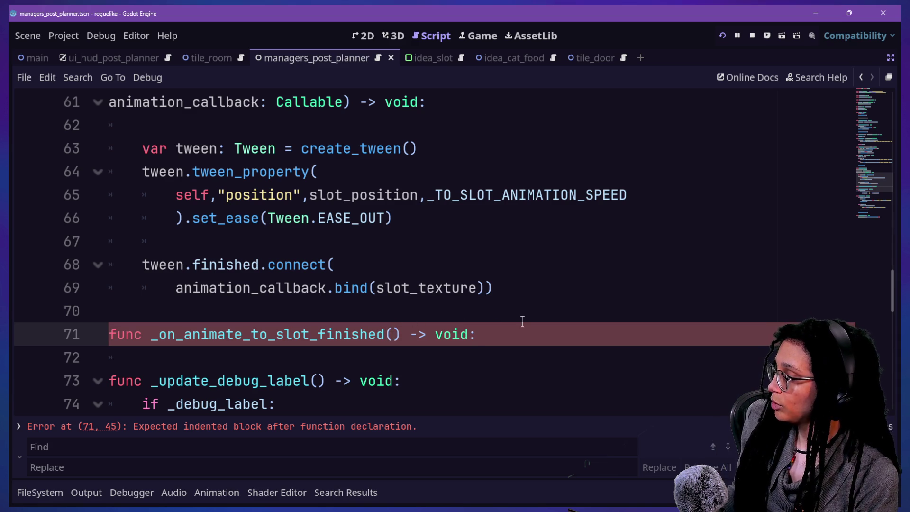
pyautogui.press('Return')
pyautogui.write('slot_texture:')
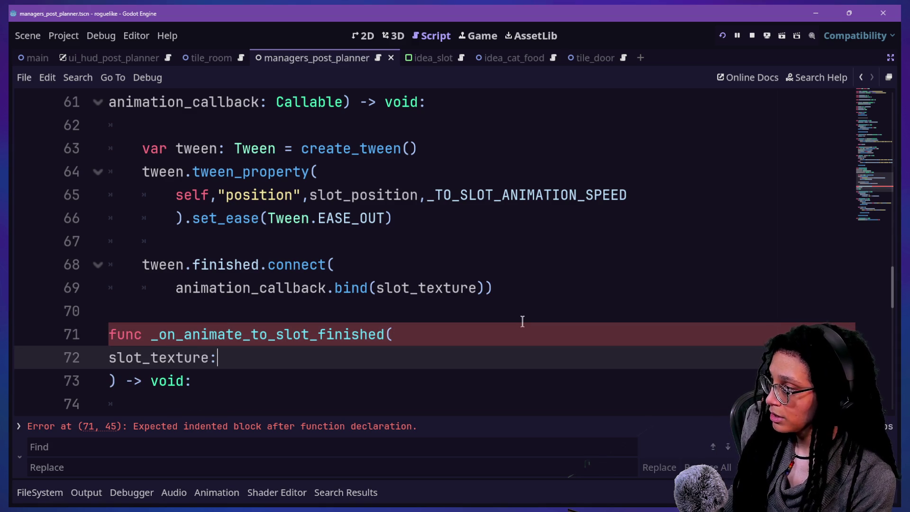
pyautogui.scroll(1, 523, 321)
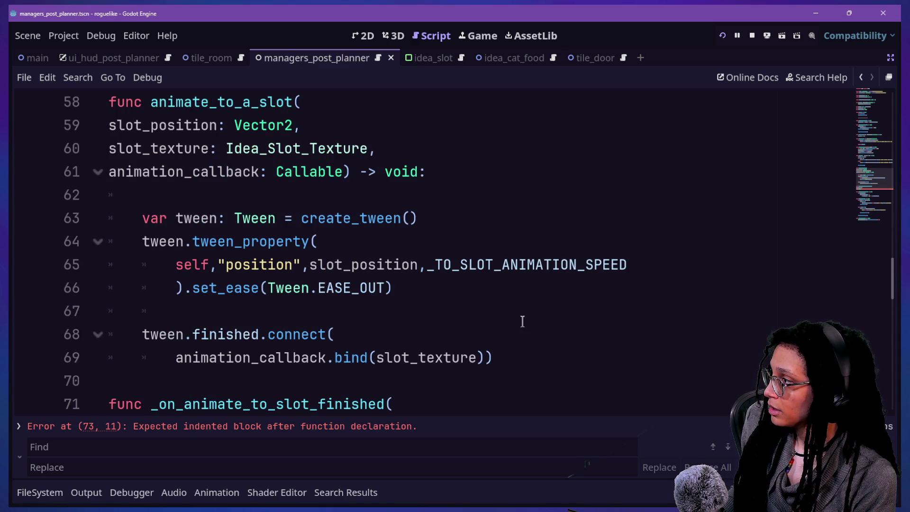
pyautogui.scroll(-2, 523, 322)
pyautogui.write('slot_texture: IDea')
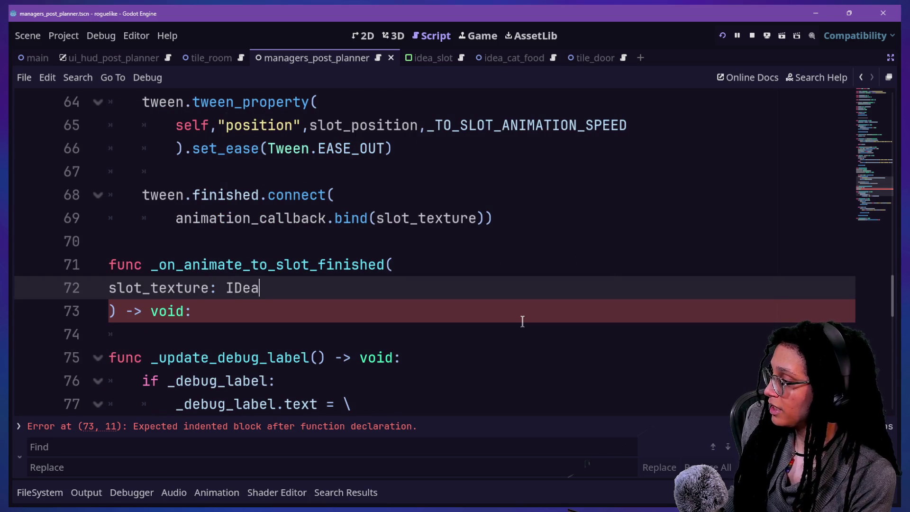
pyautogui.press('BackSpace')
pyautogui.press('BackSpace')
pyautogui.press('BackSpace')
pyautogui.write('dea_Slot_tex')
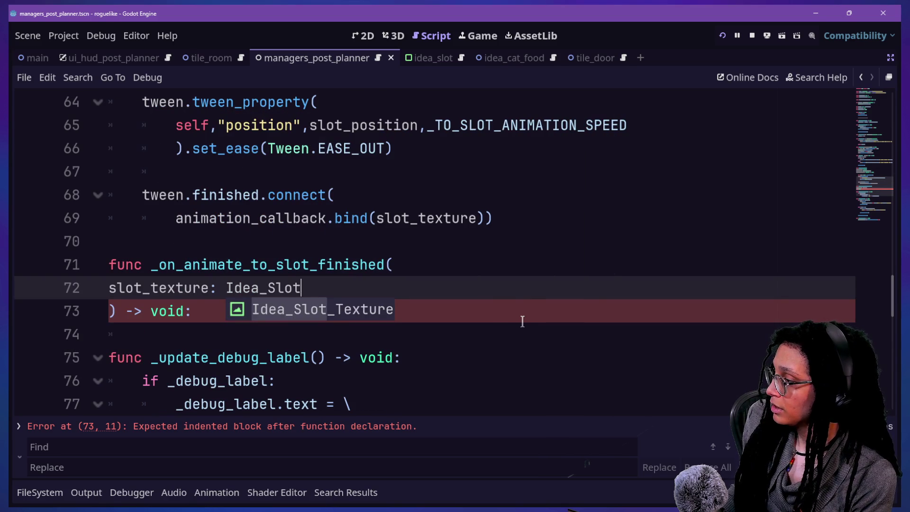
pyautogui.press('BackSpace')
pyautogui.press('BackSpace')
pyautogui.press('BackSpace')
pyautogui.write('Texru')
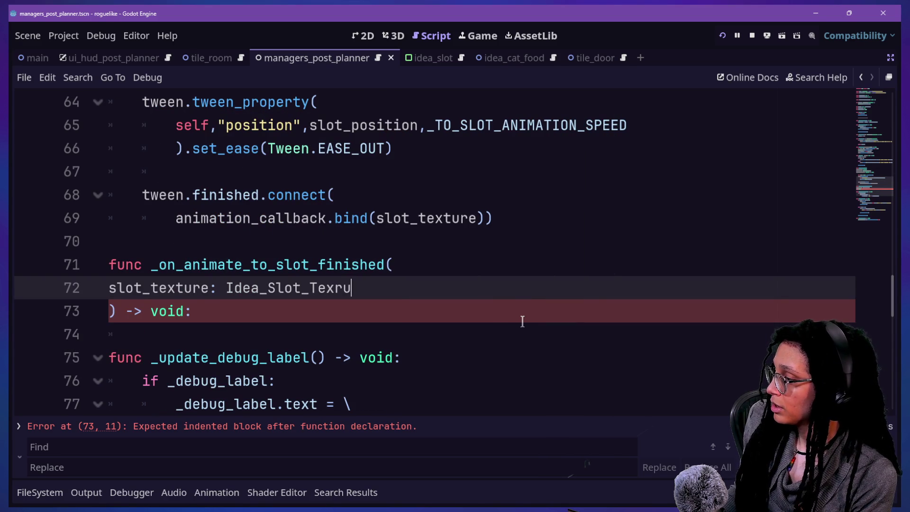
pyautogui.press('BackSpace')
pyautogui.press('BackSpace')
pyautogui.write('ture')
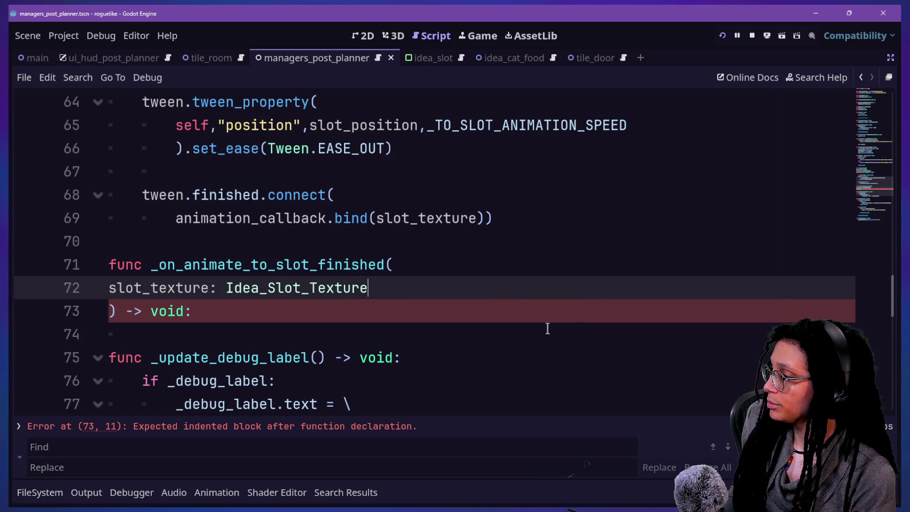
# Step: Paste _clear_and_destroy() as the body of the new function
pyautogui.click(495, 309)
pyautogui.press('Return')
pyautogui.hotkey('ctrl', 'v')
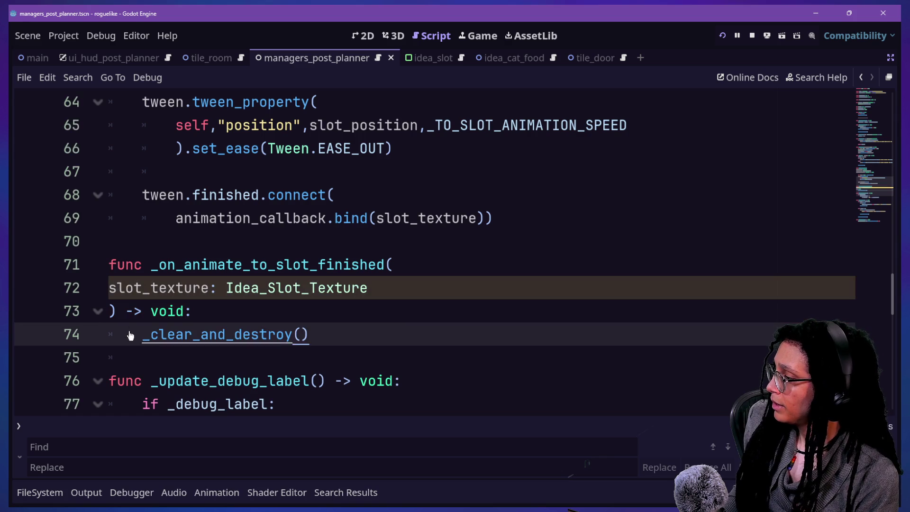
pyautogui.moveTo(142, 335); pyautogui.dragTo(221, 335)
pyautogui.click(143, 335)
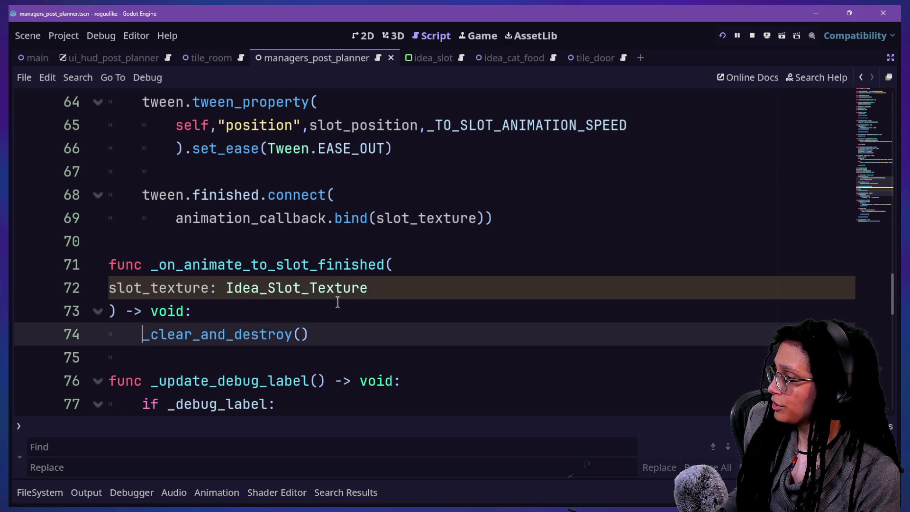
pyautogui.click(176, 218)
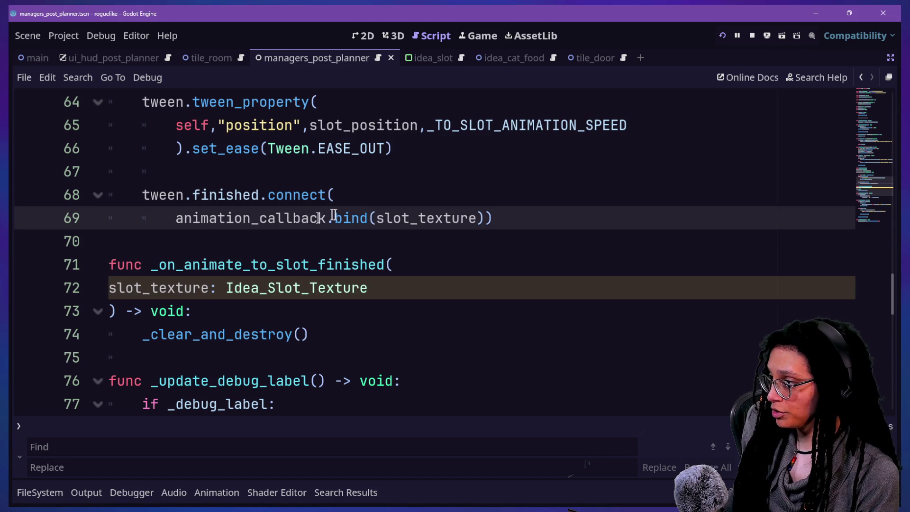
pyautogui.click(395, 267)
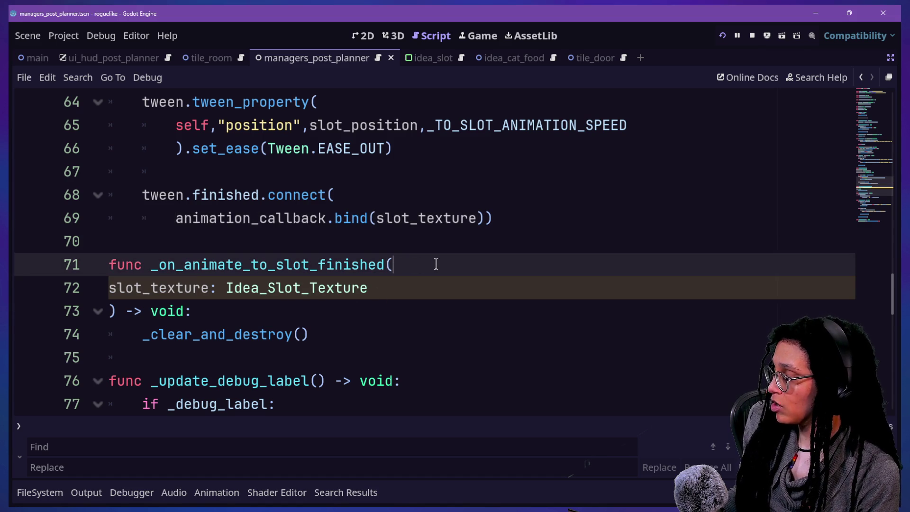
# Step: Add an animation_callback: Callable parameter and pass animation_callback into bind()
pyautogui.press('Return')
pyautogui.write('animation_callback: Callable,')
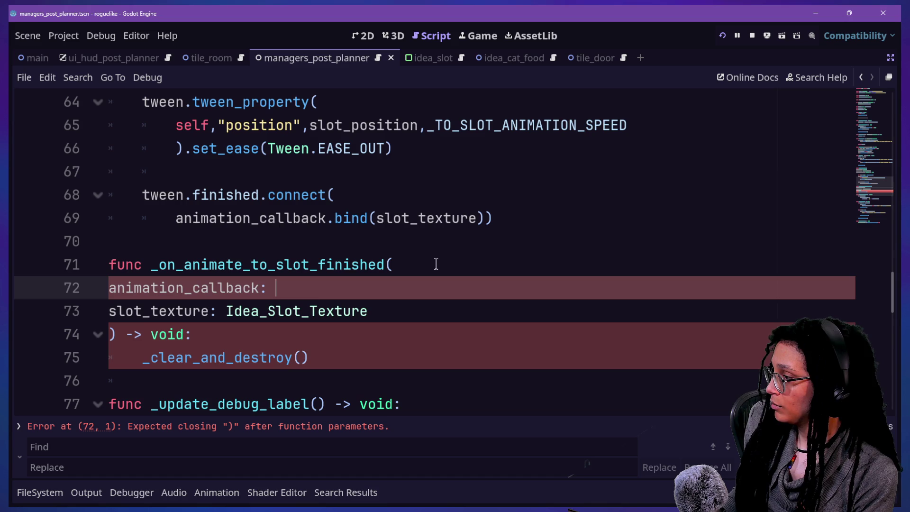
pyautogui.click(373, 218)
pyautogui.write('animation_call')
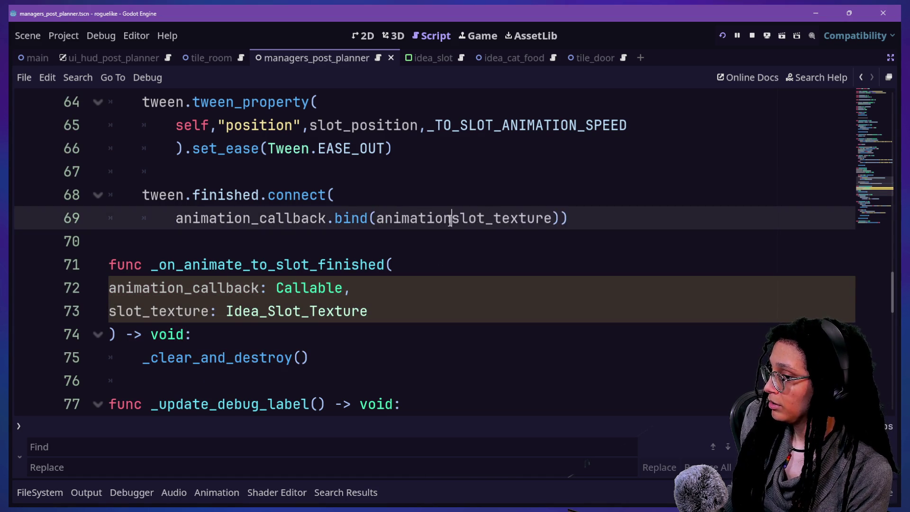
pyautogui.write('back,')
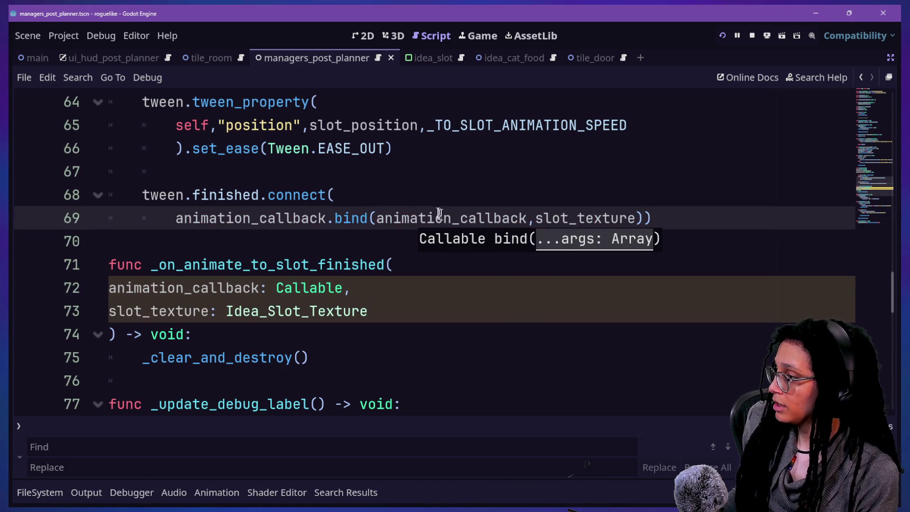
pyautogui.click(378, 222)
pyautogui.press('Return')
# Step: Put the animation_callback and slot_texture bind arguments on separate lines
pyautogui.moveTo(208, 242); pyautogui.dragTo(358, 243)
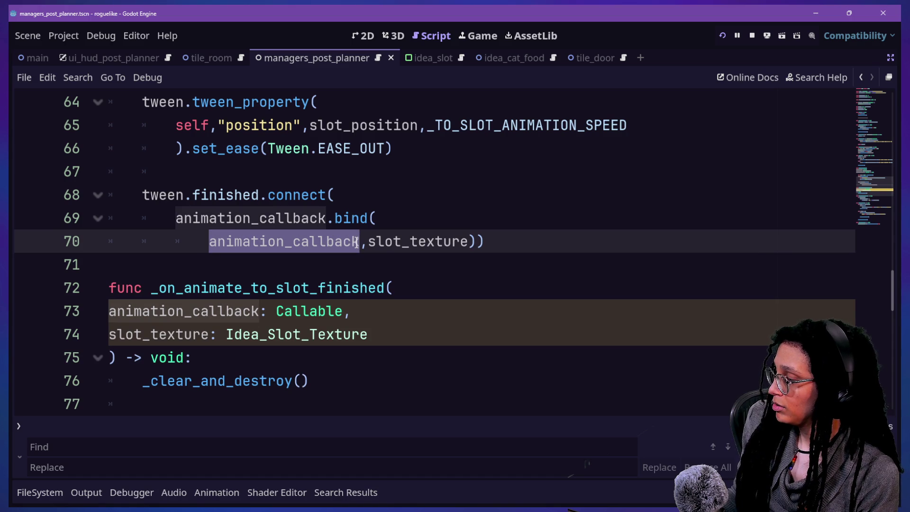
pyautogui.click(358, 243)
pyautogui.moveTo(208, 242)
pyautogui.mouseDown()
pyautogui.moveTo(455, 240)
pyautogui.moveTo(359, 242)
pyautogui.mouseUp()
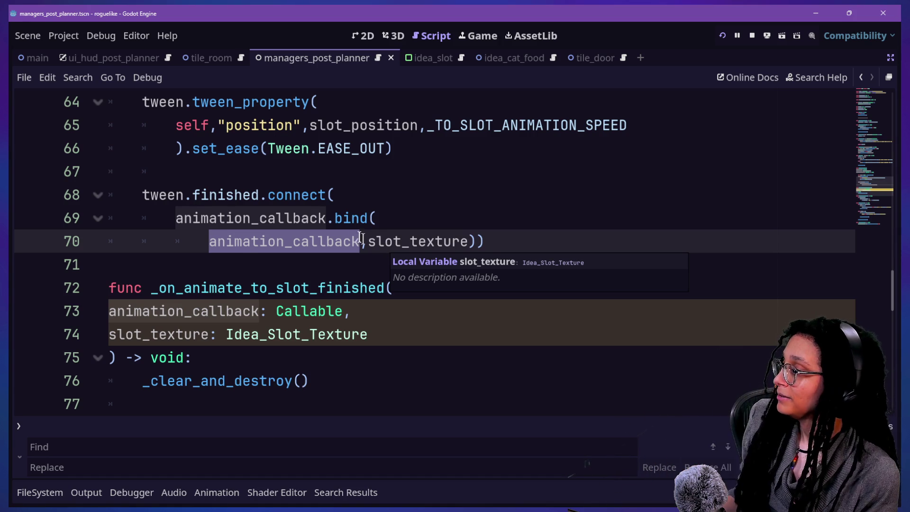
pyautogui.click(342, 245)
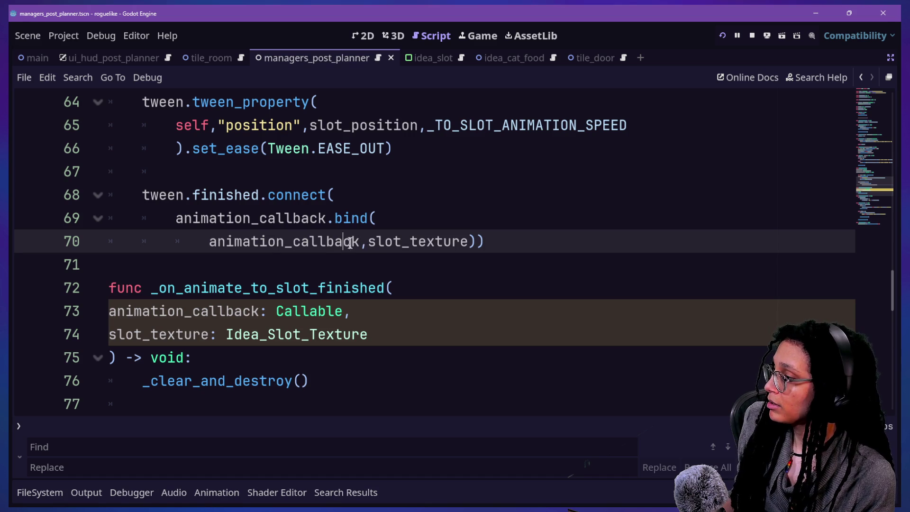
pyautogui.moveTo(368, 244); pyautogui.dragTo(470, 244)
pyautogui.click(469, 244)
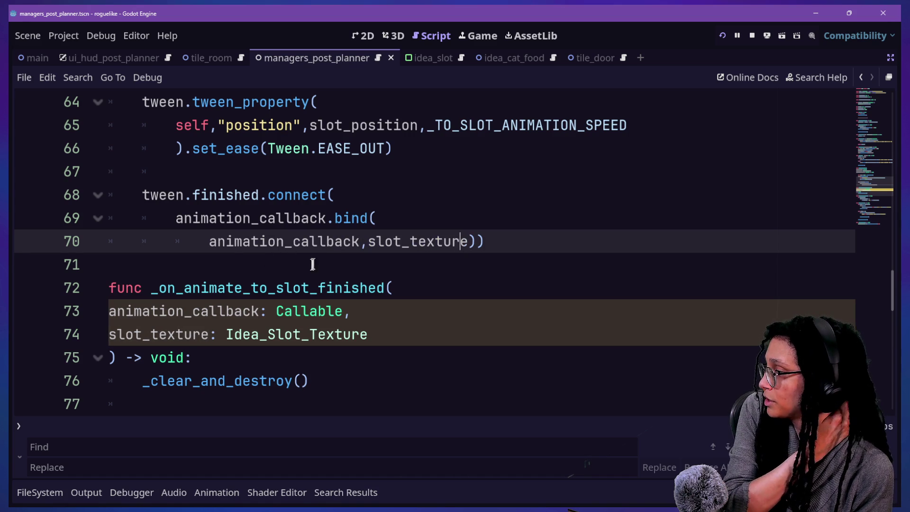
pyautogui.press('Left')
pyautogui.press('Return')
pyautogui.press('Down')
pyautogui.press('Down')
pyautogui.press('Up')
pyautogui.press('Up')
pyautogui.click(350, 260)
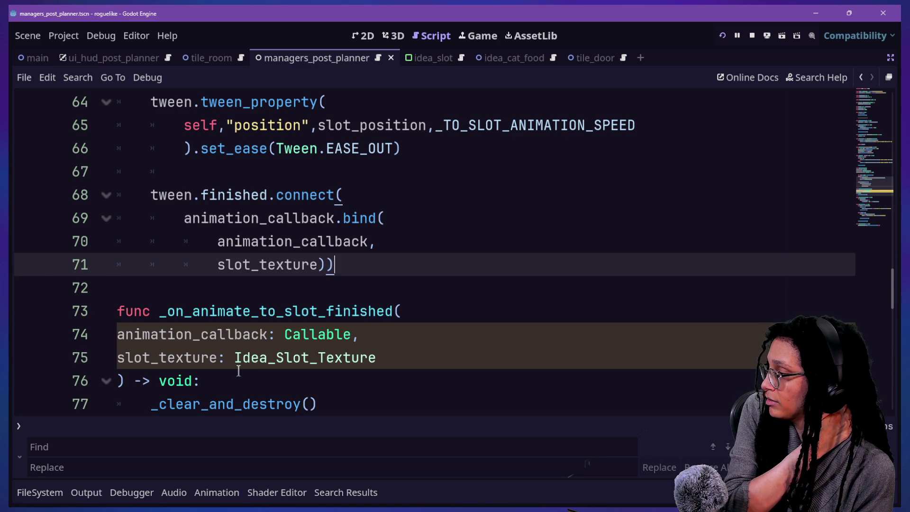
# Step: Insert a blank line above _clear_and_destroy() in the handler body
pyautogui.scroll(-1, 238, 371)
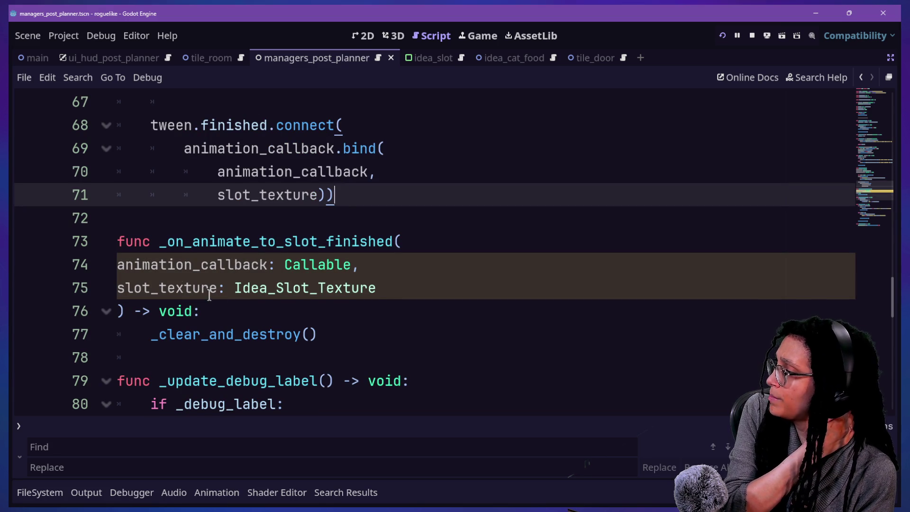
pyautogui.scroll(3, 201, 285)
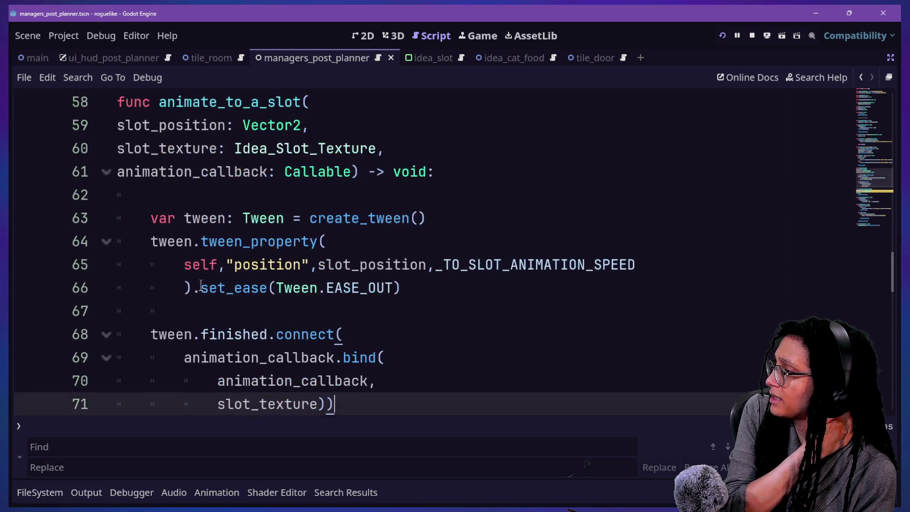
pyautogui.scroll(-2, 201, 285)
pyautogui.scroll(2, 247, 341)
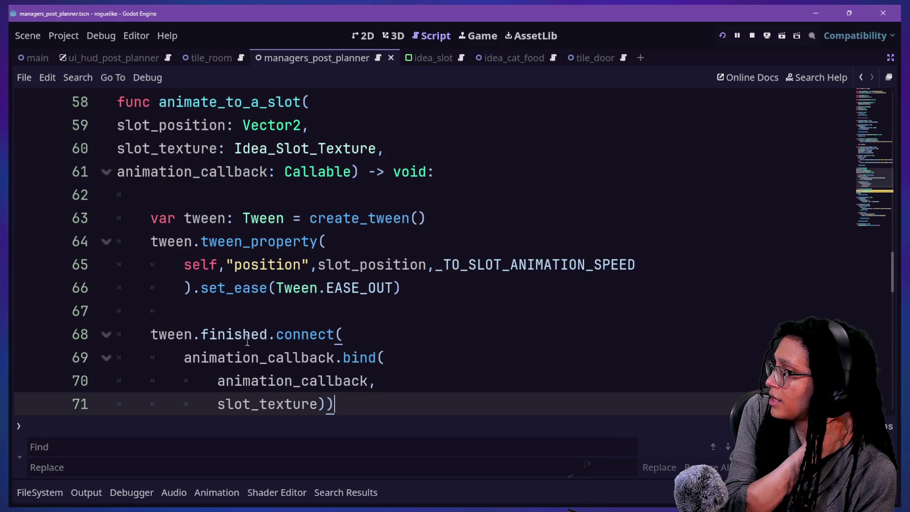
pyautogui.scroll(-1, 248, 342)
pyautogui.scroll(20, 247, 341)
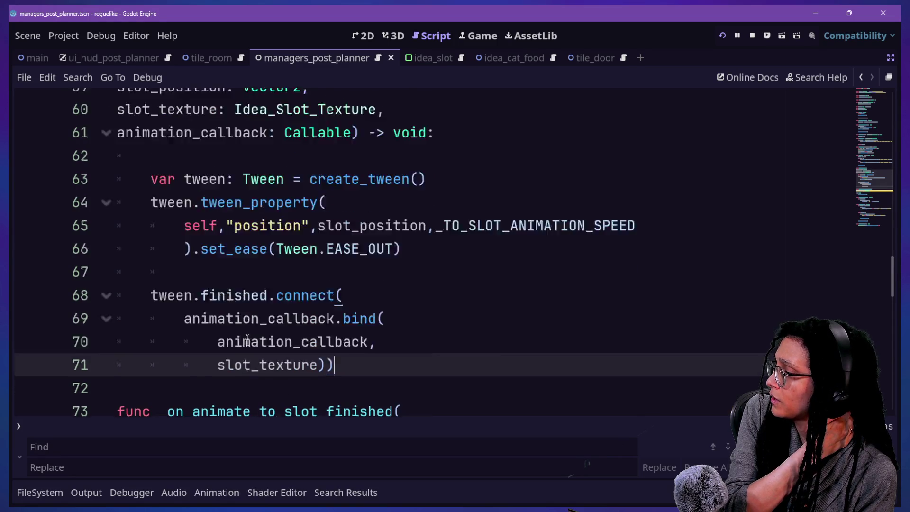
pyautogui.scroll(-11, 246, 344)
pyautogui.scroll(-12, 245, 345)
pyautogui.scroll(1, 246, 345)
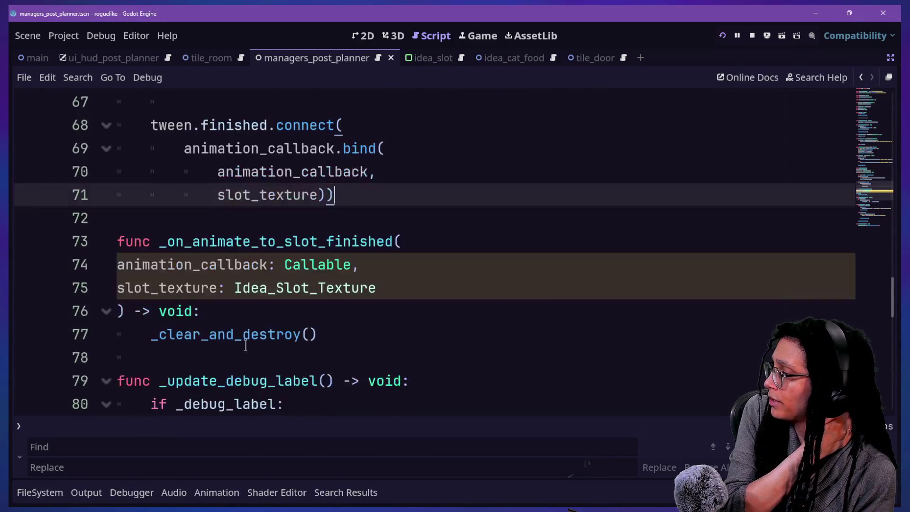
pyautogui.click(254, 307)
pyautogui.press('Return')
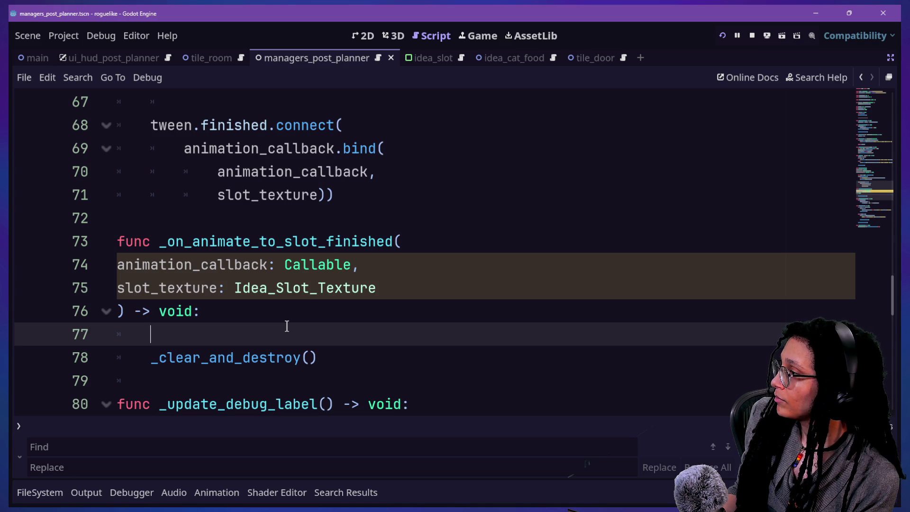
# Step: Select the animation_callback name before .bind( on line 69
pyautogui.moveTo(178, 148)
pyautogui.mouseDown()
pyautogui.moveTo(385, 149)
pyautogui.moveTo(369, 193)
pyautogui.mouseUp()
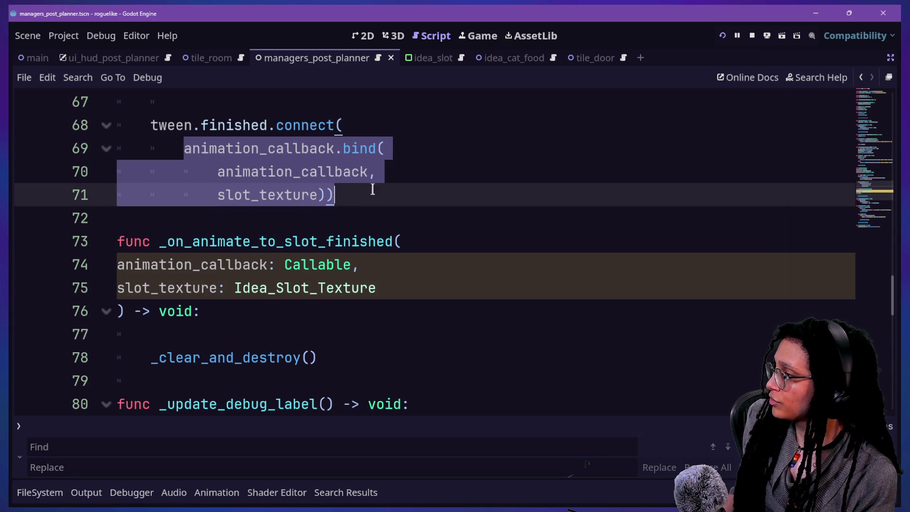
pyautogui.scroll(2, 375, 187)
pyautogui.click(284, 217)
pyautogui.moveTo(179, 218); pyautogui.dragTo(344, 223)
# Step: Replace animation_callback on line 69 with _on_animate_to_slot_finished
pyautogui.press('BackSpace')
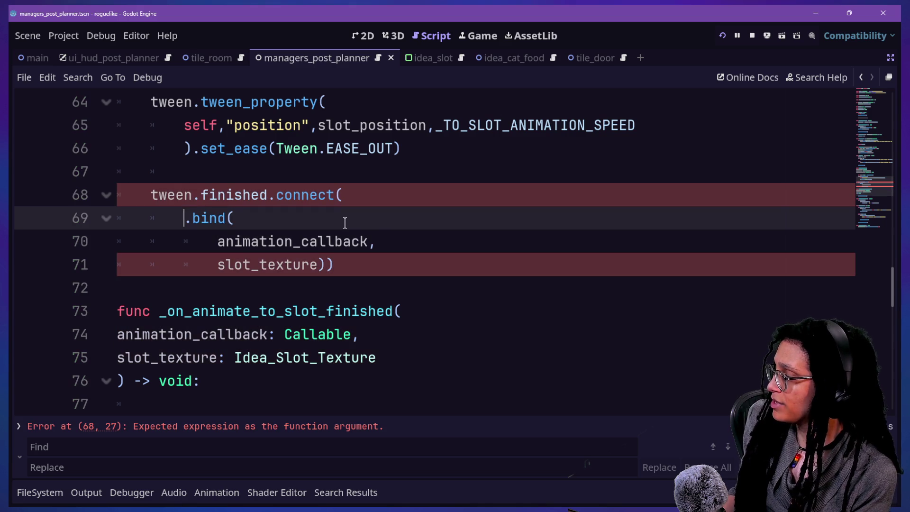
pyautogui.write('_on_animate_to_')
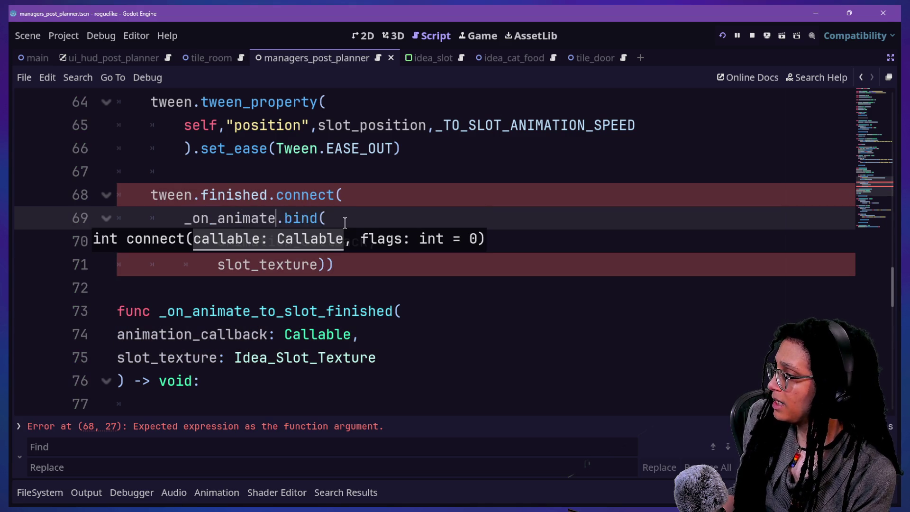
pyautogui.write('slot_finished')
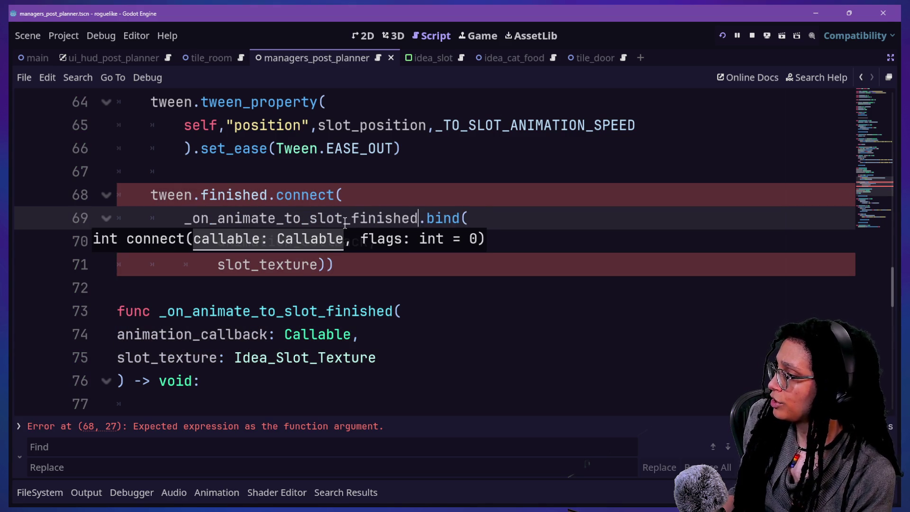
pyautogui.click(261, 195)
pyautogui.press('Down')
pyautogui.press('Down')
pyautogui.press('Down')
pyautogui.press('End')
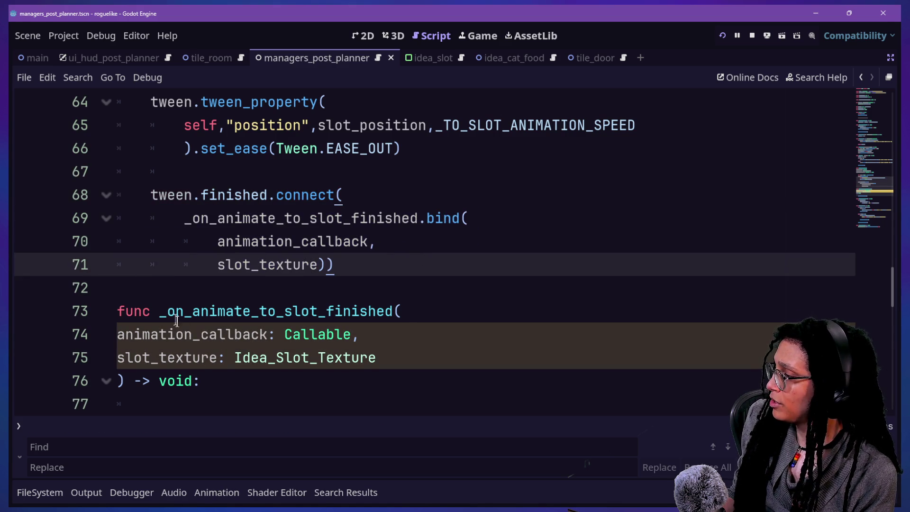
# Step: Add animation_callback.bind(slot_texture) on line 77 and restart the game to test
pyautogui.moveTo(161, 316); pyautogui.dragTo(277, 357)
pyautogui.scroll(-1, 235, 341)
pyautogui.click(234, 334)
pyautogui.write('animation_callback')
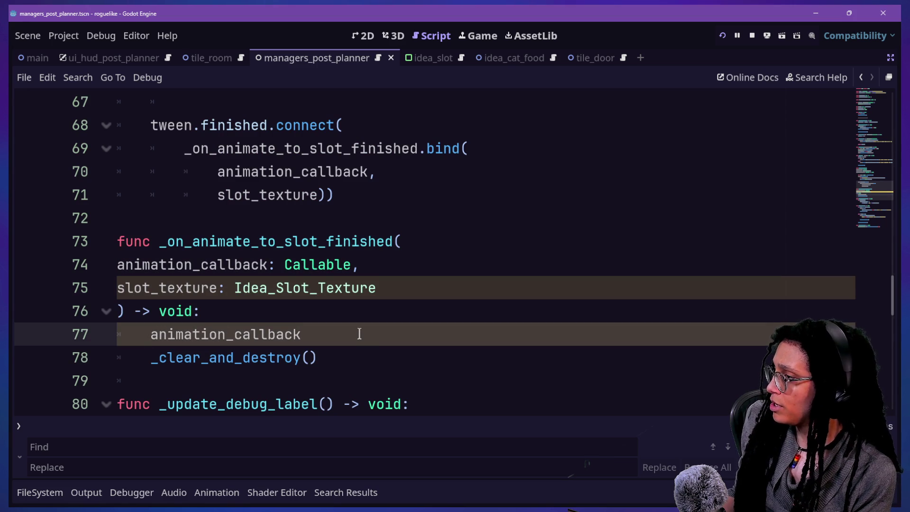
pyautogui.write('.')
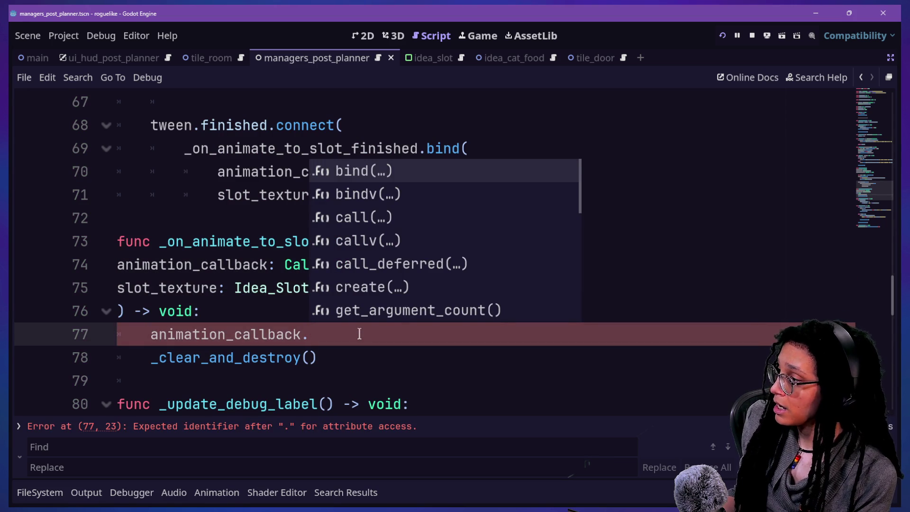
pyautogui.press('Return')
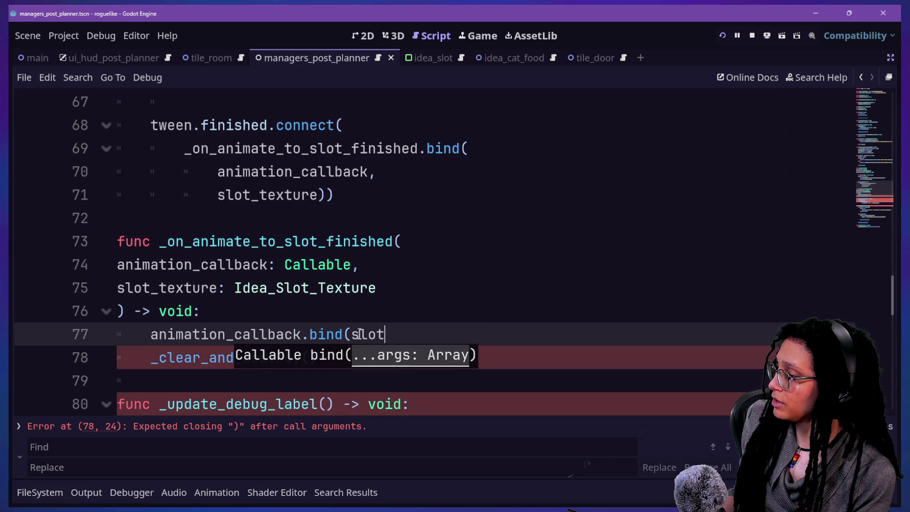
pyautogui.write(')')
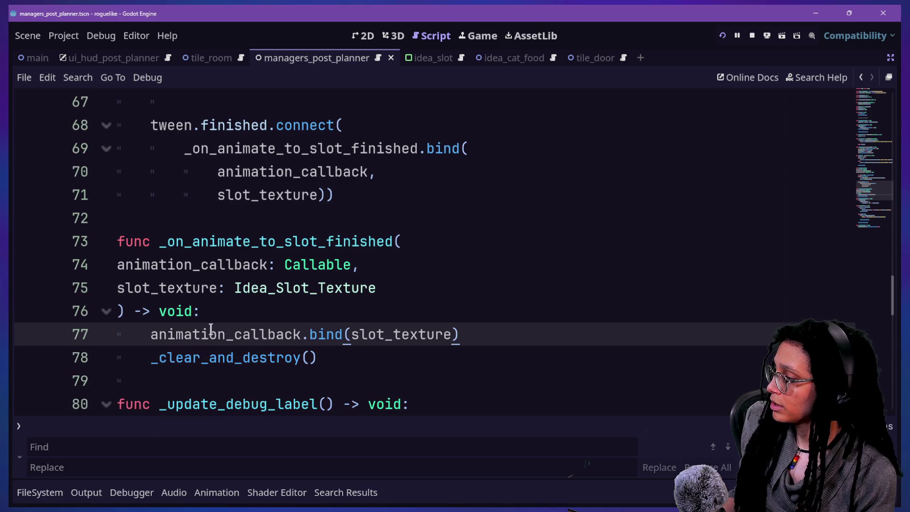
pyautogui.press('Up')
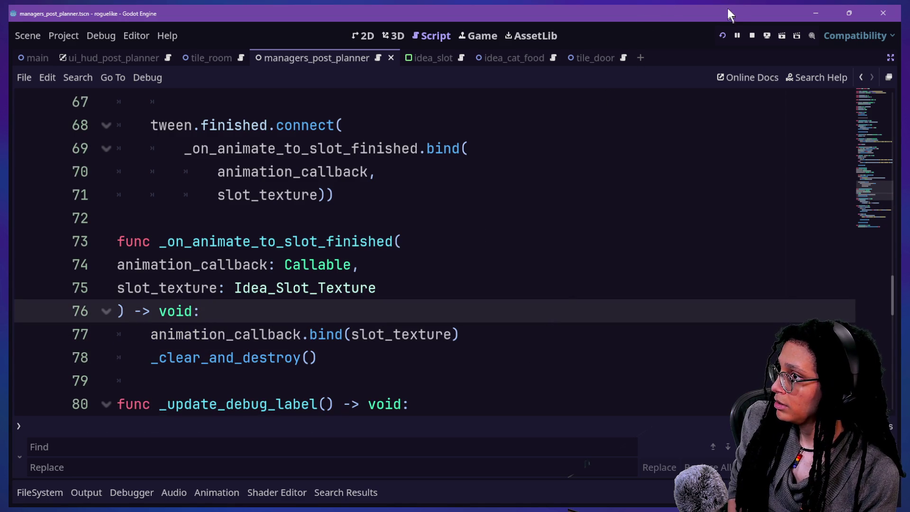
pyautogui.click(725, 35)
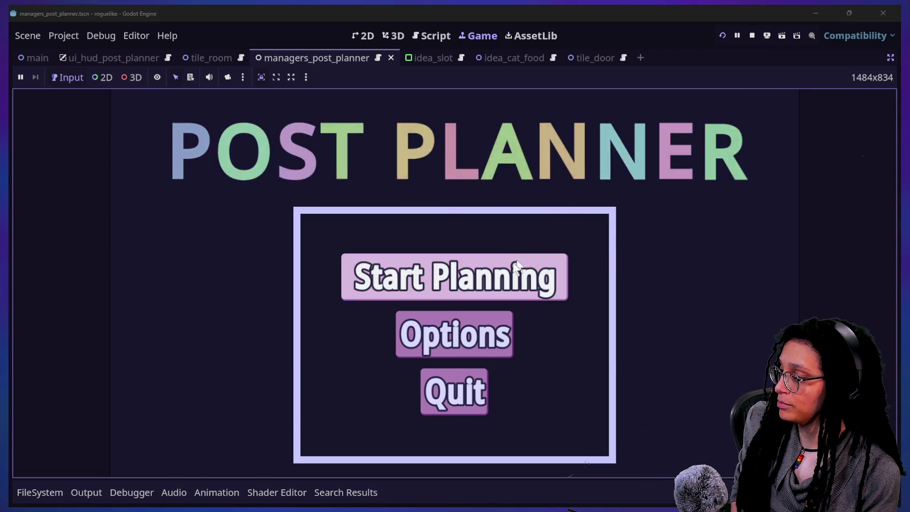
# Step: Start planning and choose the Mewsky platform to enter a level
pyautogui.click(517, 261)
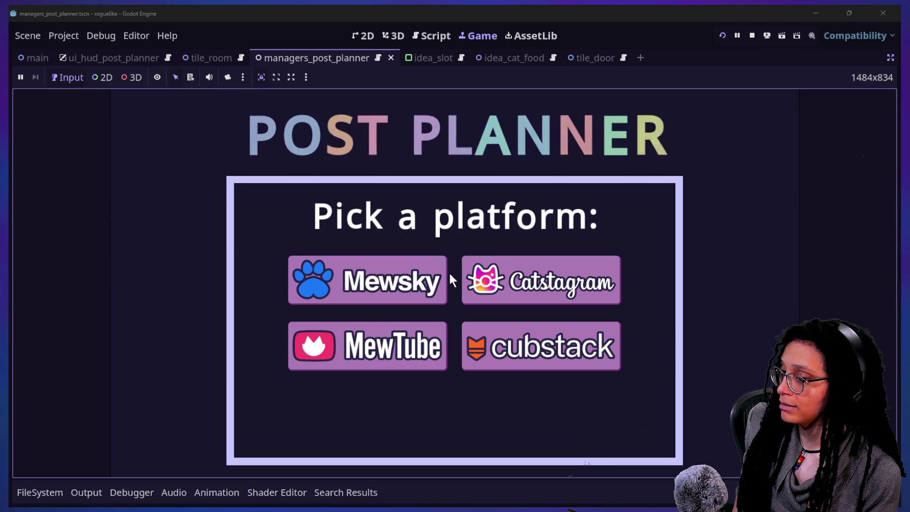
pyautogui.click(415, 280)
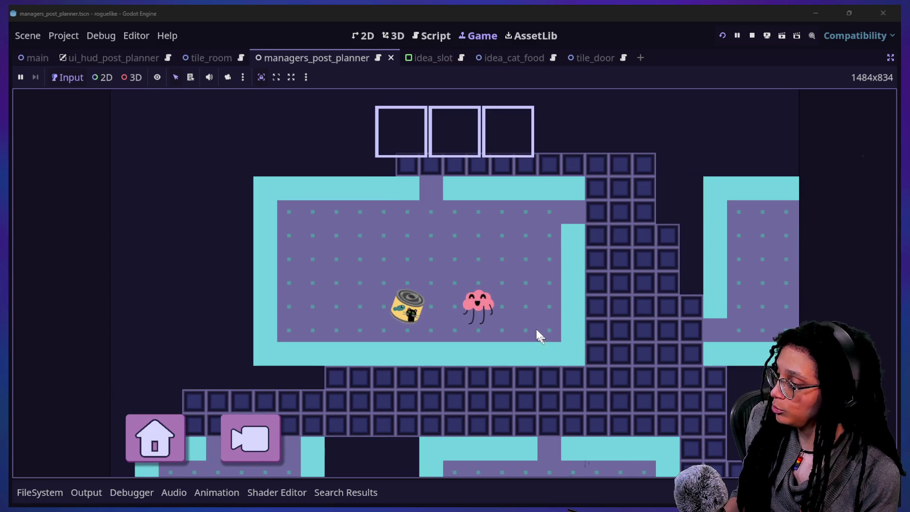
# Step: Mark the route to the cat-food can and first idea slot, then walk onto the can
pyautogui.moveTo(496, 274)
pyautogui.mouseDown()
pyautogui.moveTo(417, 310)
pyautogui.moveTo(413, 320)
pyautogui.moveTo(430, 328)
pyautogui.mouseUp()
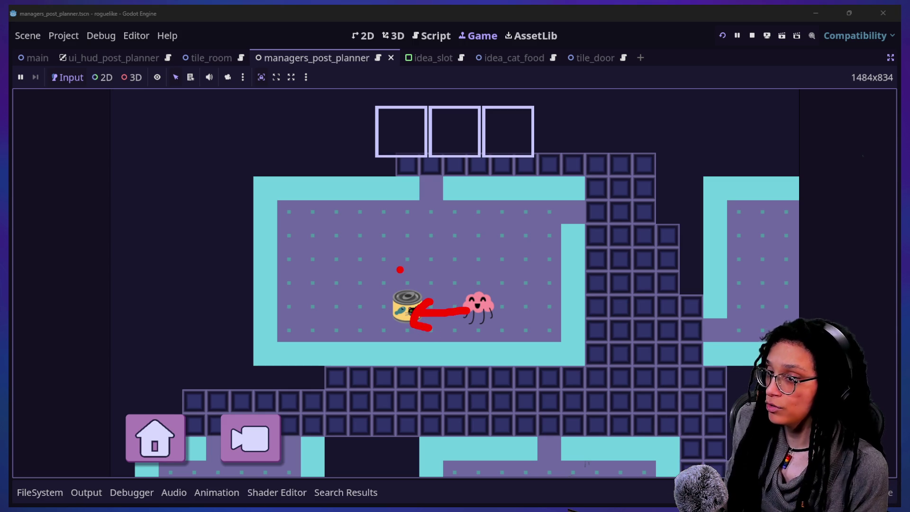
pyautogui.moveTo(403, 274)
pyautogui.mouseDown()
pyautogui.moveTo(447, 322)
pyautogui.moveTo(414, 317)
pyautogui.moveTo(403, 191)
pyautogui.mouseUp()
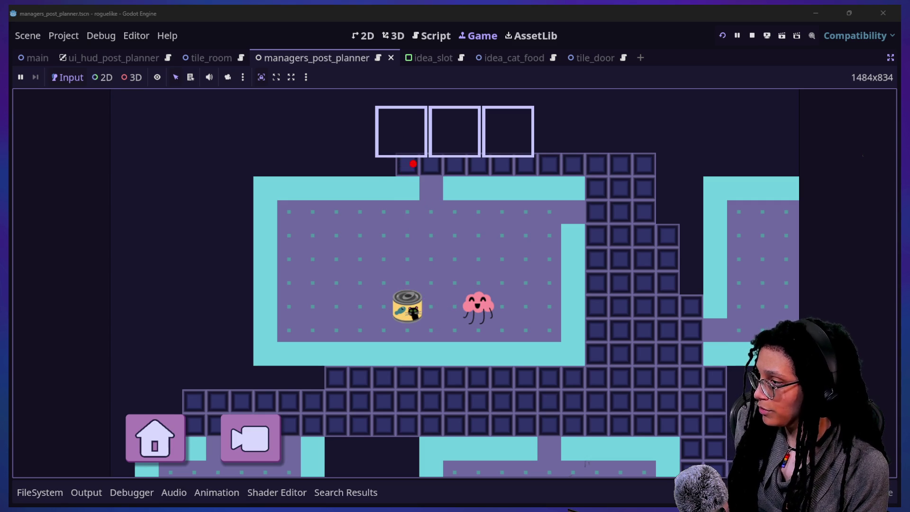
pyautogui.moveTo(392, 115)
pyautogui.mouseDown()
pyautogui.moveTo(419, 152)
pyautogui.moveTo(397, 117)
pyautogui.mouseUp()
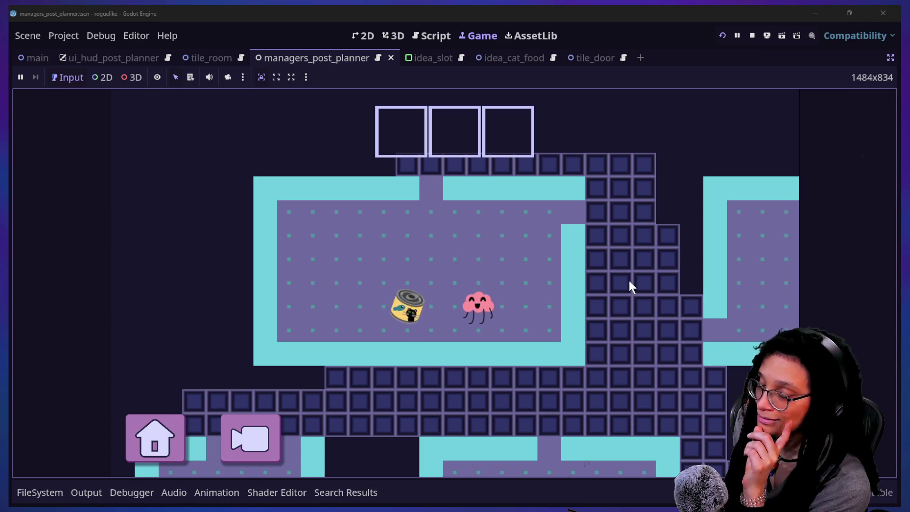
pyautogui.press('Left')
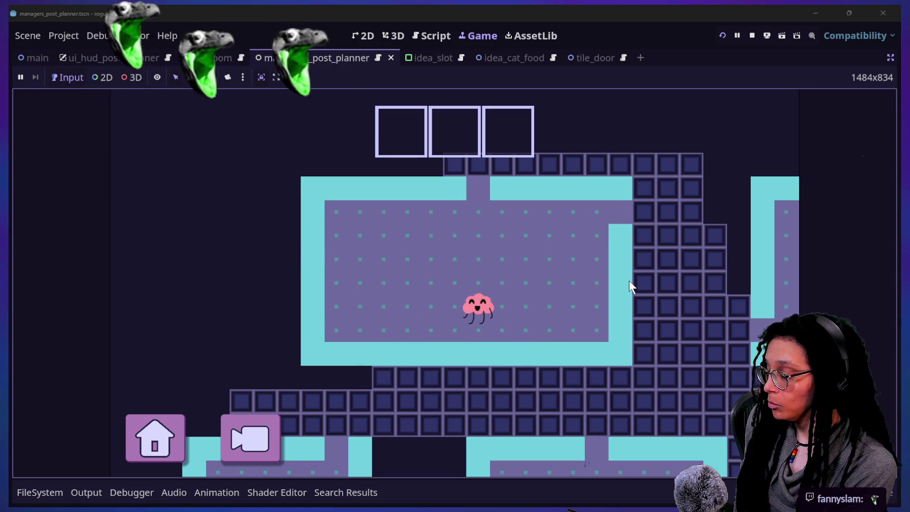
# Step: Walk the character through more rooms until the debugger halts on line 104 of _fetch_idea_scene
pyautogui.click(693, 260)
pyautogui.click(684, 363)
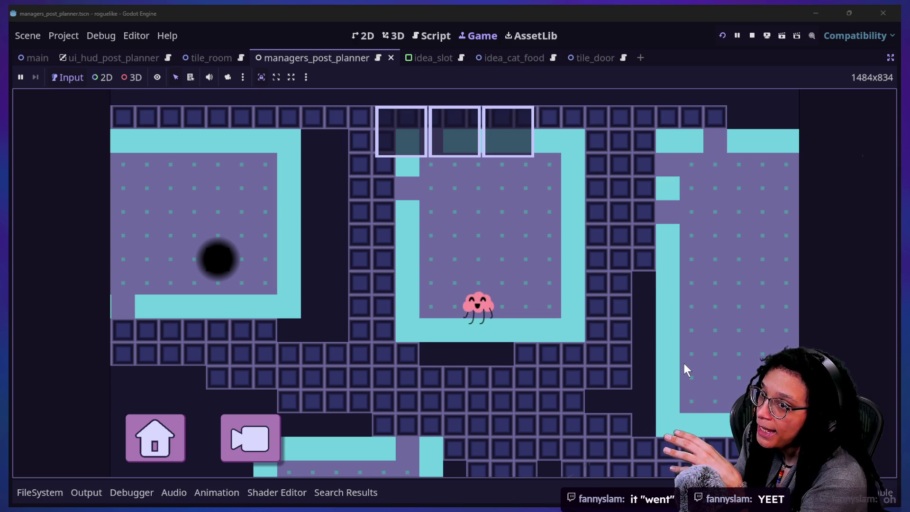
pyautogui.press('Up')
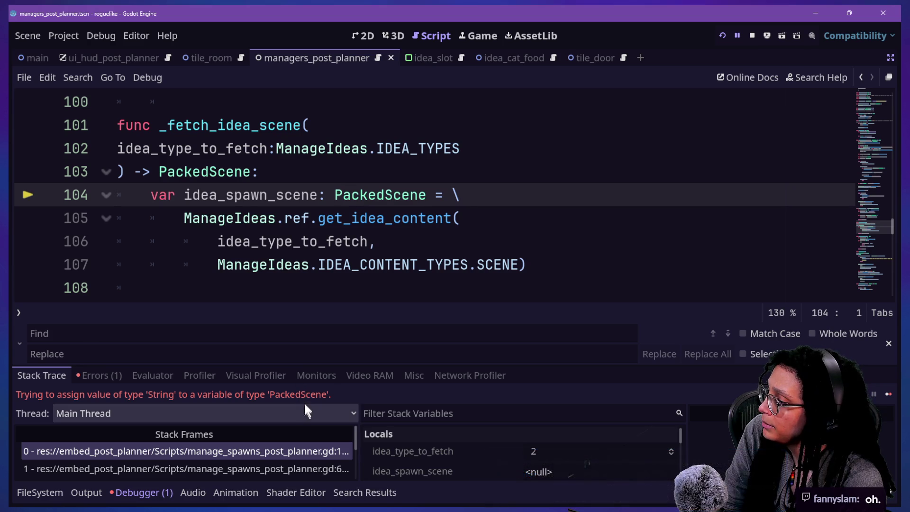
# Step: Enlarge the debugger panel and widen the stack frames list
pyautogui.moveTo(292, 365); pyautogui.dragTo(291, 285)
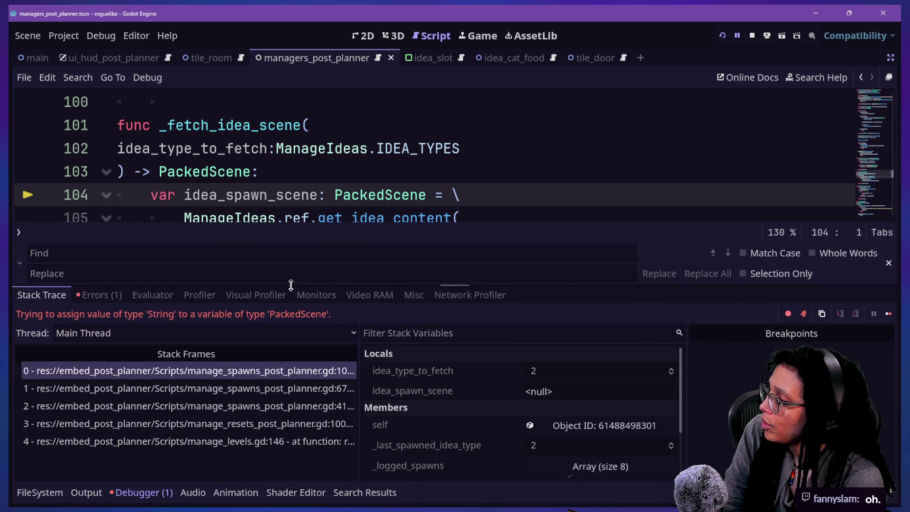
pyautogui.moveTo(360, 396)
pyautogui.mouseDown()
pyautogui.moveTo(484, 416)
pyautogui.moveTo(363, 417)
pyautogui.mouseUp()
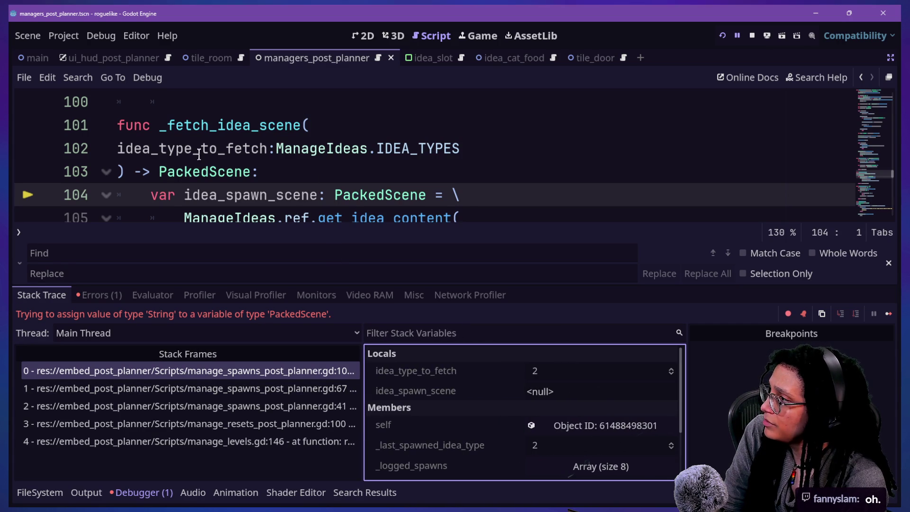
pyautogui.scroll(2, 204, 168)
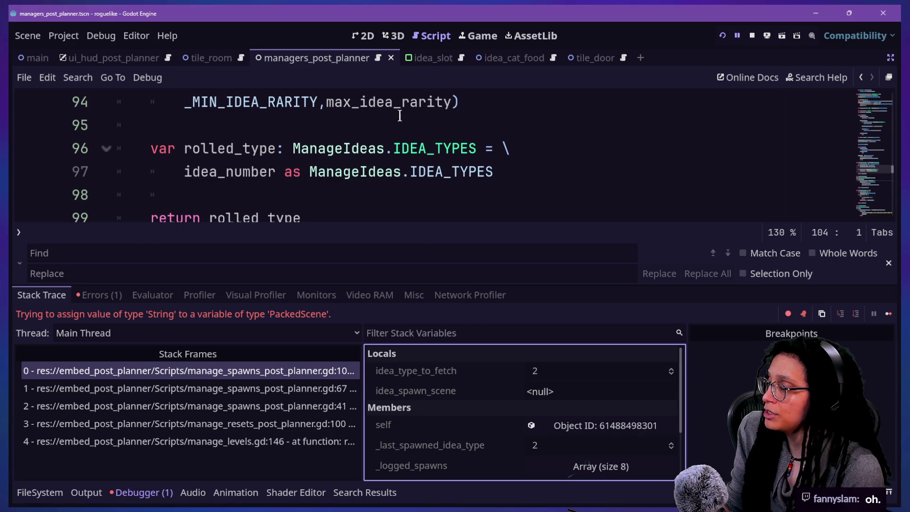
pyautogui.moveTo(412, 182)
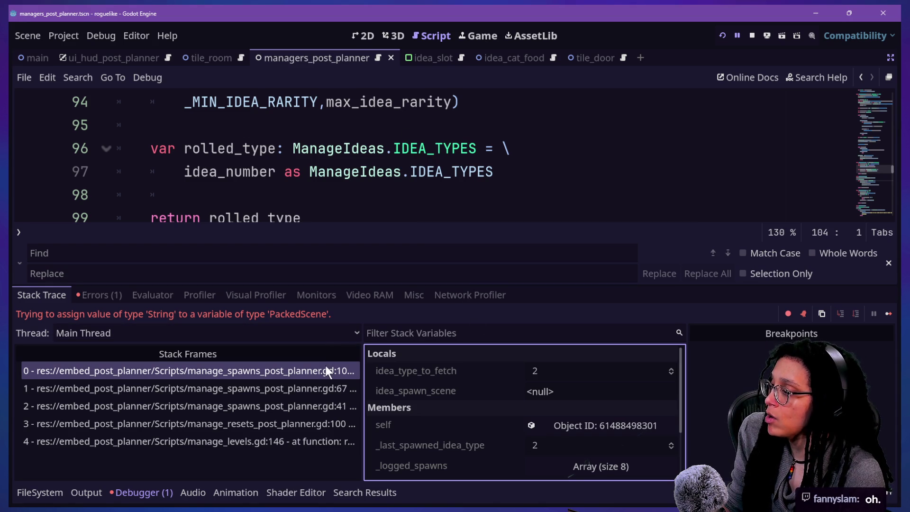
# Step: Step through the manage_levels line 146, line 100, line 41 and spawn_something line 67 frames, ending on _fetch_idea_scene line 104
pyautogui.click(325, 441)
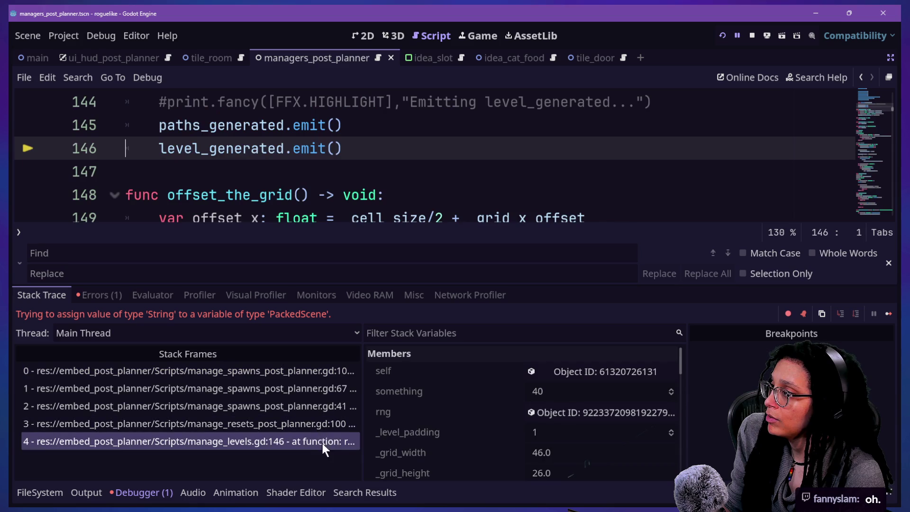
pyautogui.click(317, 423)
pyautogui.click(310, 402)
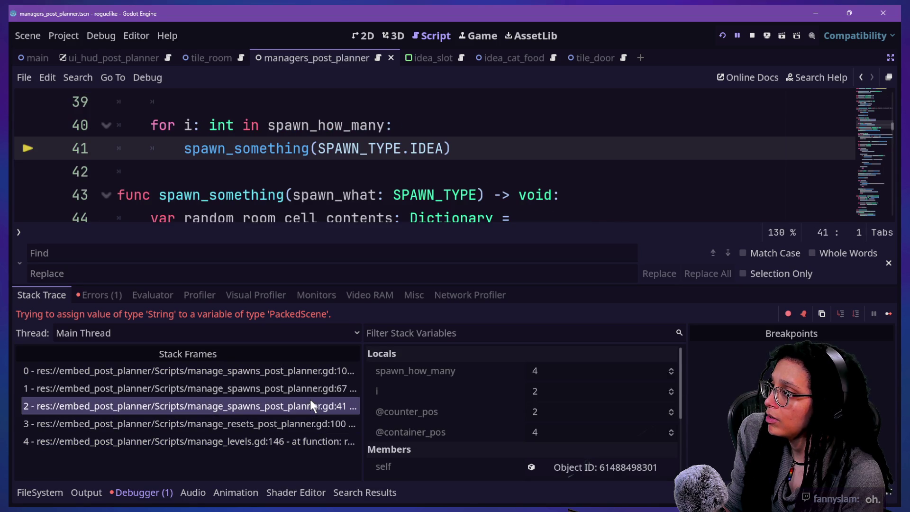
pyautogui.click(311, 385)
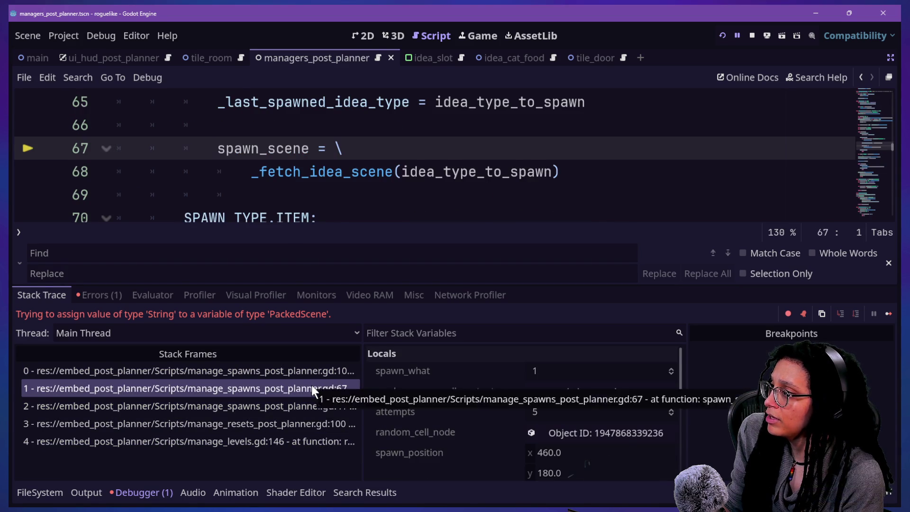
pyautogui.click(314, 407)
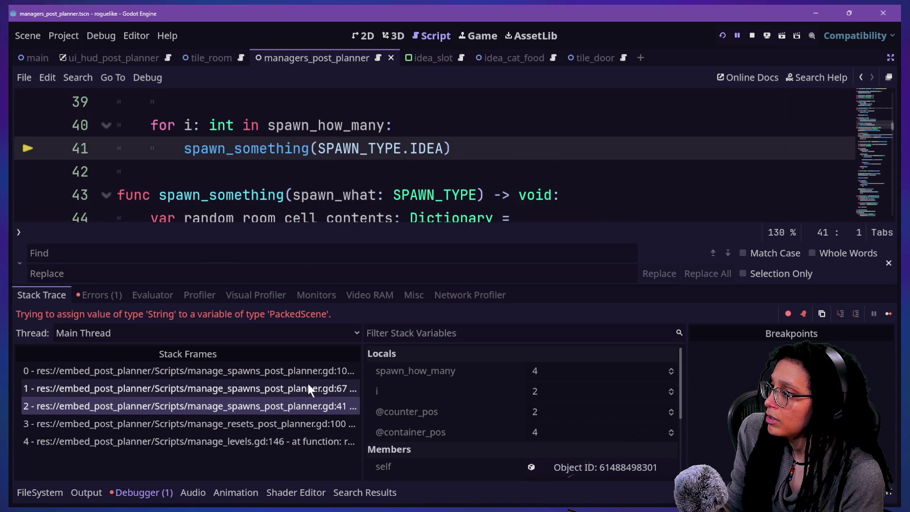
pyautogui.scroll(-1, 296, 208)
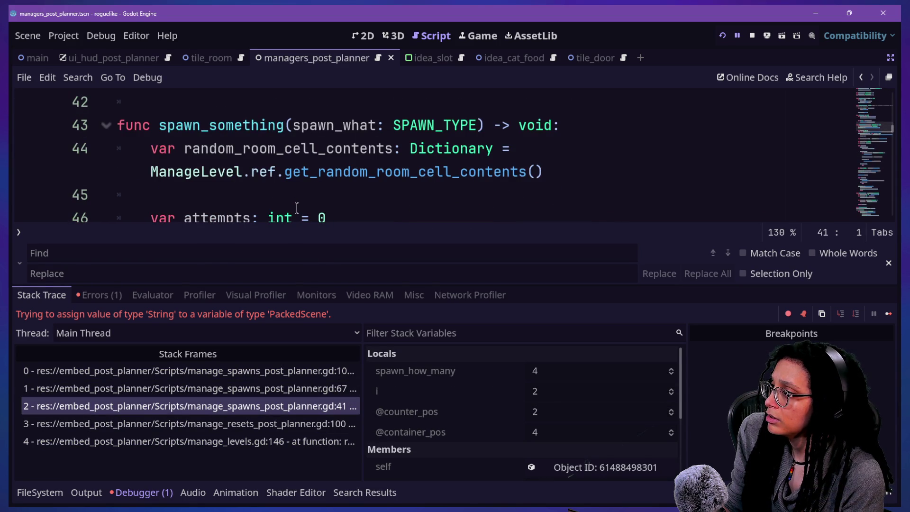
pyautogui.click(294, 390)
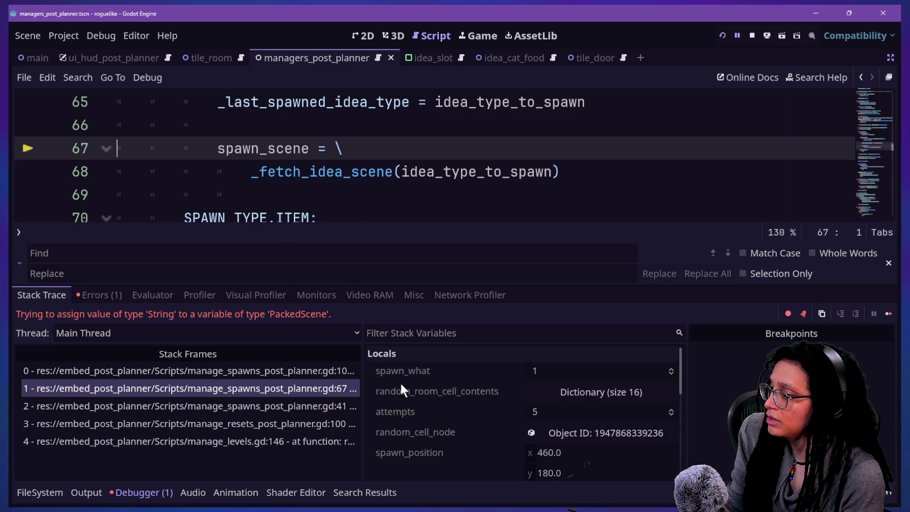
pyautogui.click(326, 369)
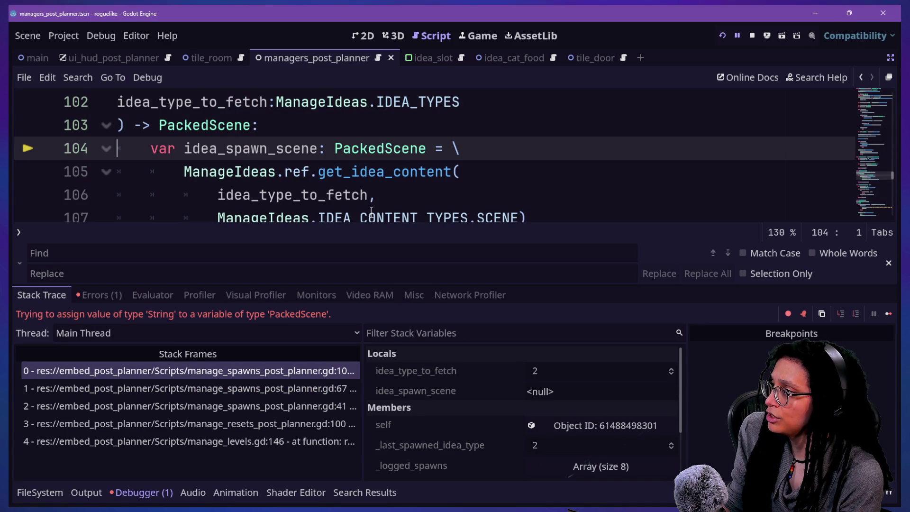
# Step: Hide the debugger with F8 and examine the rarity range arguments on line 94
pyautogui.press('F8')
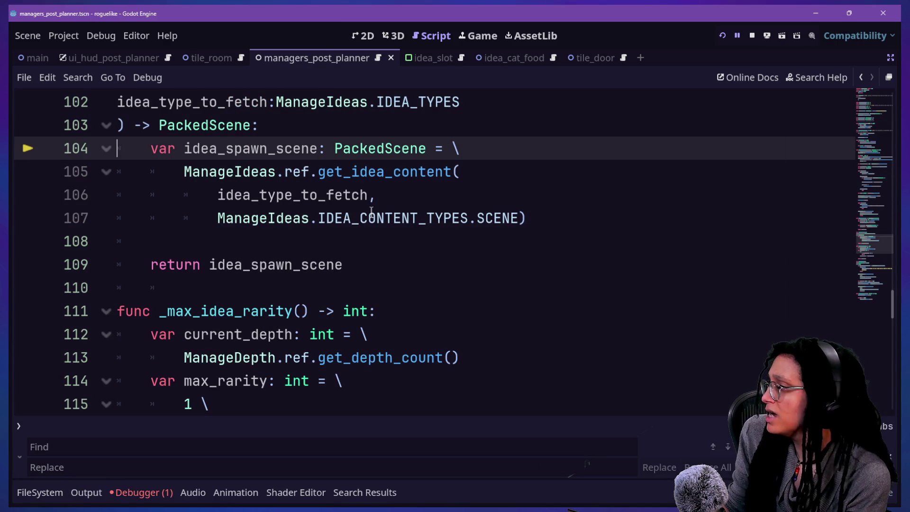
pyautogui.scroll(1, 325, 375)
pyautogui.scroll(1, 325, 375)
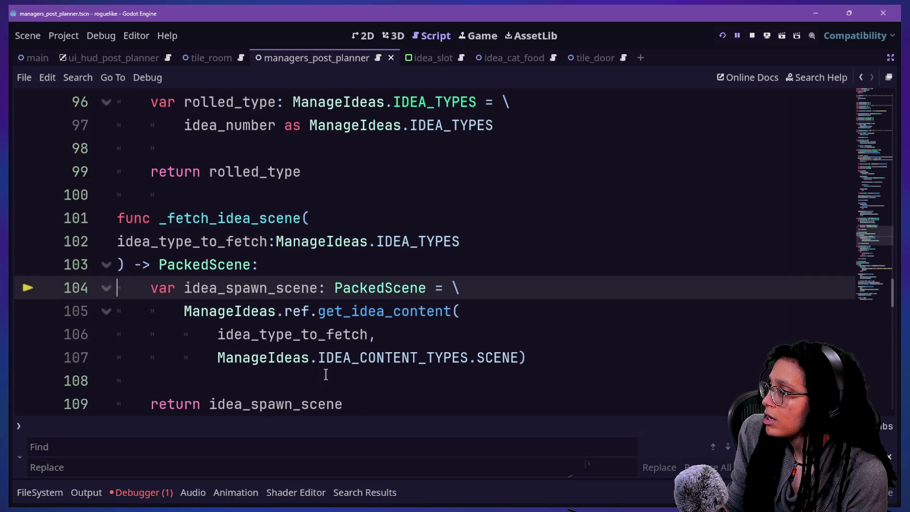
pyautogui.scroll(2, 326, 375)
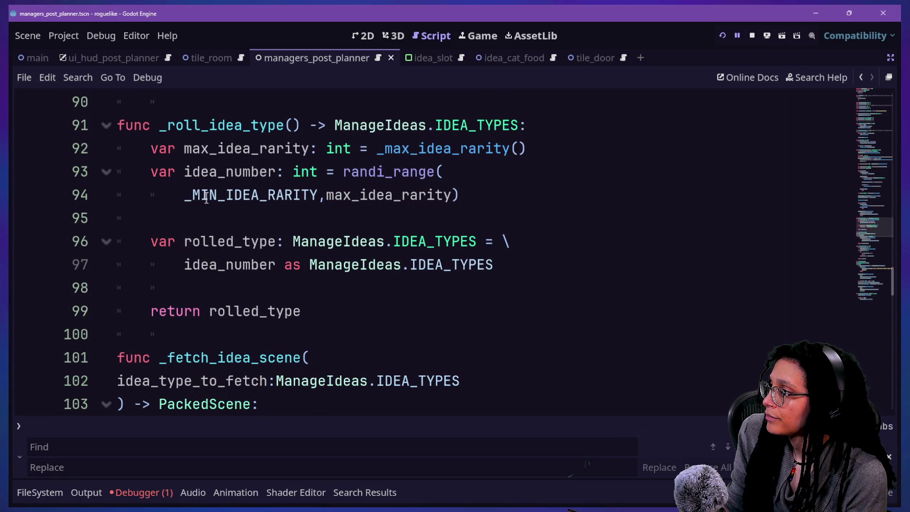
pyautogui.moveTo(176, 195); pyautogui.dragTo(444, 195)
pyautogui.click(444, 195)
pyautogui.moveTo(268, 190); pyautogui.dragTo(435, 195)
pyautogui.click(435, 195)
# Step: Scroll down through _fetch_idea_scene and _log_idea_spawn, placing the caret on line 147
pyautogui.scroll(-3, 433, 202)
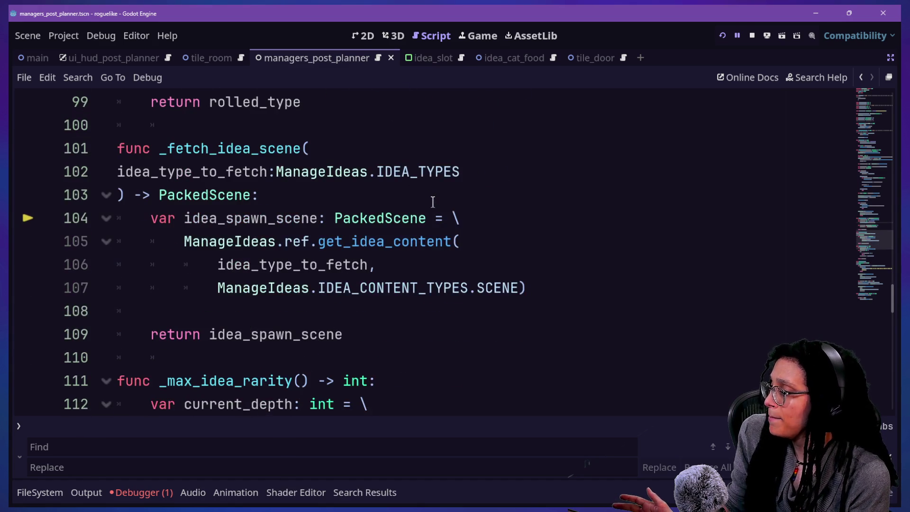
pyautogui.scroll(-1, 433, 201)
pyautogui.scroll(-5, 388, 247)
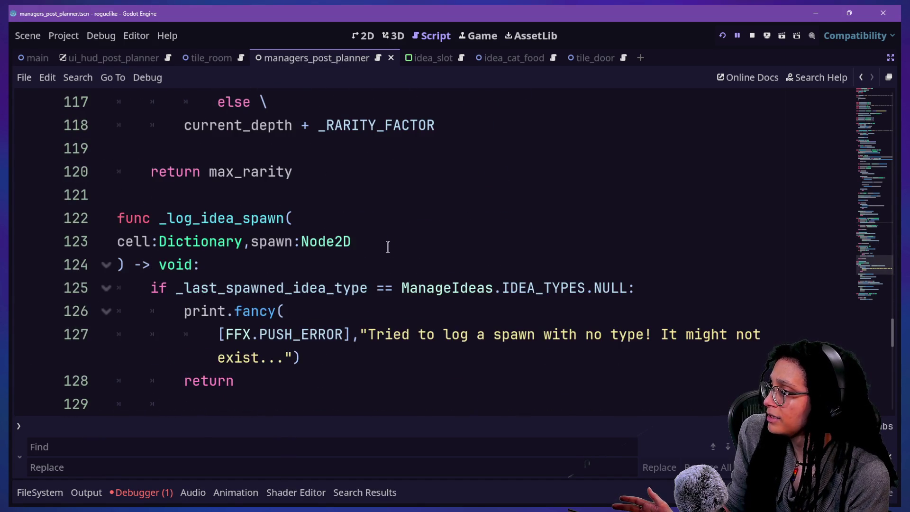
pyautogui.scroll(-5, 388, 247)
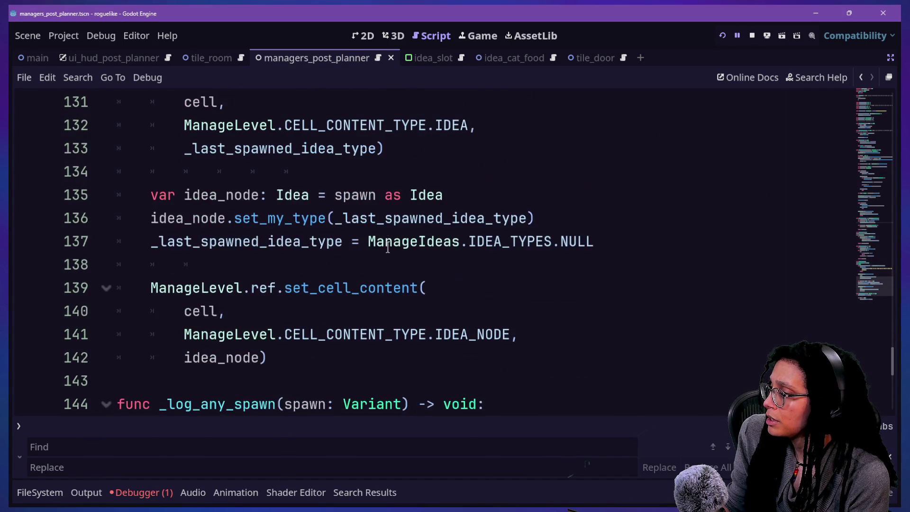
pyautogui.scroll(-1, 388, 247)
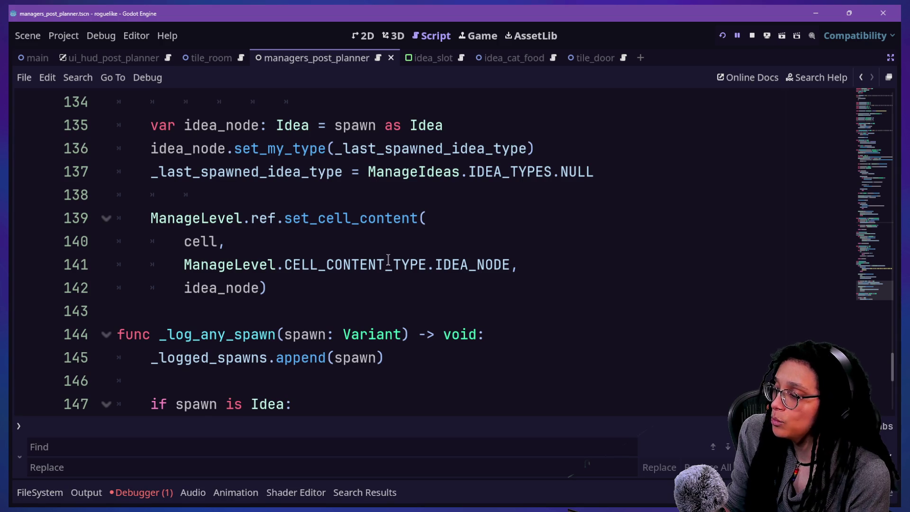
pyautogui.click(259, 404)
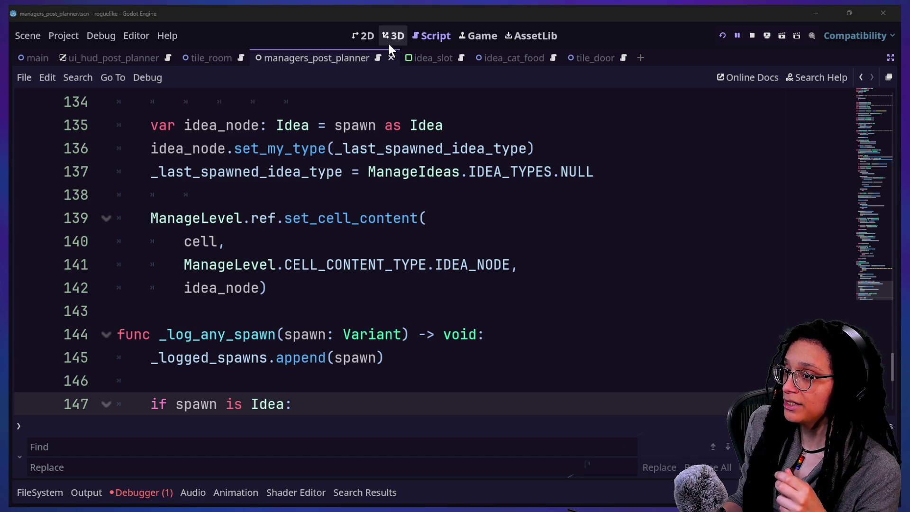
# Step: Switch to Firefox and look through the virtual pet, projects and Roguelike Assets Canva tabs
pyautogui.hotkey('alt', 'Tab')
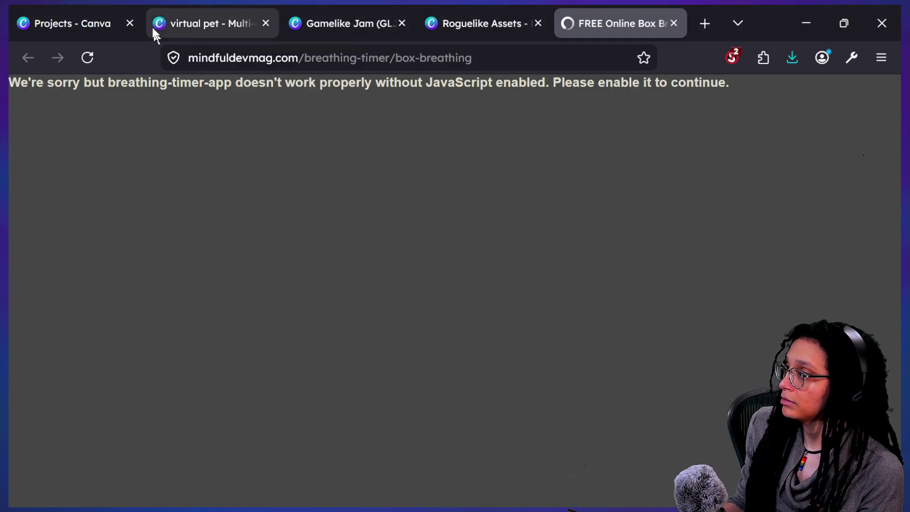
pyautogui.click(166, 22)
pyautogui.click(96, 21)
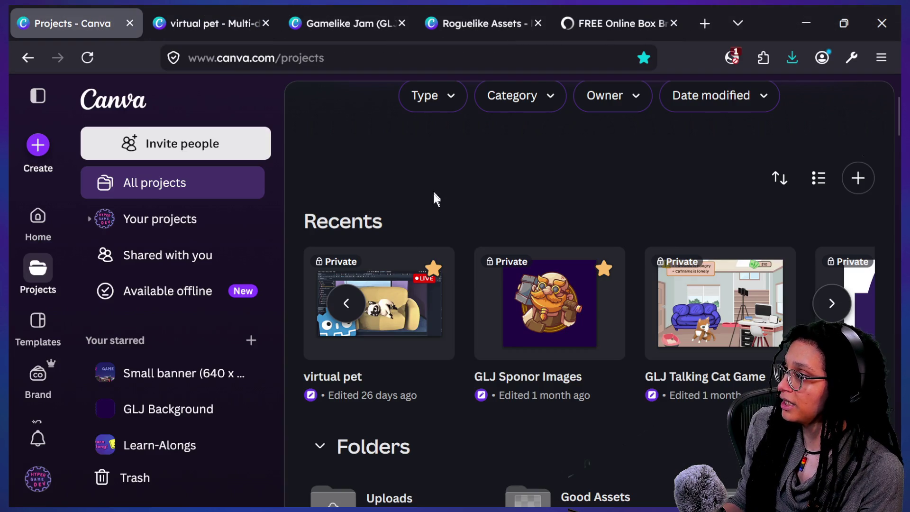
pyautogui.click(469, 21)
# Step: Close the FREE Online Box Breathing timer tab
pyautogui.click(622, 26)
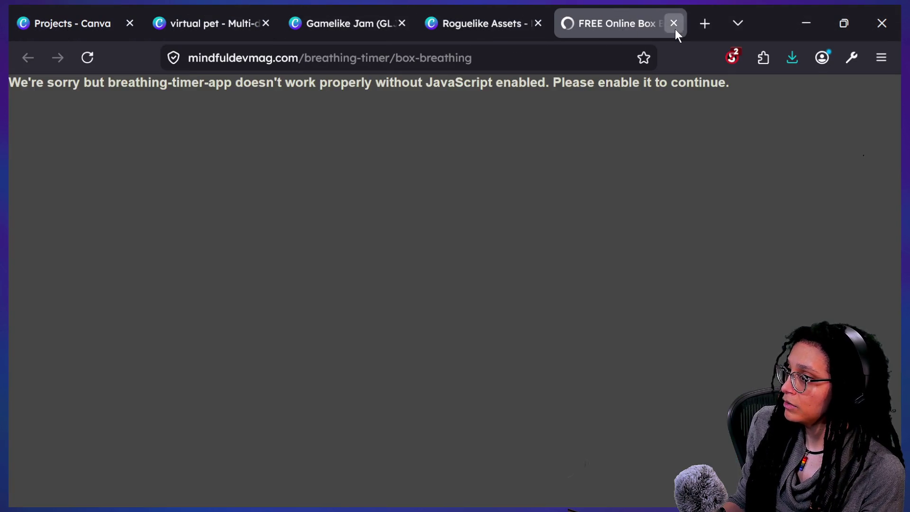
pyautogui.click(673, 23)
pyautogui.hscroll(3, 338, 440)
pyautogui.hscroll(5, 336, 440)
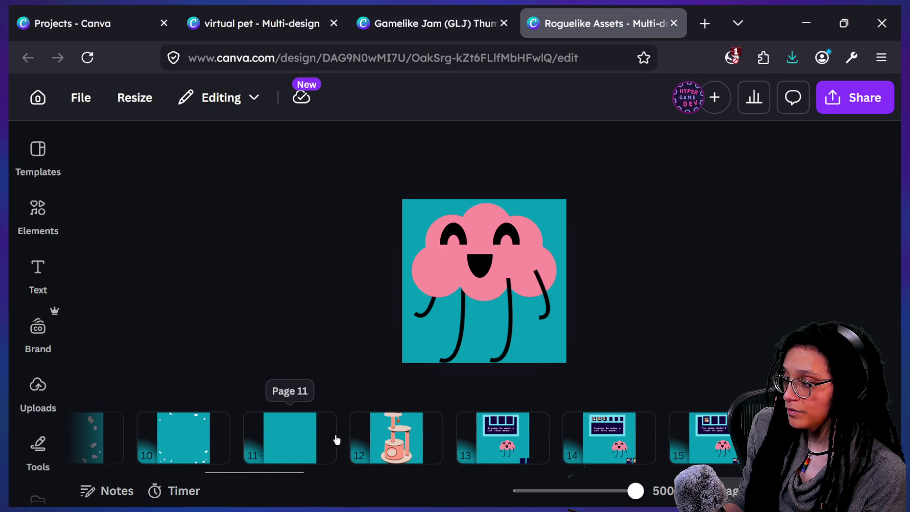
# Step: View page 12's cat tower, then the cat food can on pages 24, 23 and 22
pyautogui.click(400, 423)
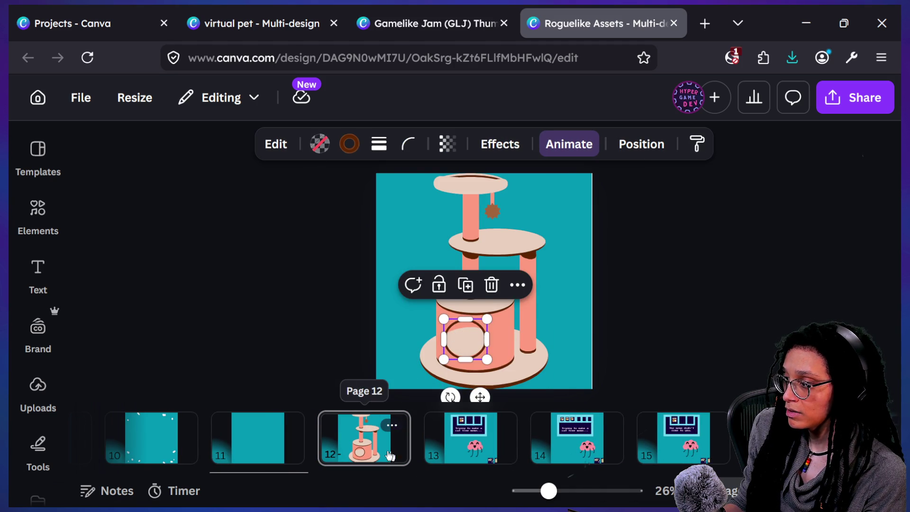
pyautogui.hscroll(-5, 399, 457)
pyautogui.hscroll(6, 394, 457)
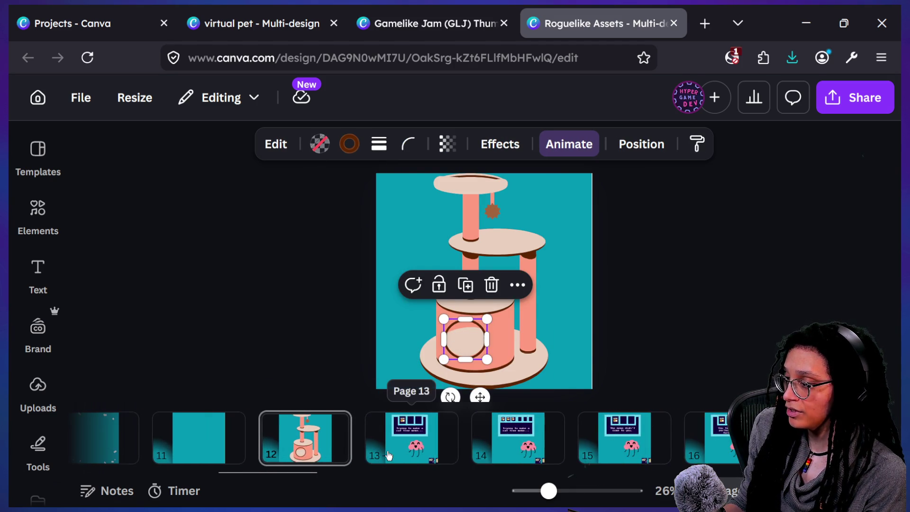
pyautogui.hscroll(12, 326, 448)
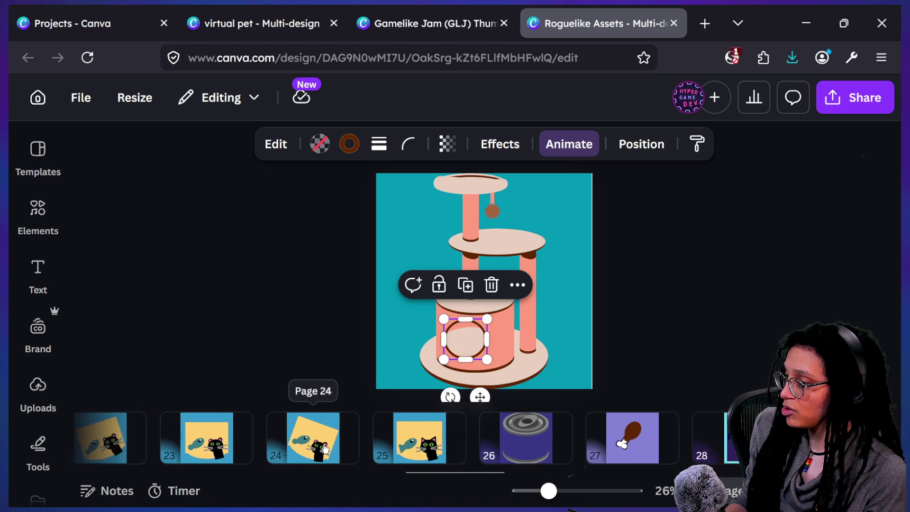
pyautogui.hscroll(1, 325, 449)
pyautogui.click(306, 443)
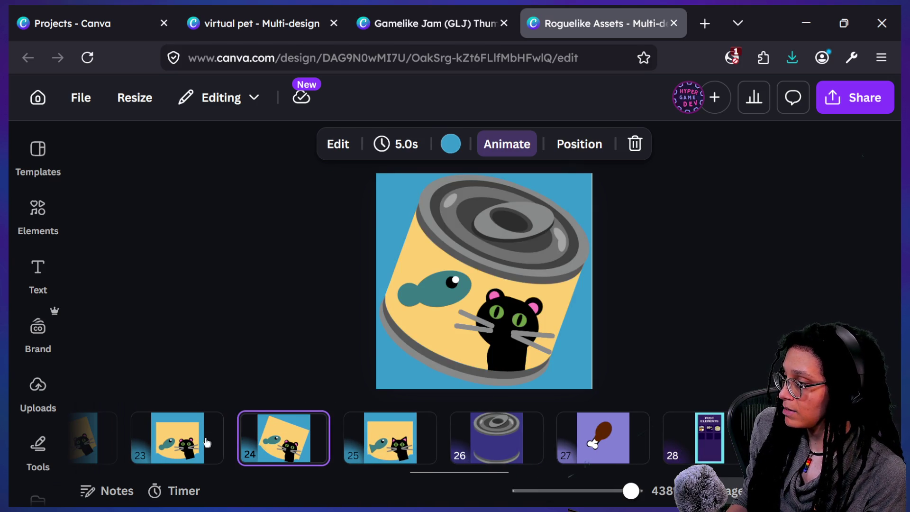
pyautogui.click(208, 443)
pyautogui.hscroll(-2, 204, 441)
pyautogui.click(203, 442)
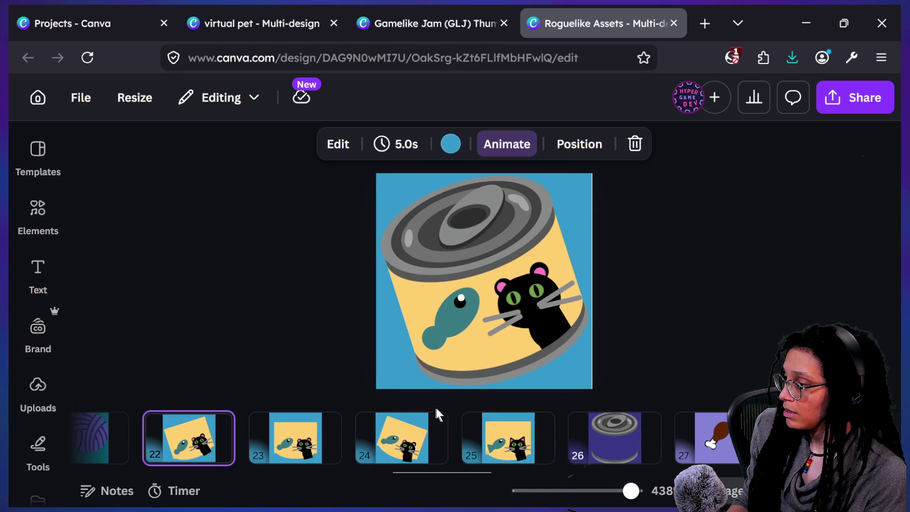